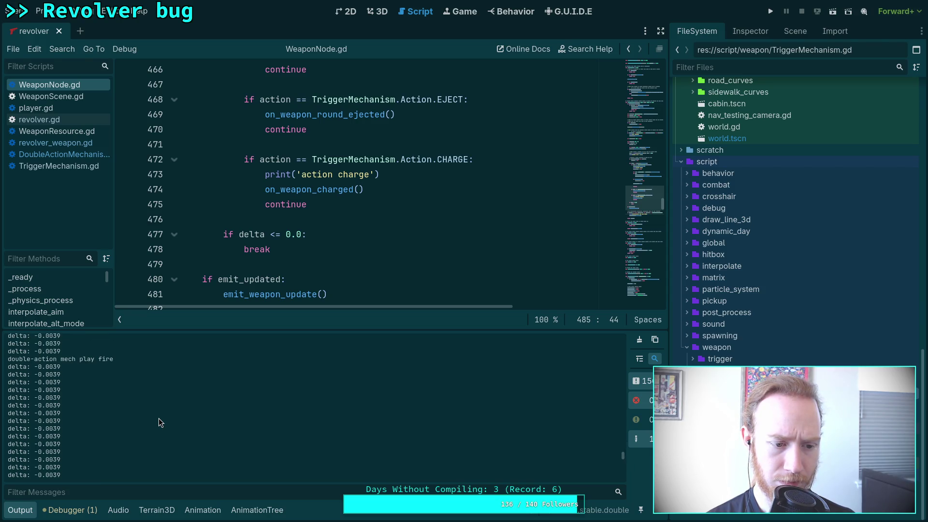
- Show DoubleActionMechanism.gd with a smaller output panel, scrolled up to func tick
left_click(73, 154)
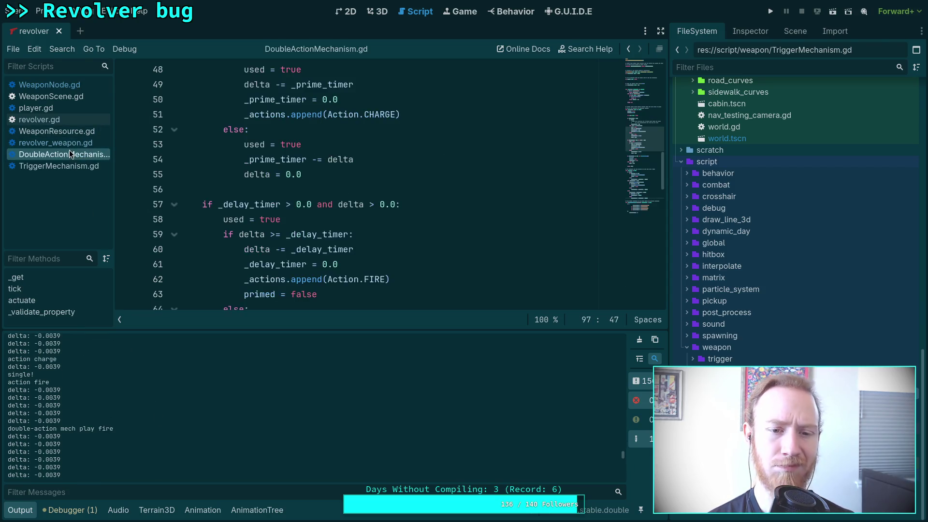
scroll(307, 242, "up", 2)
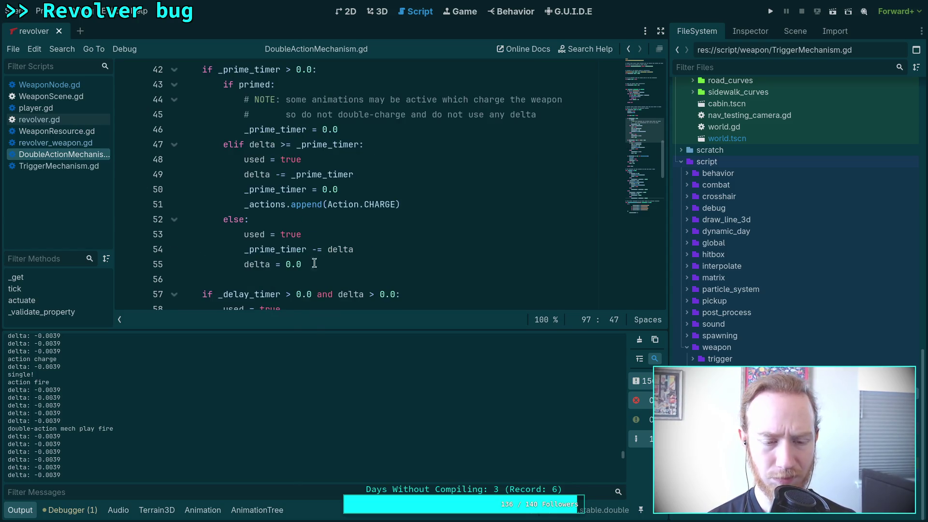
left_click_drag(318, 330, 318, 375)
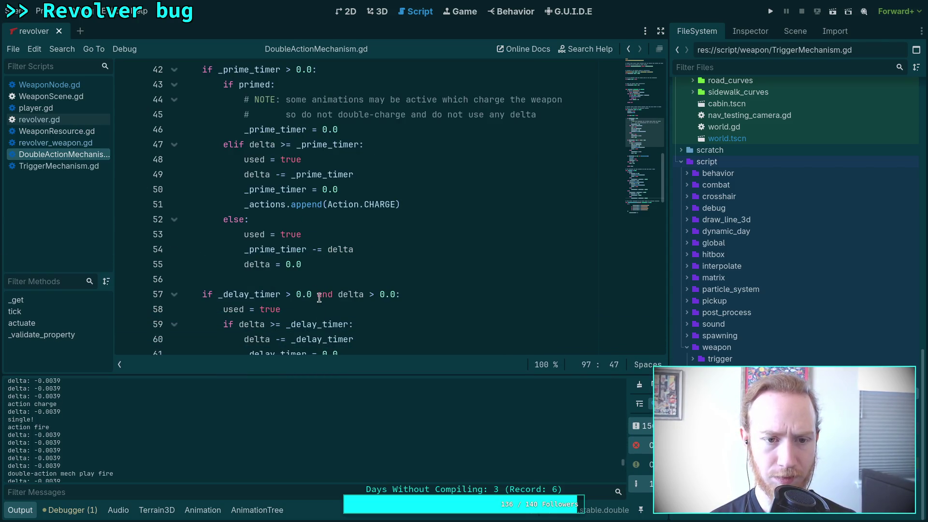
scroll(319, 297, "up", 2)
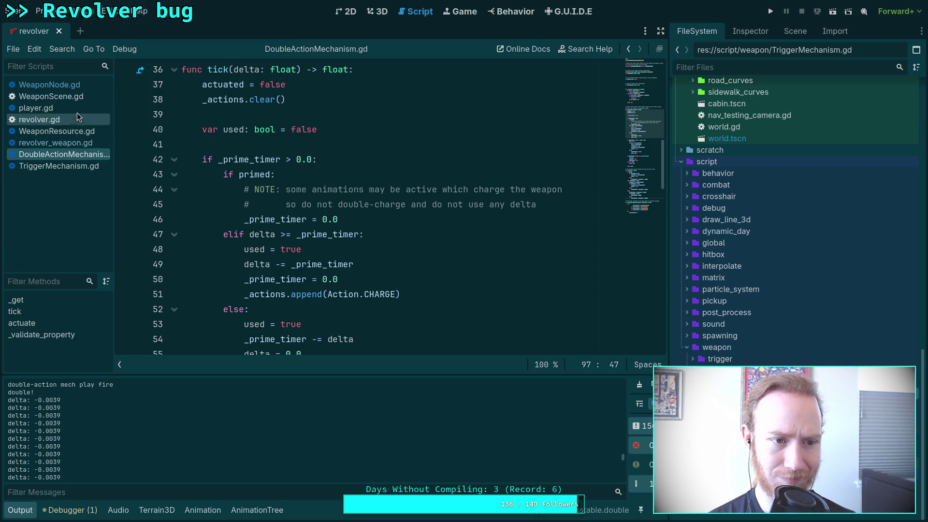
- In WeaponNode.gd, select the update_trigger function name and look through its body
left_click(73, 87)
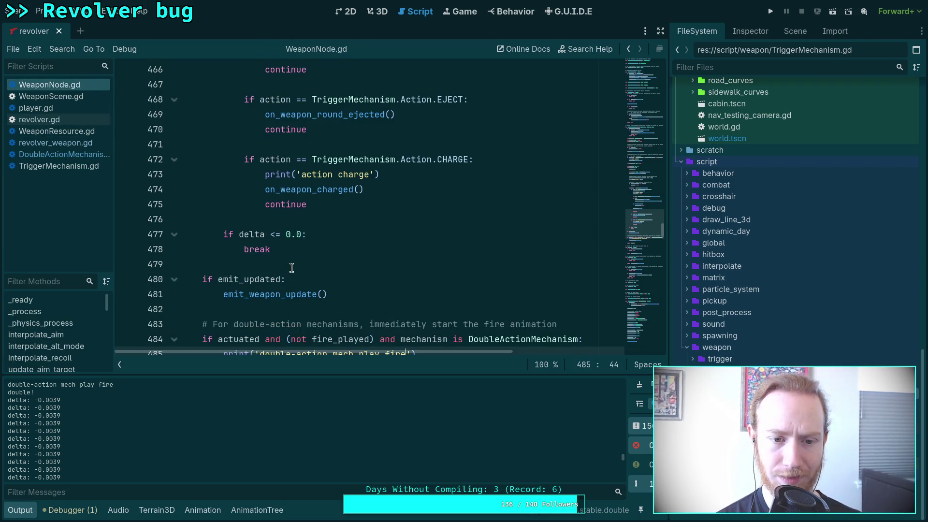
scroll(292, 268, "up", 3)
scroll(338, 275, "up", 11)
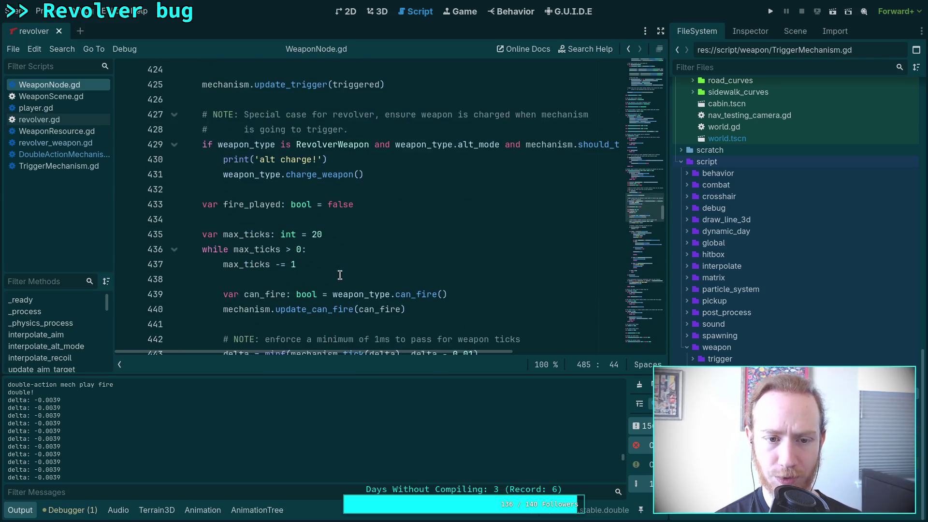
scroll(282, 265, "up", 8)
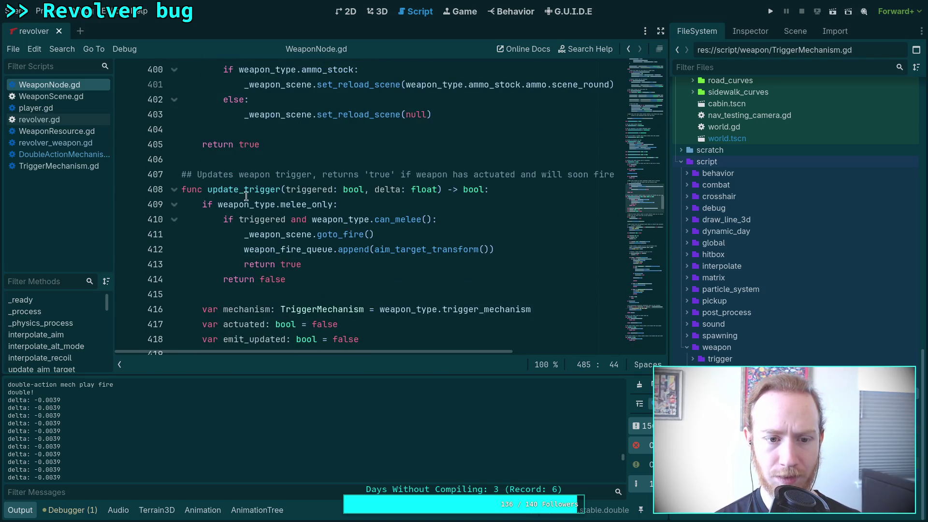
double_click(234, 190)
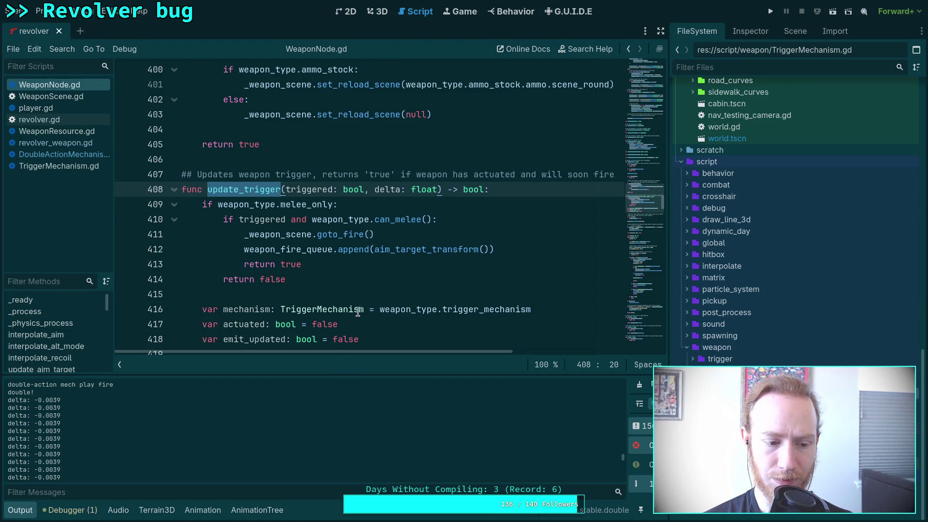
scroll(312, 282, "down", 4)
scroll(312, 282, "down", 4)
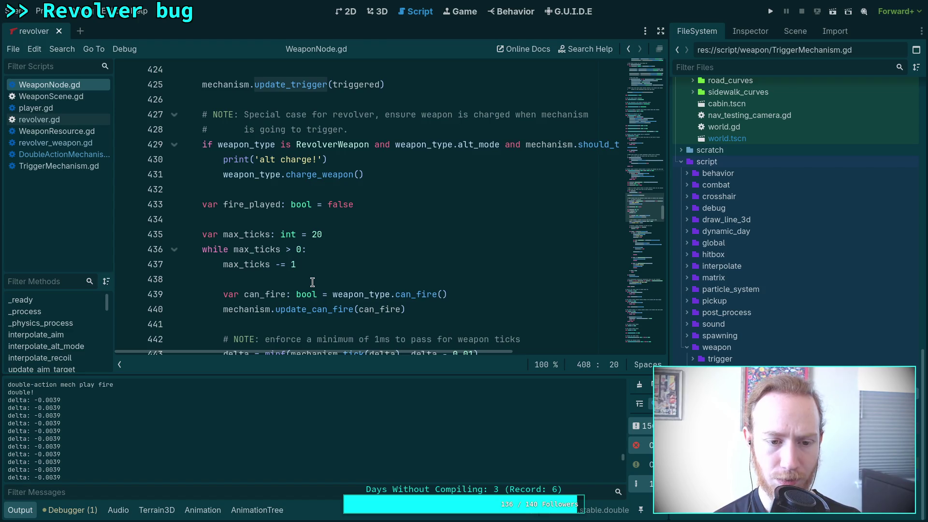
scroll(312, 282, "down", 2)
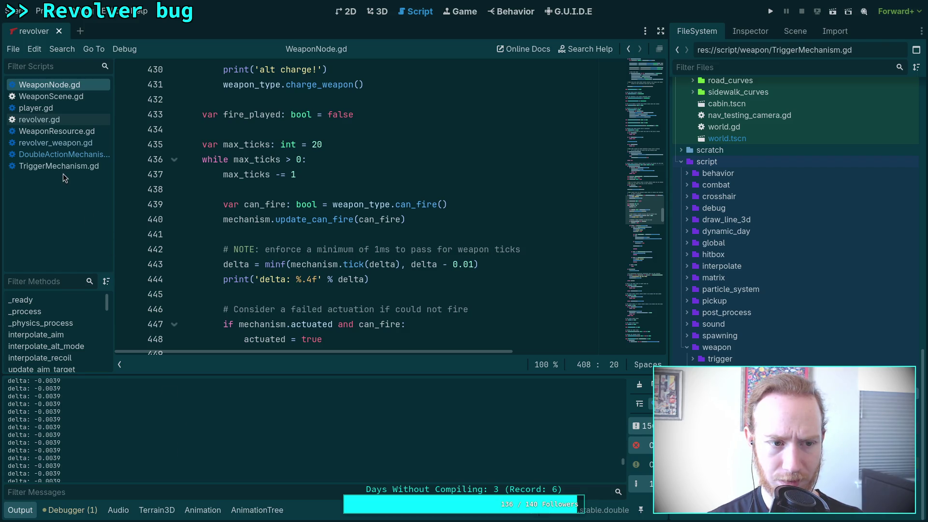
- Review the tick logic in DoubleActionMechanism.gd
left_click(62, 154)
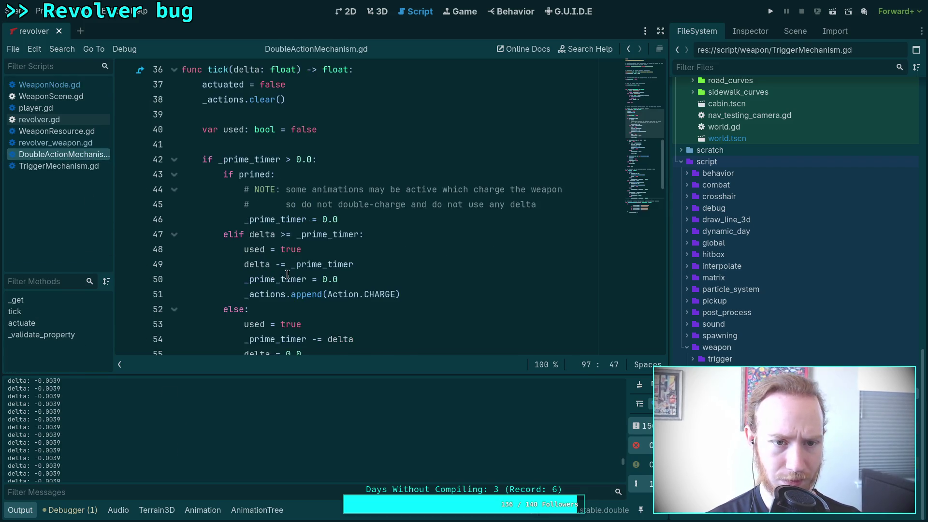
scroll(288, 279, "down", 10)
scroll(284, 279, "up", 4)
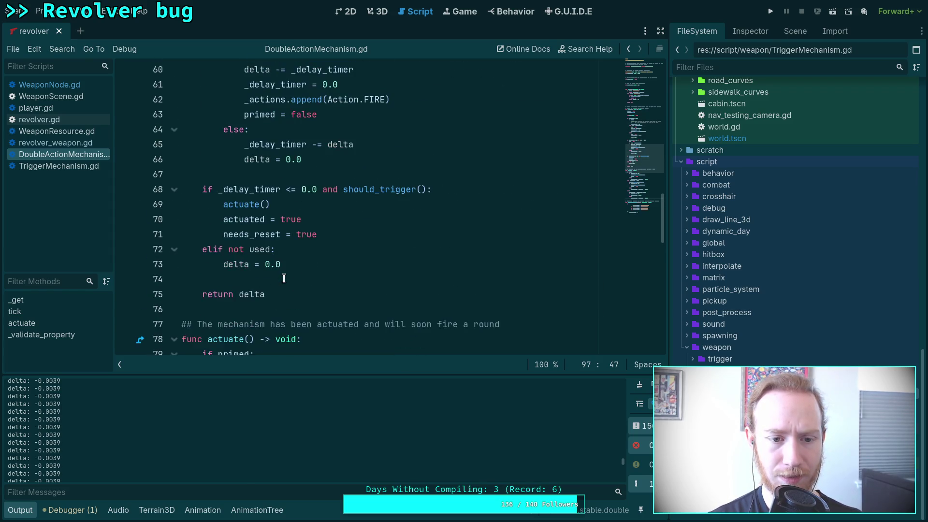
scroll(307, 289, "up", 2)
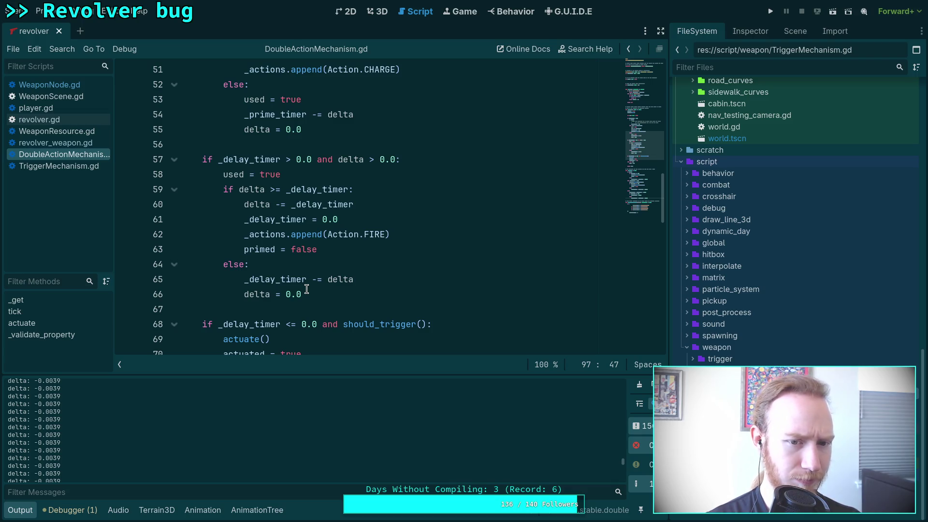
scroll(306, 290, "up", 4)
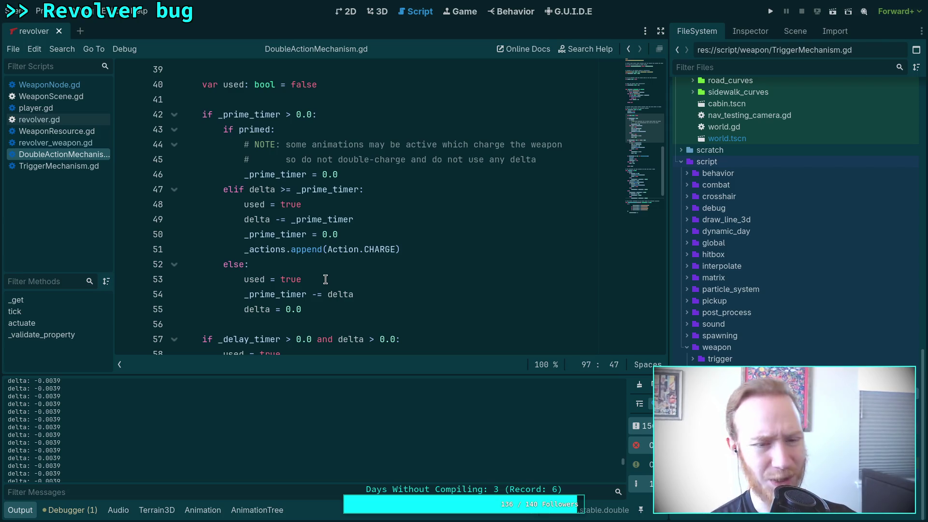
- In WeaponNode.gd, select delta on line 443 and update_trigger on line 408
left_click(68, 85)
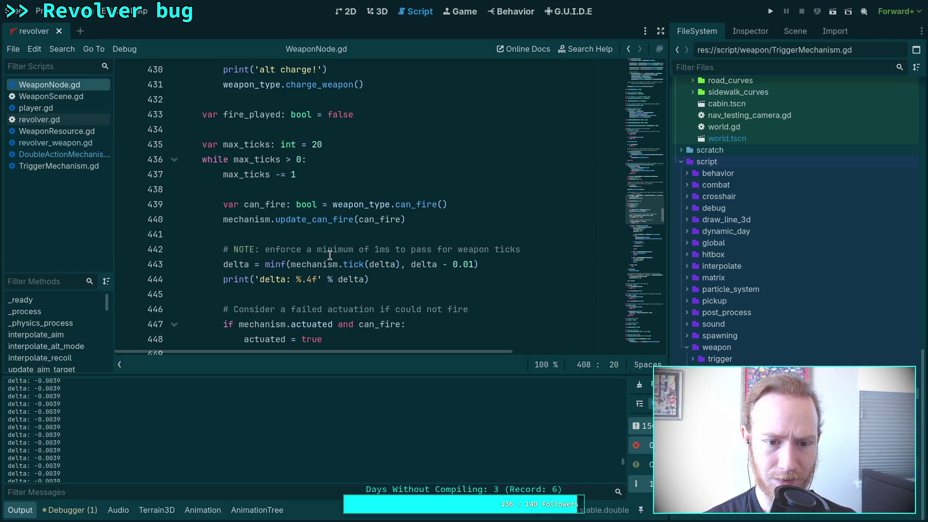
double_click(424, 264)
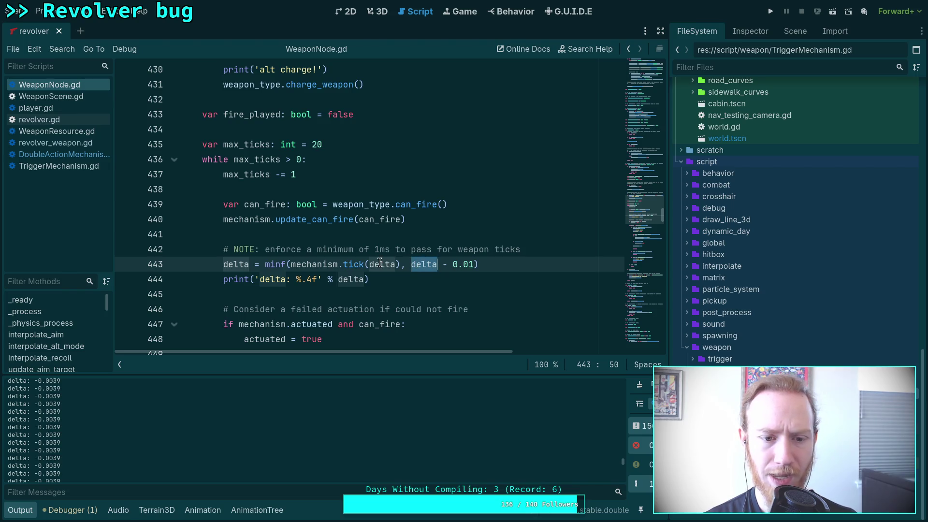
scroll(358, 280, "down", 4)
scroll(327, 289, "up", 5)
scroll(326, 290, "up", 10)
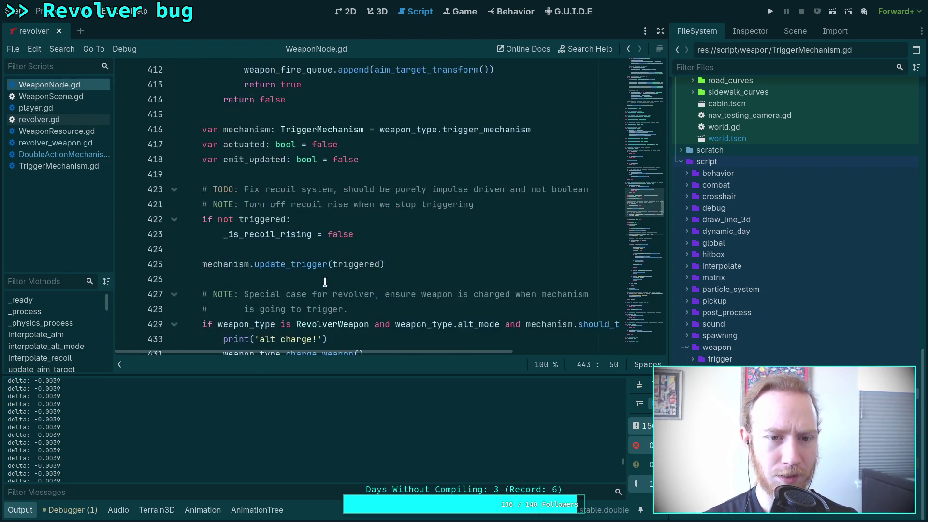
double_click(242, 234)
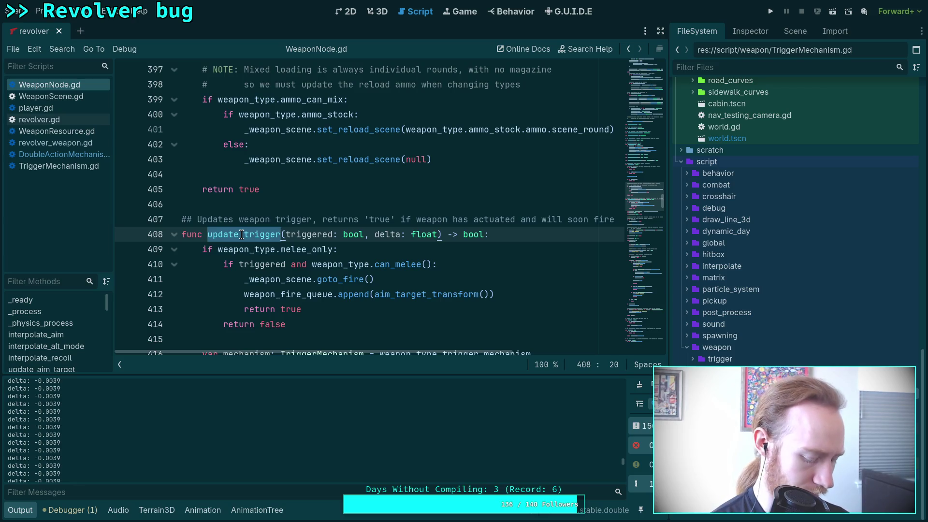
- Find update_trigger occurrences and its call on line 905 of player.gd
key("ctrl+f")
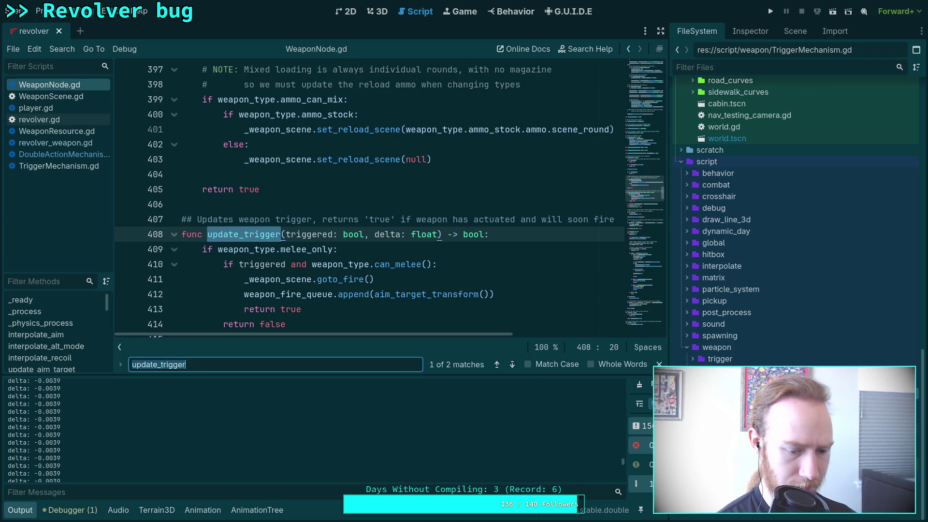
left_click(513, 364)
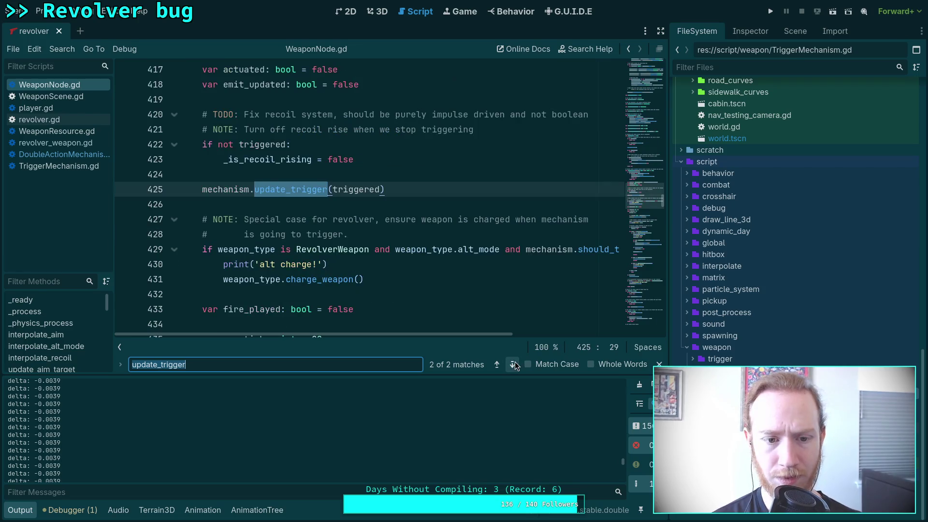
left_click(496, 363)
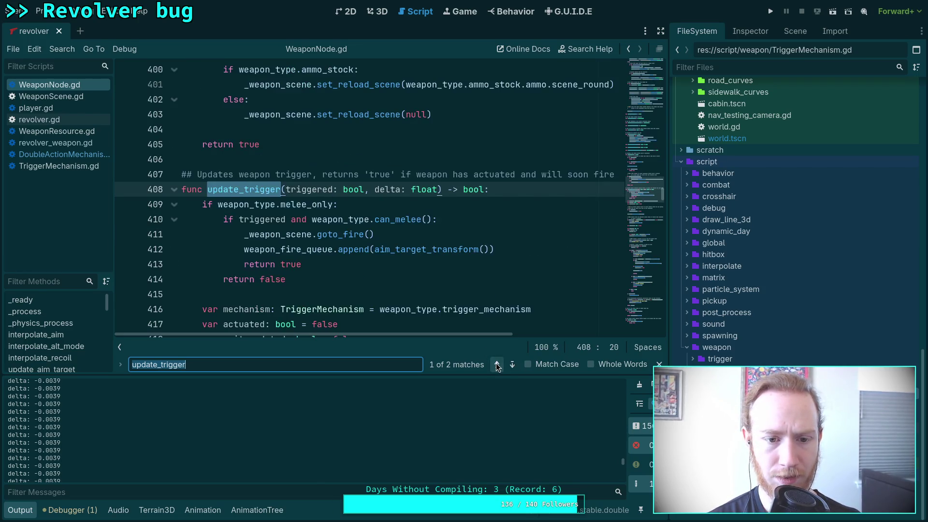
left_click(36, 108)
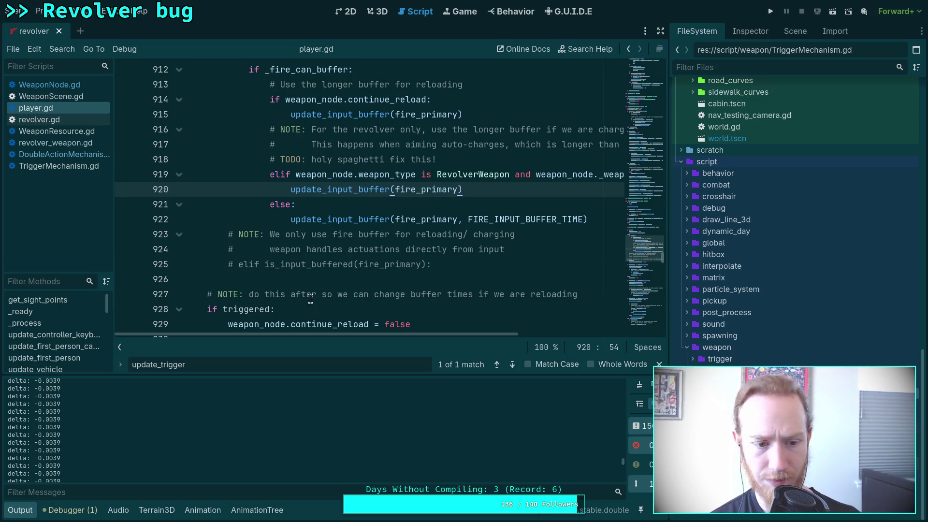
left_click(513, 365)
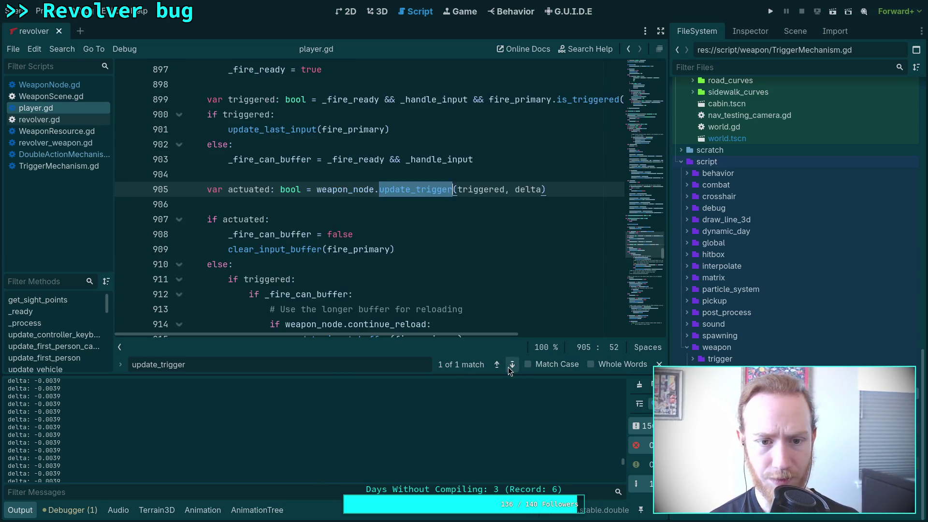
double_click(527, 190)
scroll(452, 239, "up", 1)
scroll(452, 240, "up", 14)
- Search player.gd for where update_weapon_node is called
double_click(251, 145)
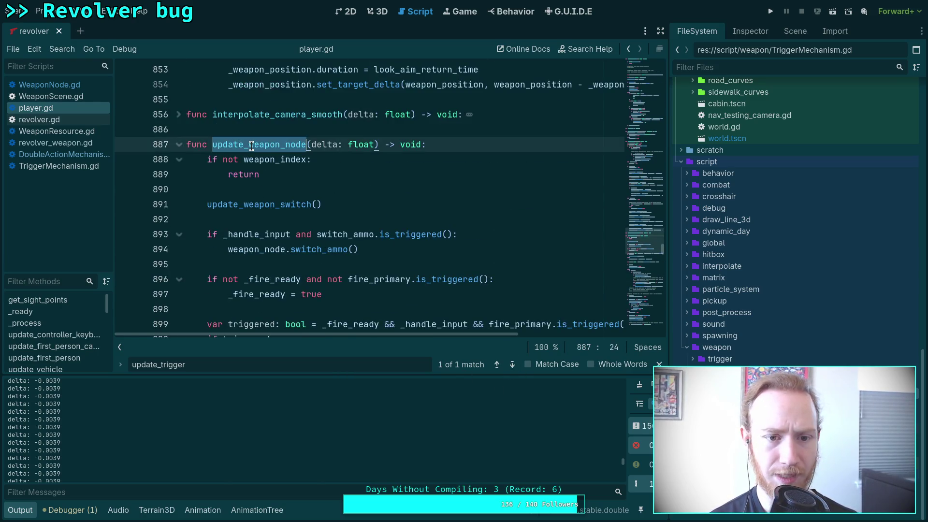
key("ctrl+f")
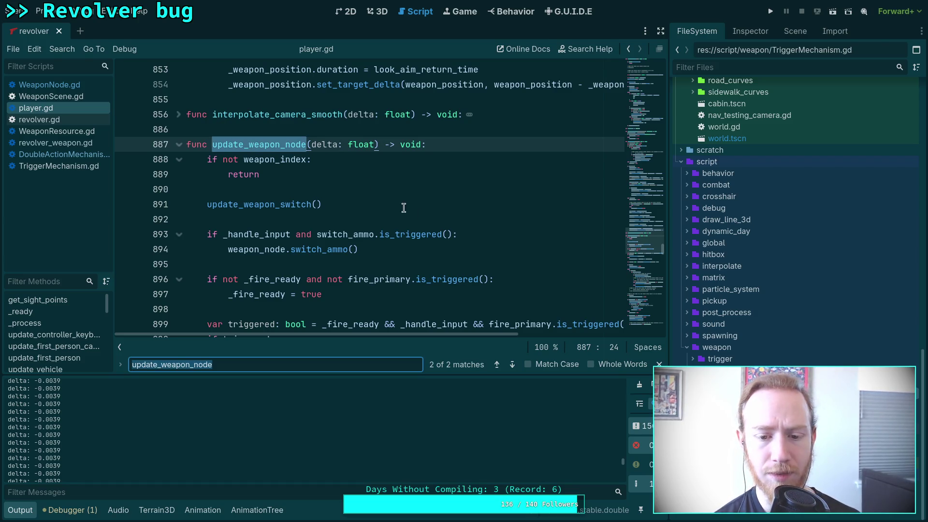
left_click(512, 364)
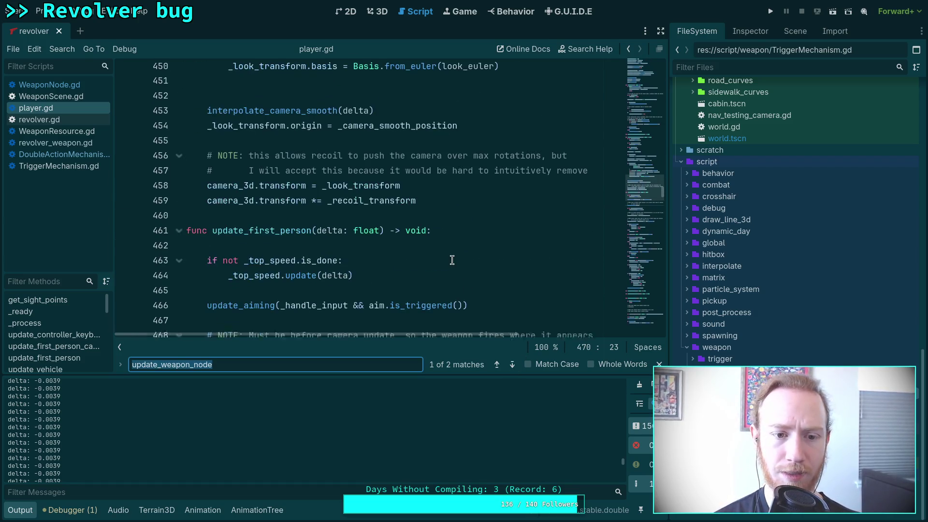
scroll(449, 263, "down", 2)
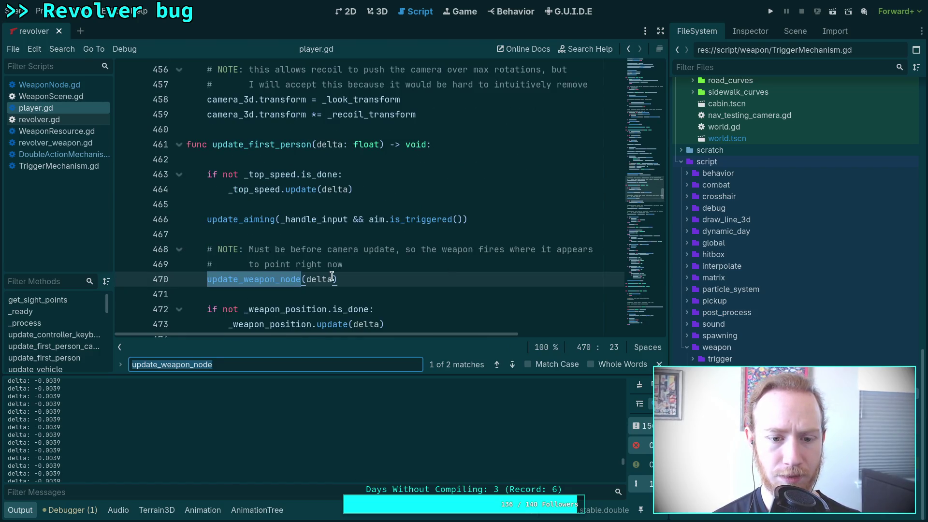
scroll(331, 277, "down", 3)
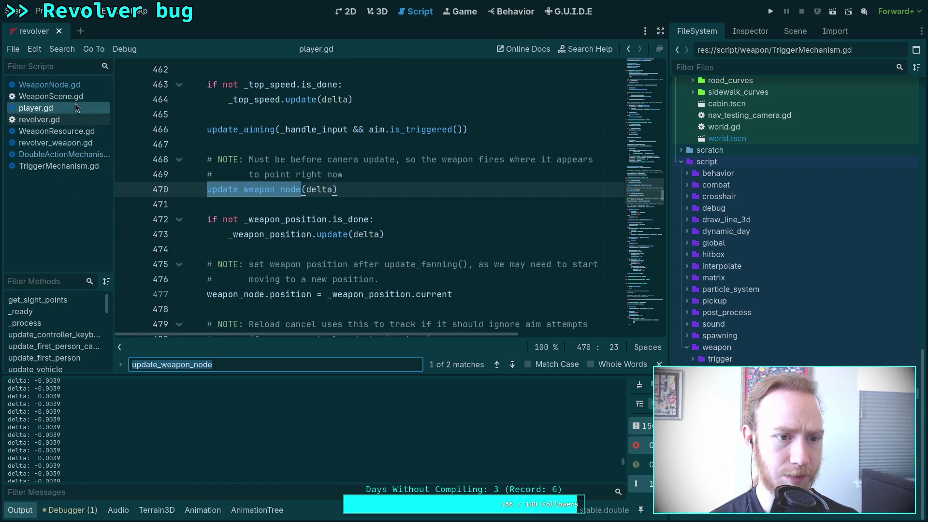
- Return to WeaponNode.gd and place the caret on the delta print at line 444
left_click(83, 84)
left_click(512, 190)
scroll(509, 203, "down", 4)
scroll(508, 202, "down", 1)
scroll(414, 225, "down", 4)
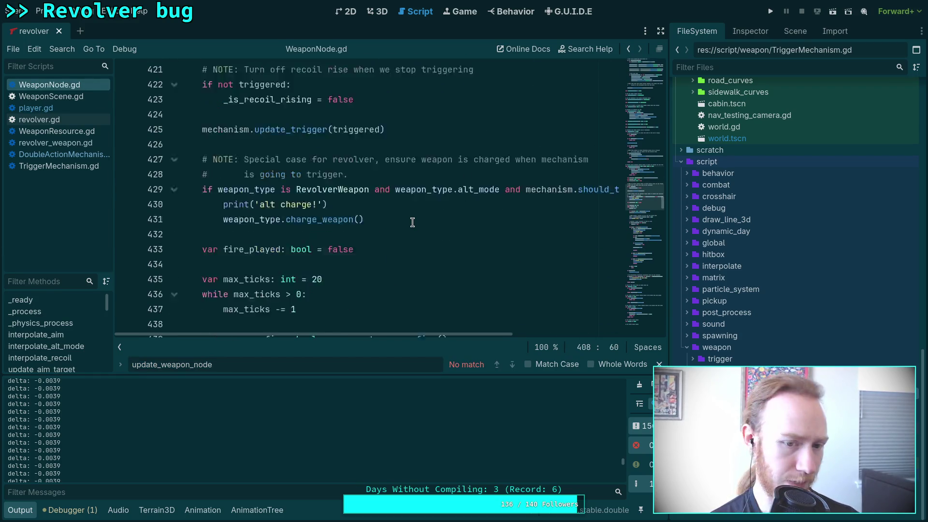
scroll(413, 222, "down", 5)
left_click(403, 231)
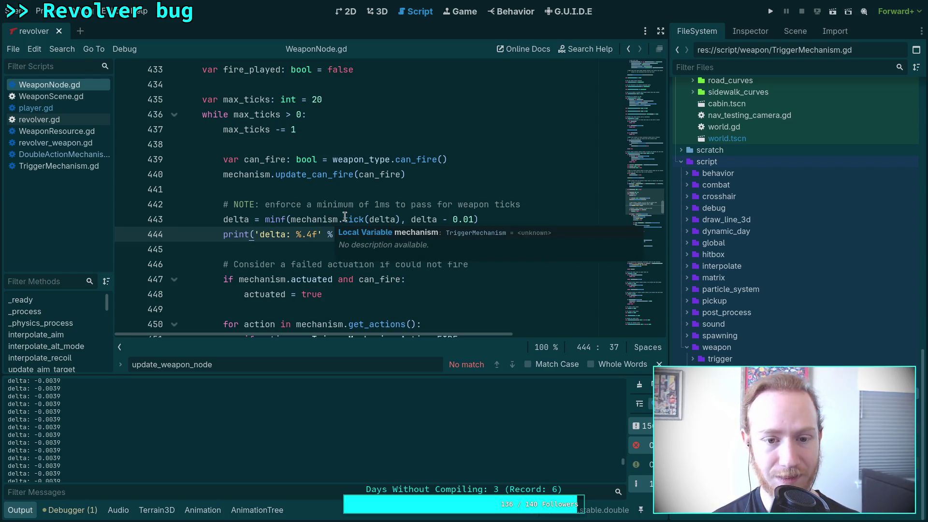
- Add print('delta: %.5f' % delta) at line 41 of tick() in DoubleActionMechanism.gd and save
left_click(58, 154)
scroll(368, 211, "up", 4)
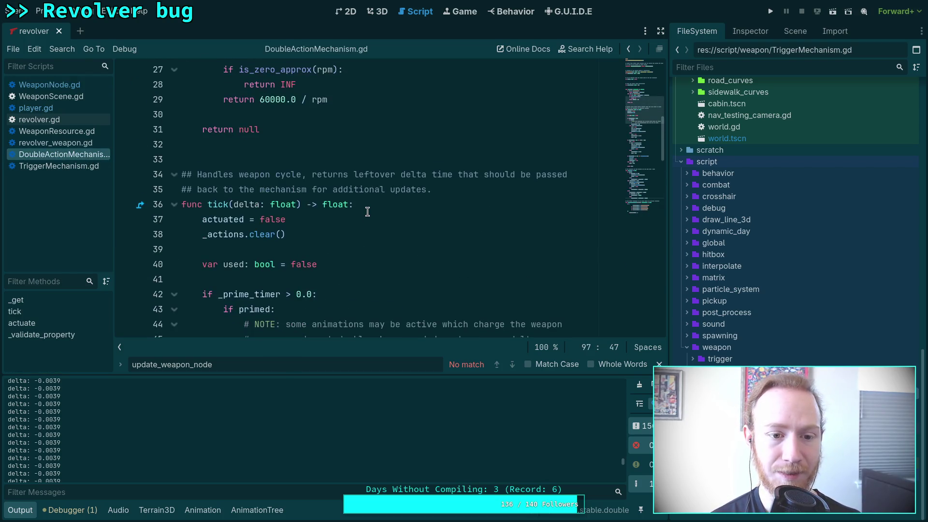
scroll(368, 211, "down", 4)
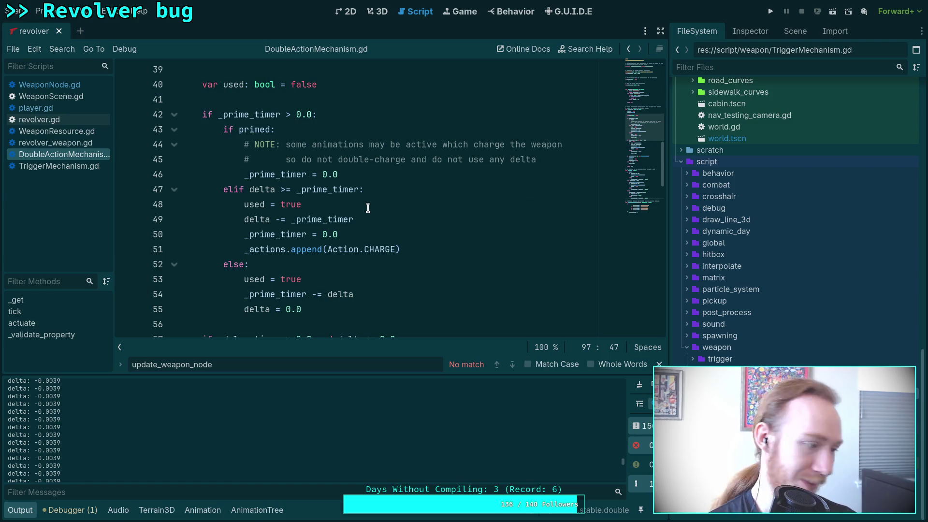
scroll(367, 211, "up", 4)
scroll(370, 223, "down", 1)
left_click(372, 233)
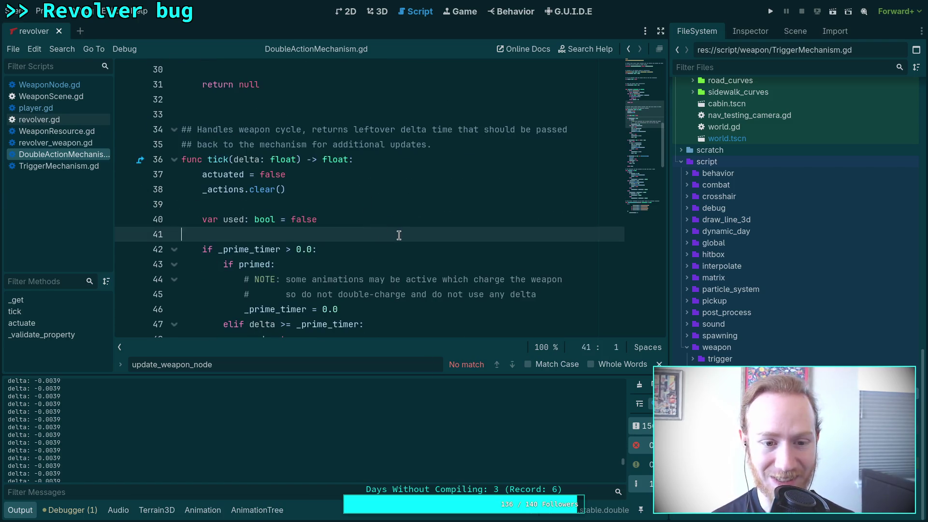
key("Return")
key("Return")
key("Up")
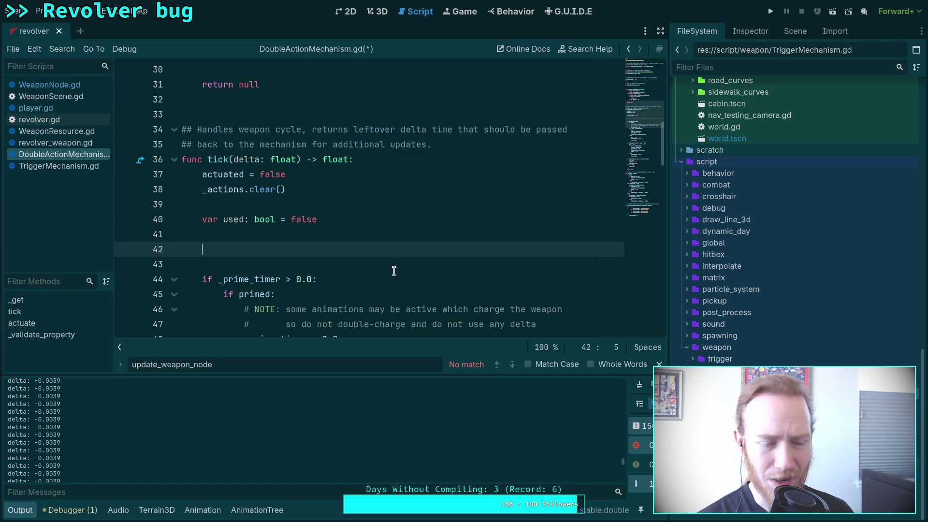
type("print")
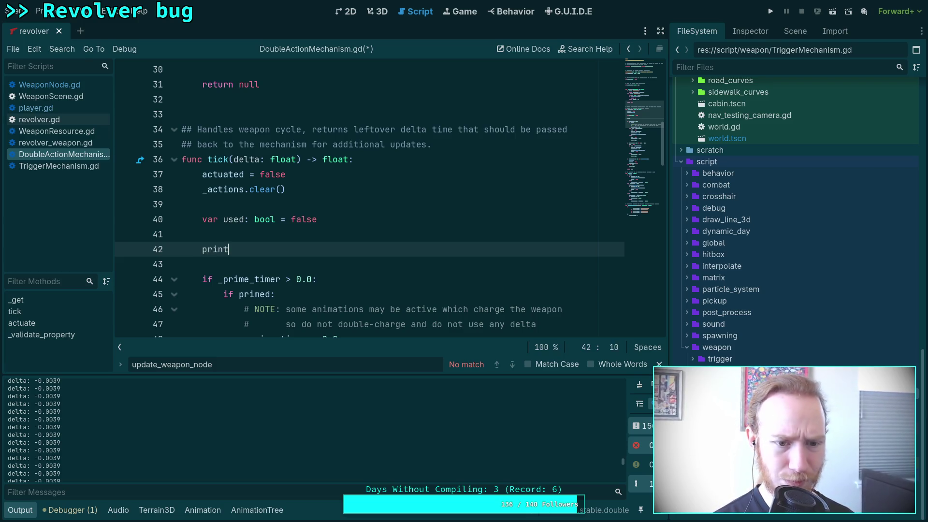
type("('delta: ")
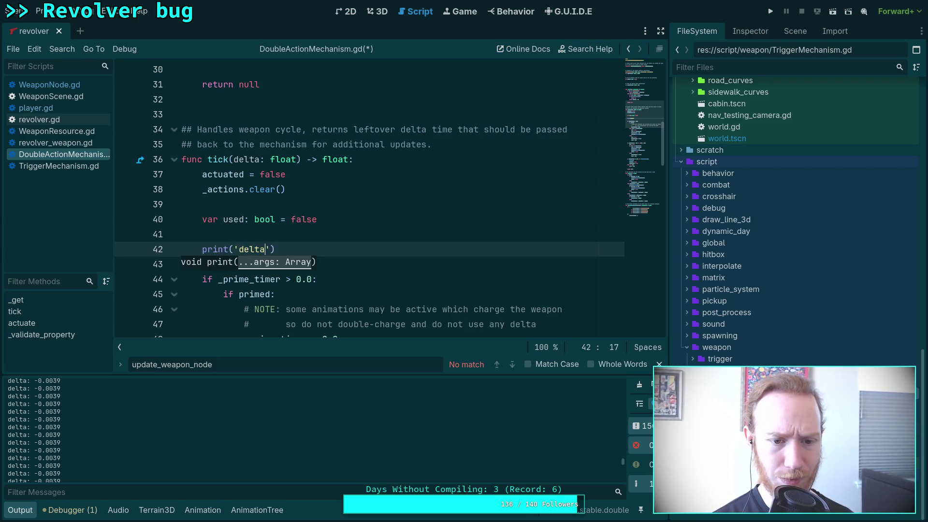
type("%")
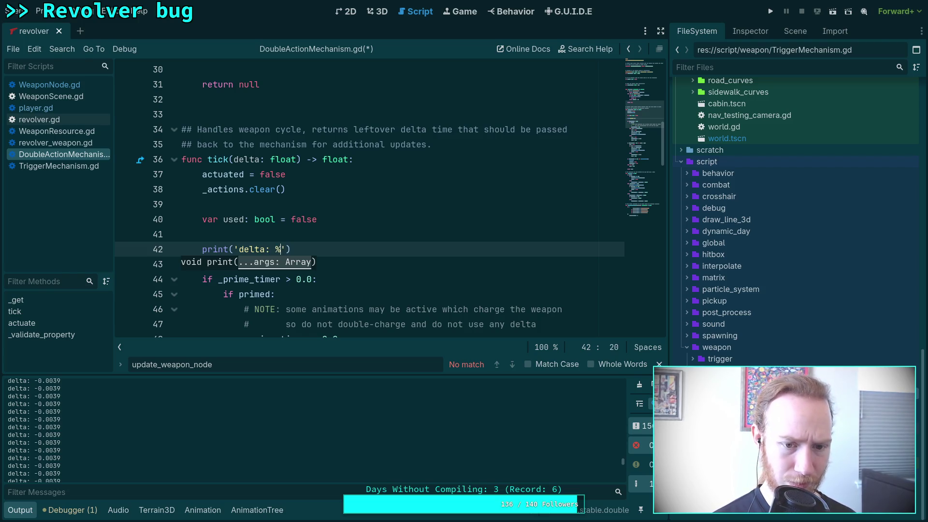
type(".5")
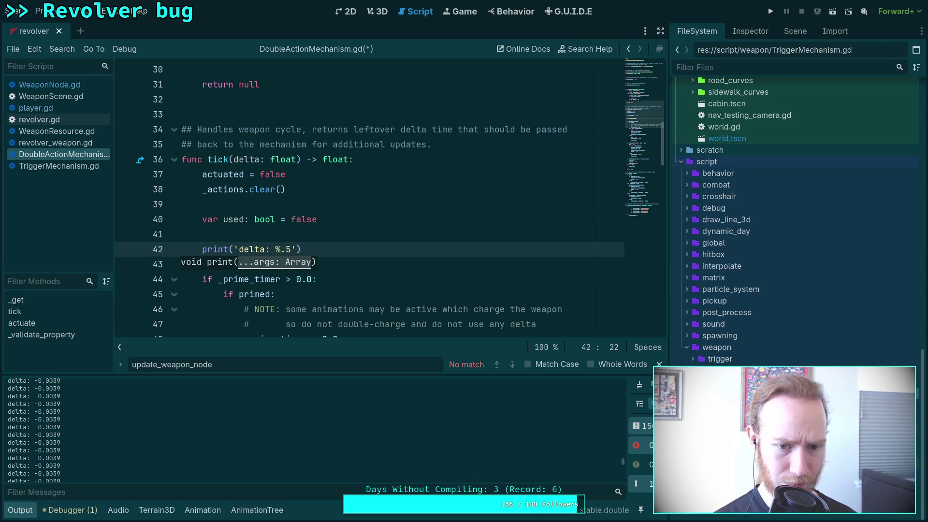
type("f'")
type(" % di")
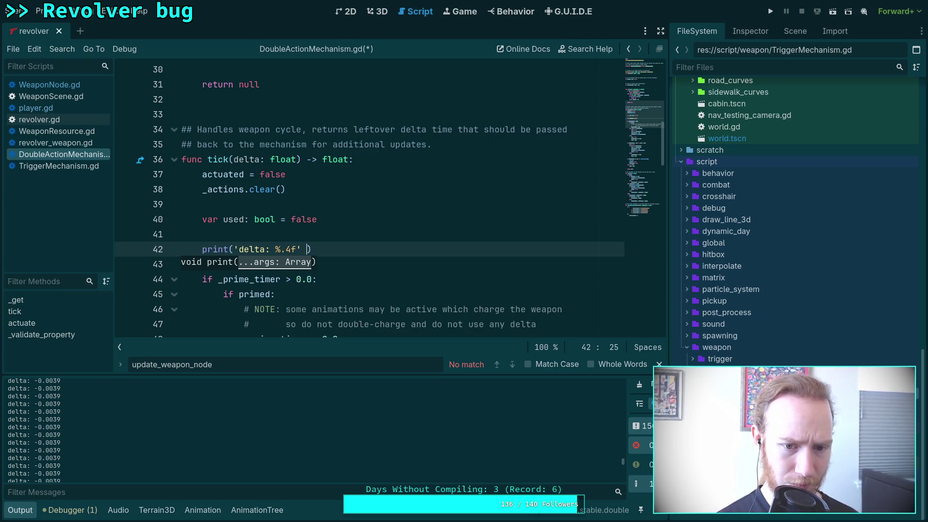
key("BackSpace")
type("elta")
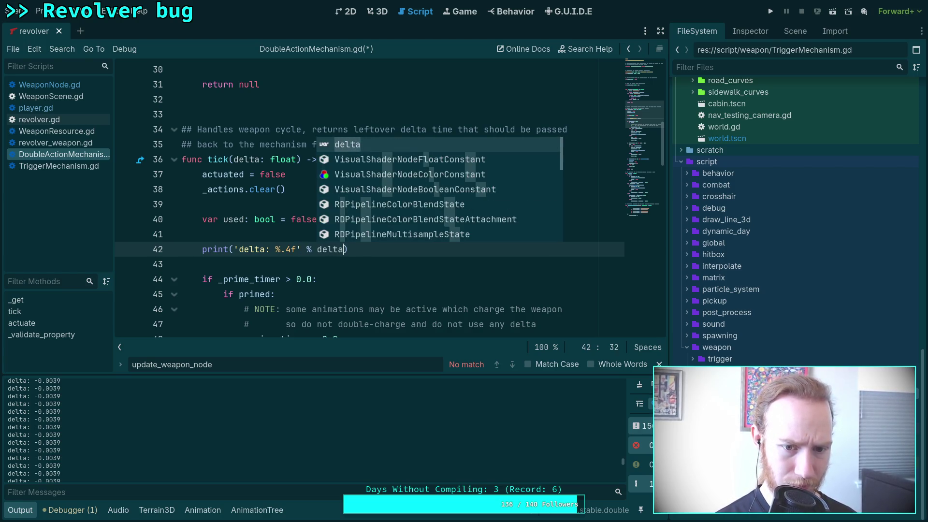
key("ctrl+s")
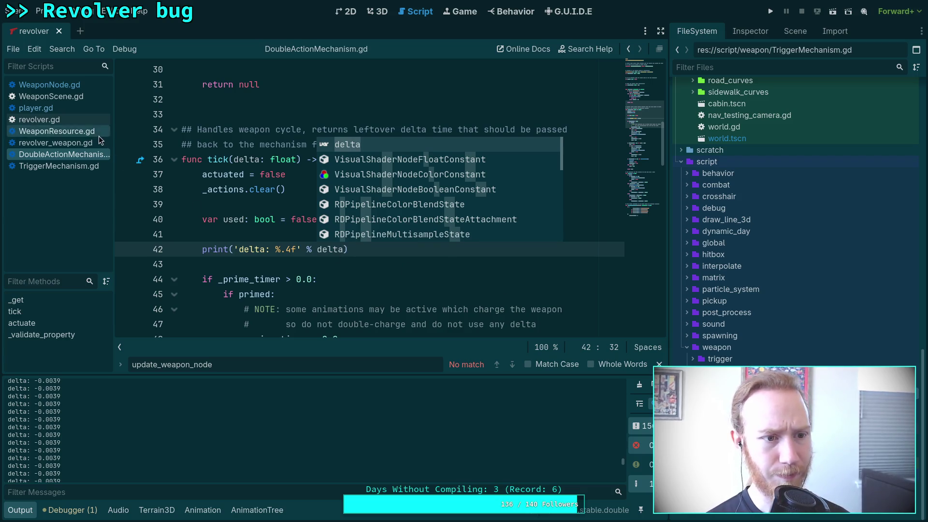
- Comment out line 444's delta print in WeaponNode.gd, clear Output, and run the game
left_click(88, 88)
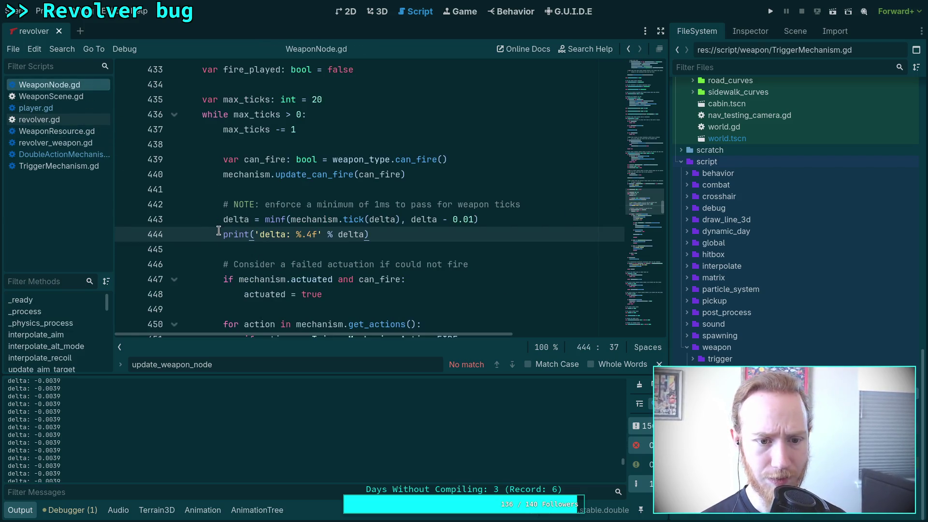
type("#")
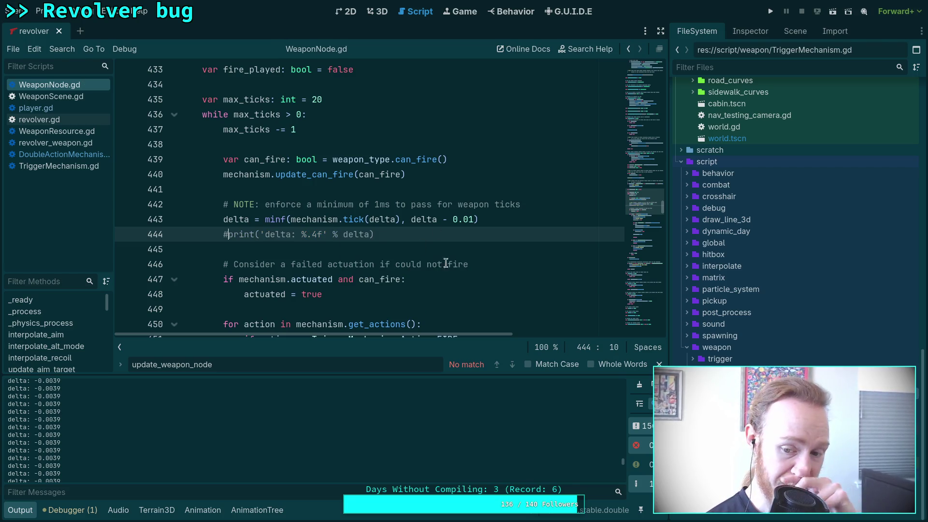
left_click(640, 385)
left_click(770, 11)
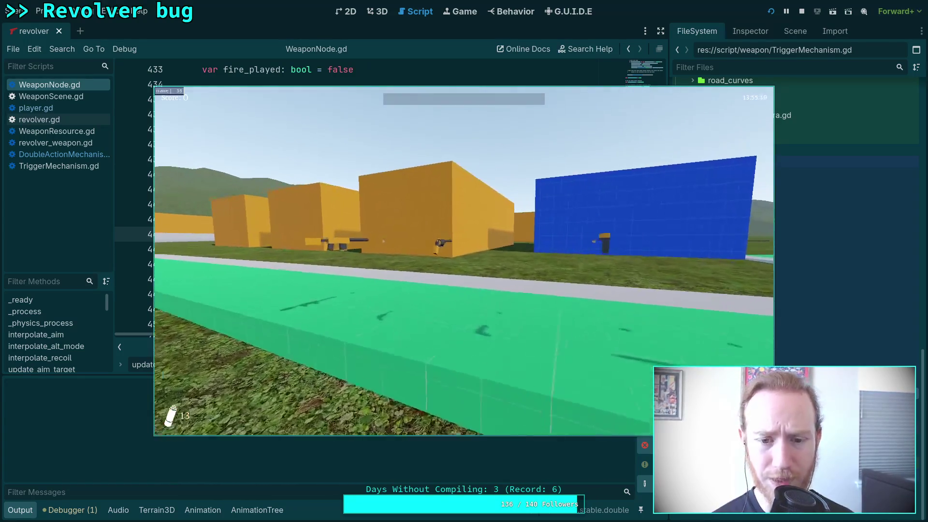
- Pick up the revolver, aim and fire it once, then stop the game with F8
key("w")
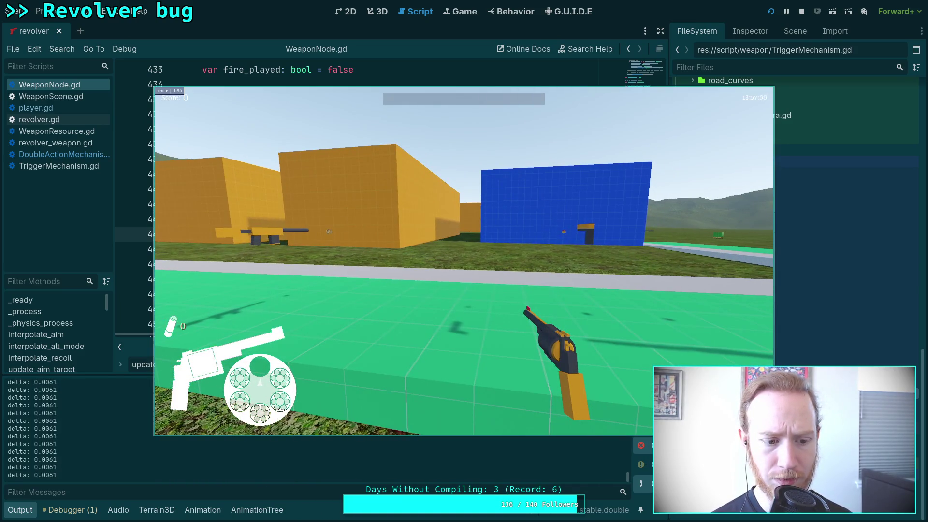
key("w")
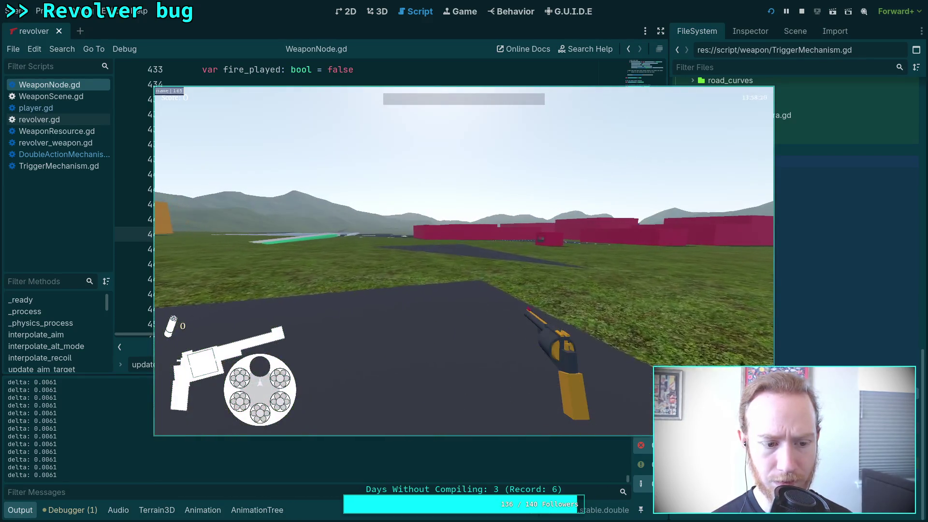
right_click(464, 261)
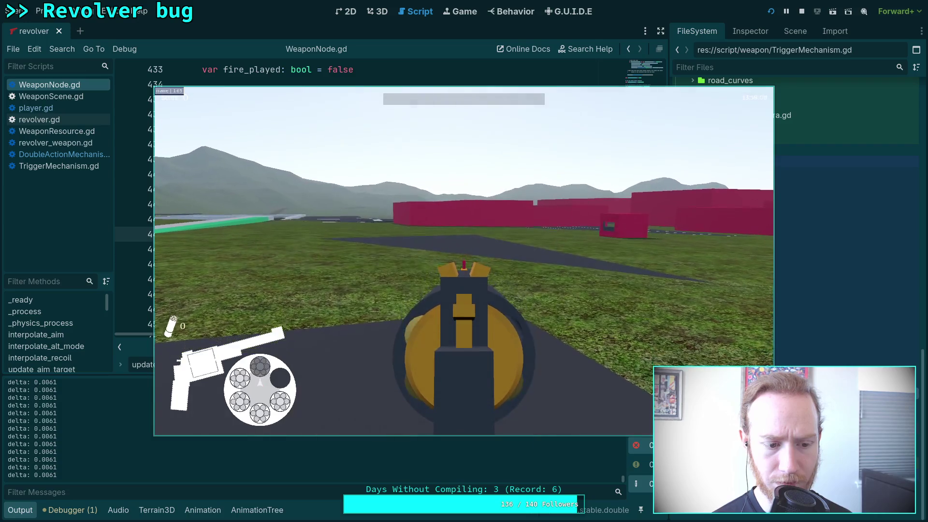
left_click(464, 261)
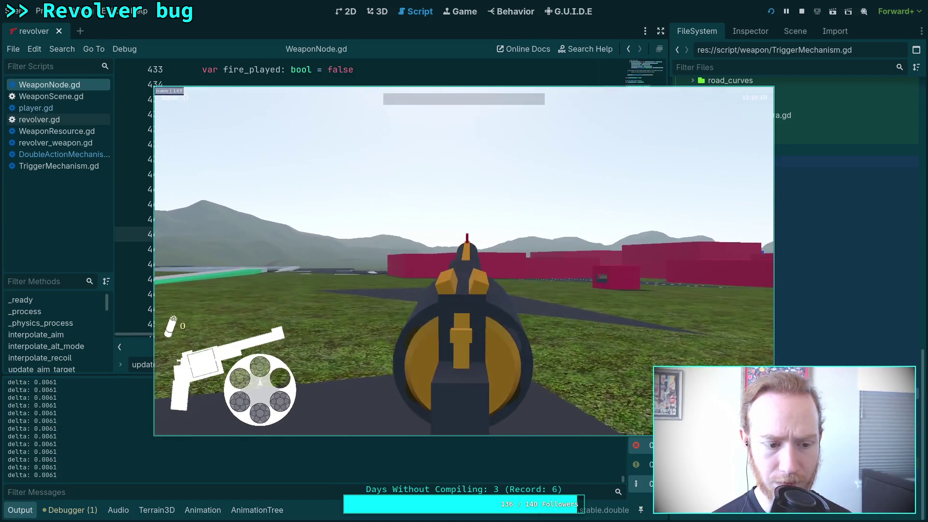
key("F8")
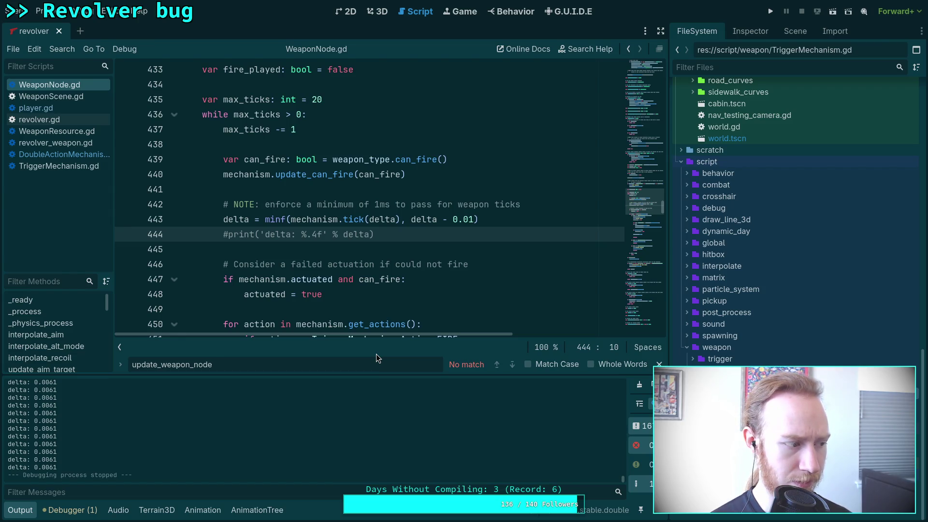
- Hide the output log and read through update_trigger around lines 445–449
left_click(20, 510)
left_click(261, 249)
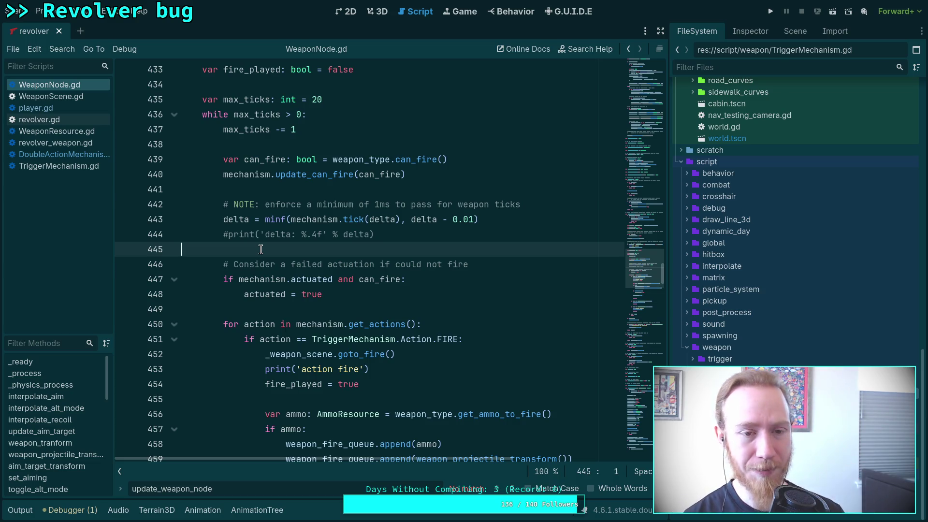
left_click(320, 312)
scroll(304, 343, "up", 10)
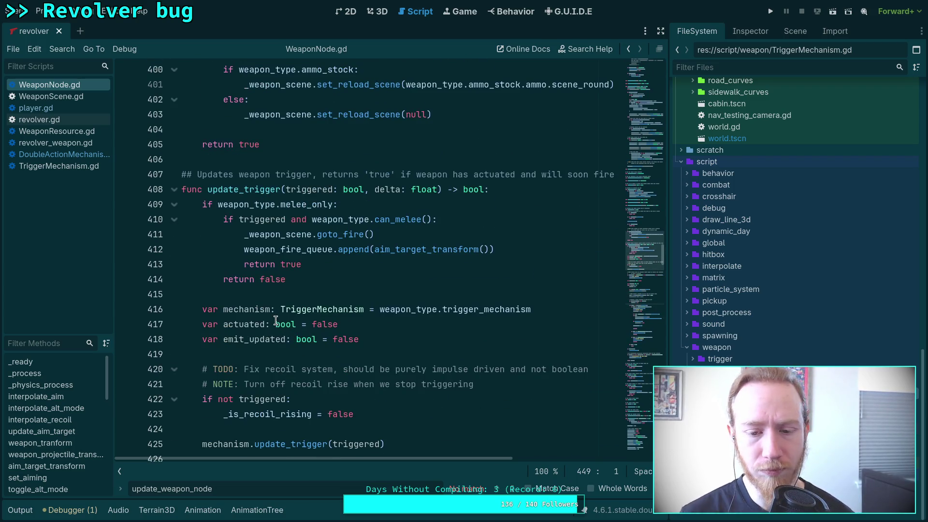
mouse_move(275, 320)
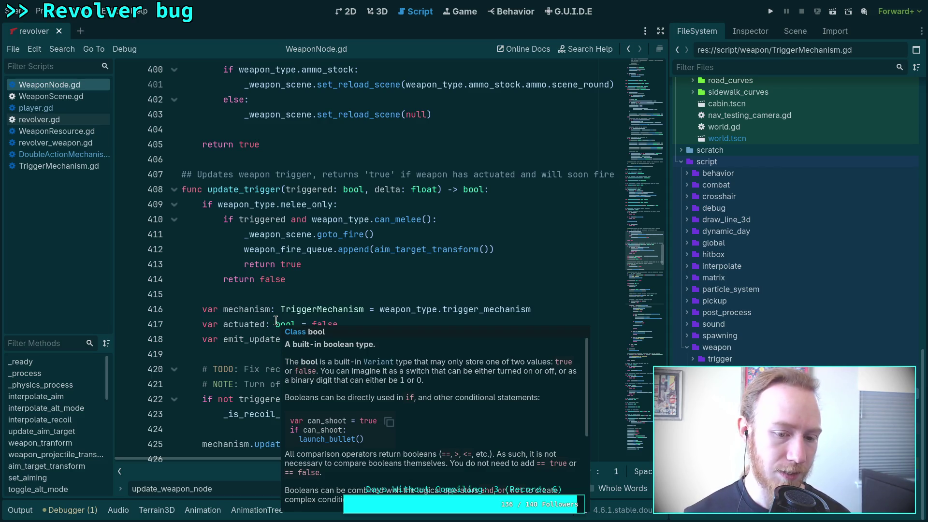
left_click(251, 268)
left_click(246, 299)
scroll(279, 294, "down", 6)
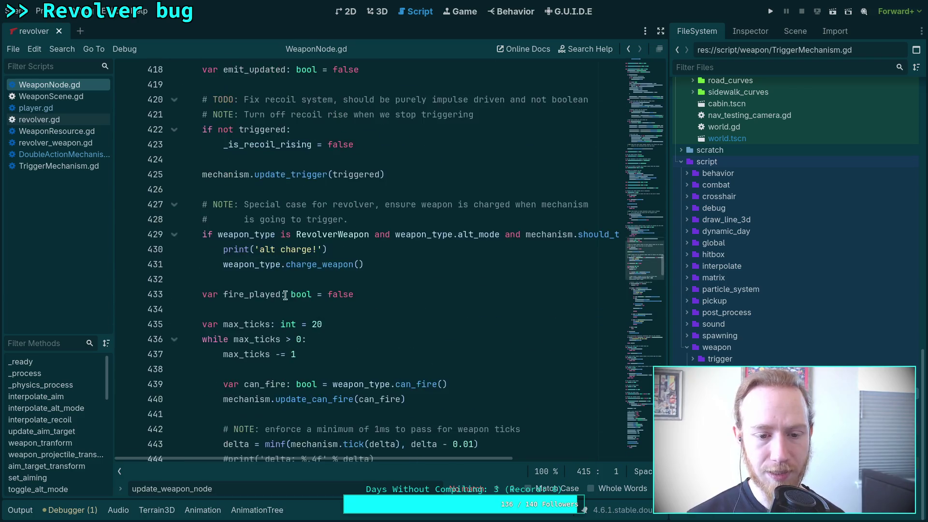
scroll(280, 294, "down", 7)
scroll(300, 307, "up", 3)
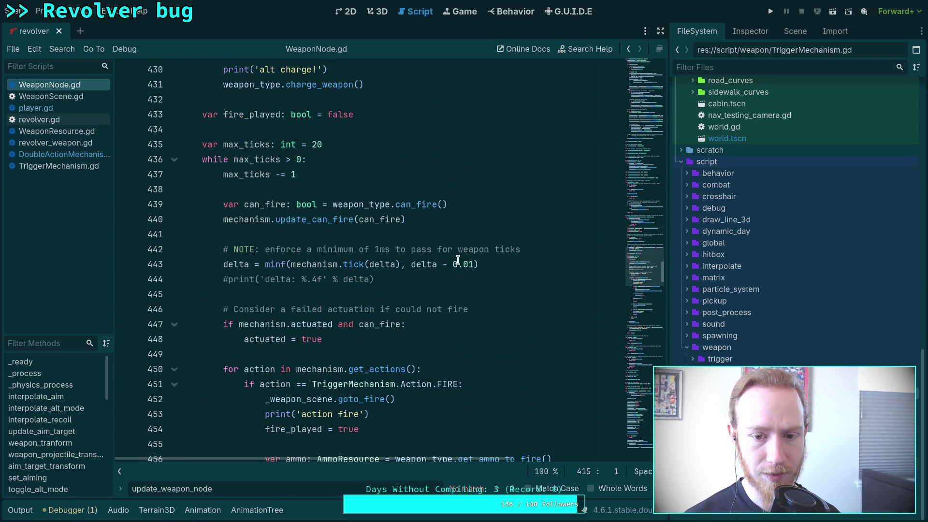
- Remove the '#' so line 444's delta print is active again
double_click(382, 249)
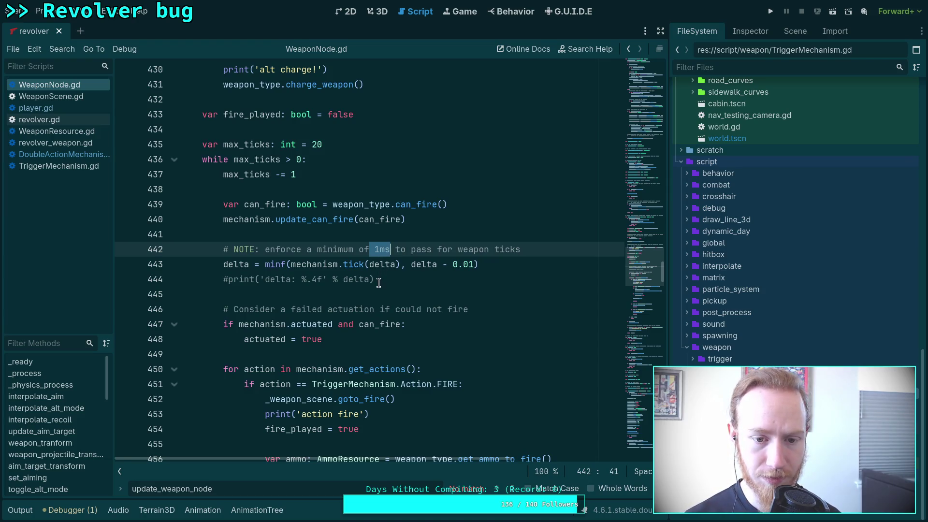
left_click(229, 280)
key("BackSpace")
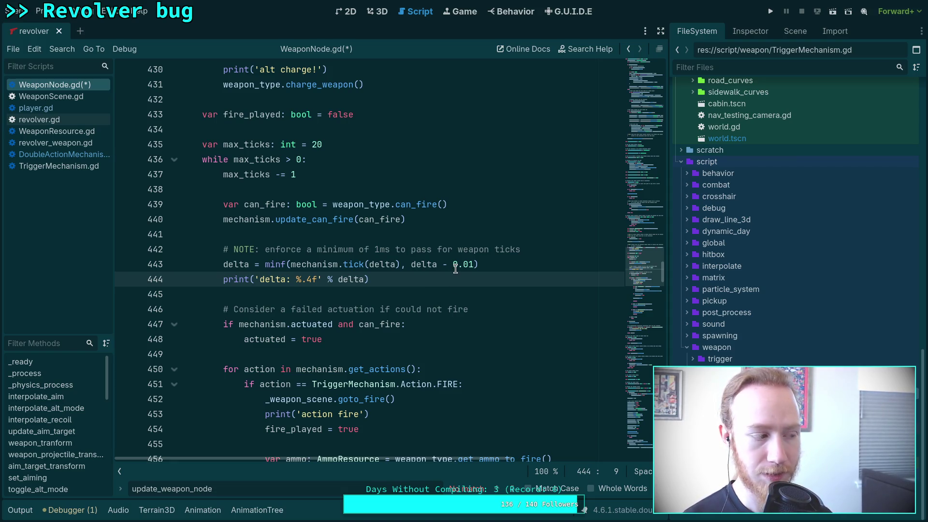
- Change line 443 to delta = minf(mechanism.tick(delta), delta)
left_click(471, 267)
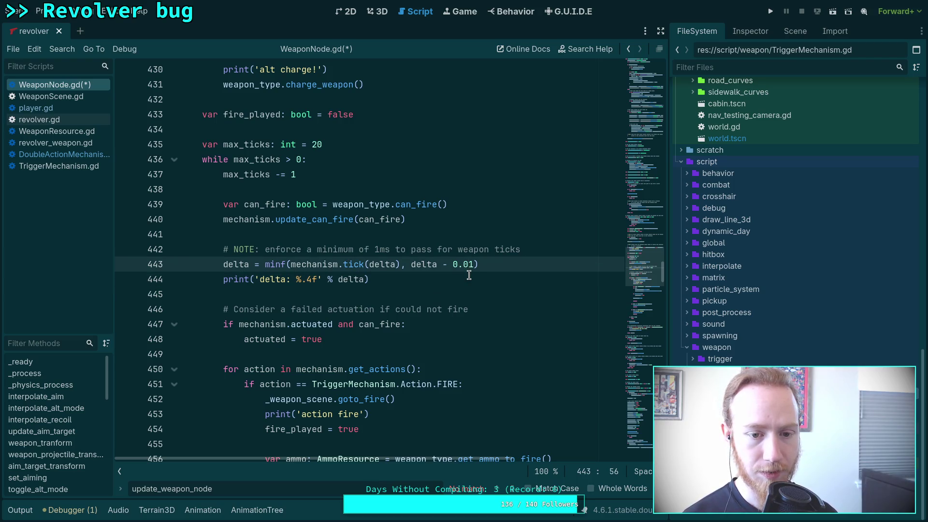
type("0")
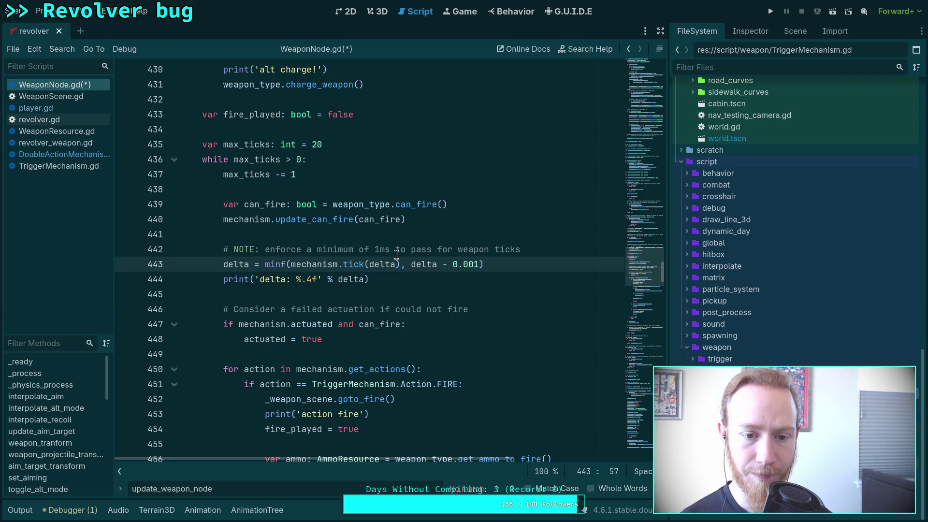
left_click(444, 266)
left_click_drag(444, 266, 477, 268)
key("BackSpace")
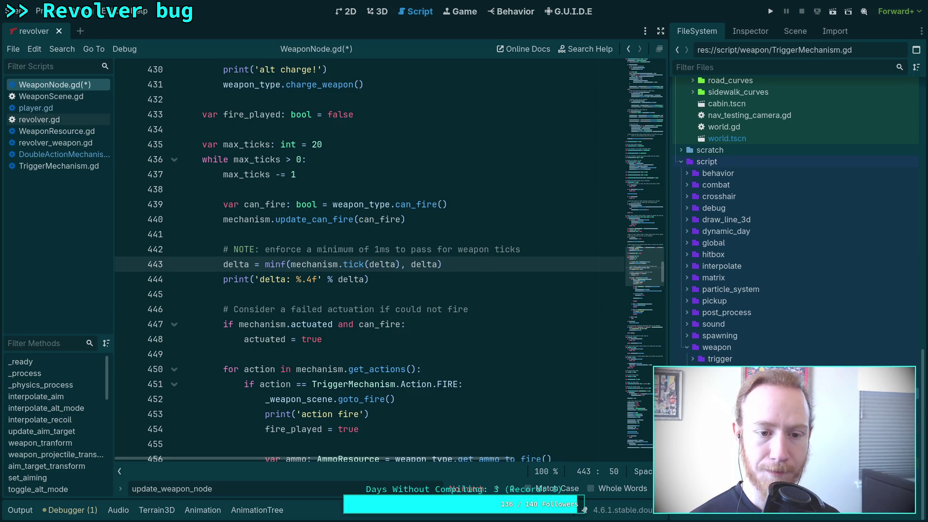
- Reword line 442's note to 'enforce delta to decrease', then save and run
mouse_move(321, 251)
left_mouse_down()
mouse_move(521, 249)
mouse_move(536, 241)
mouse_move(540, 249)
mouse_move(308, 252)
left_mouse_up()
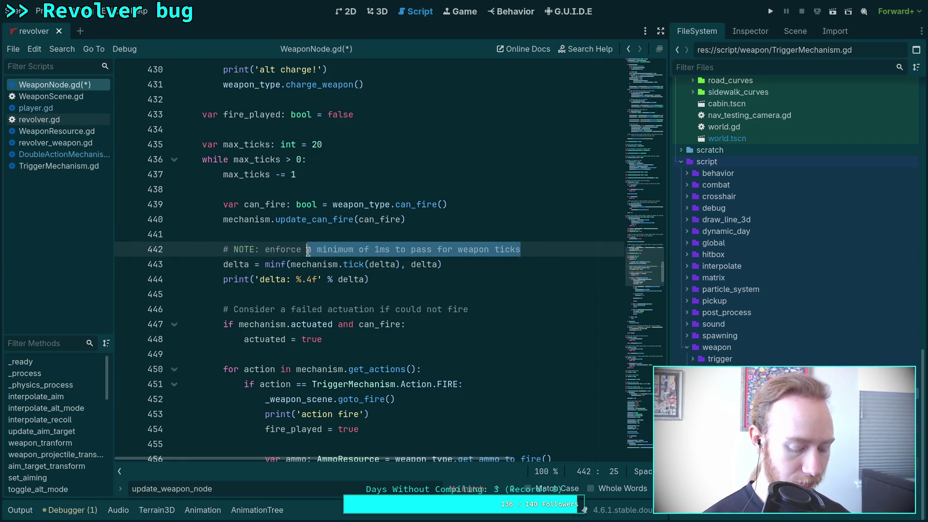
type("delta to decrease")
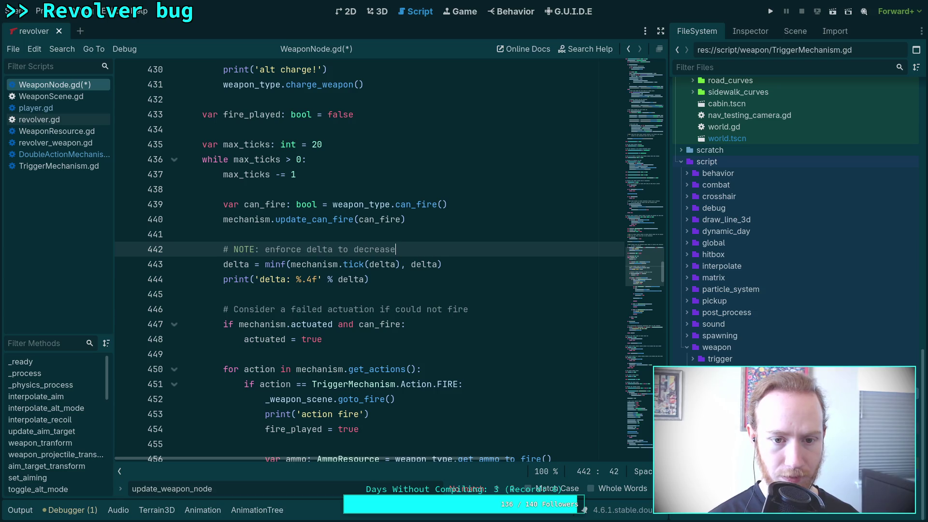
key("F5")
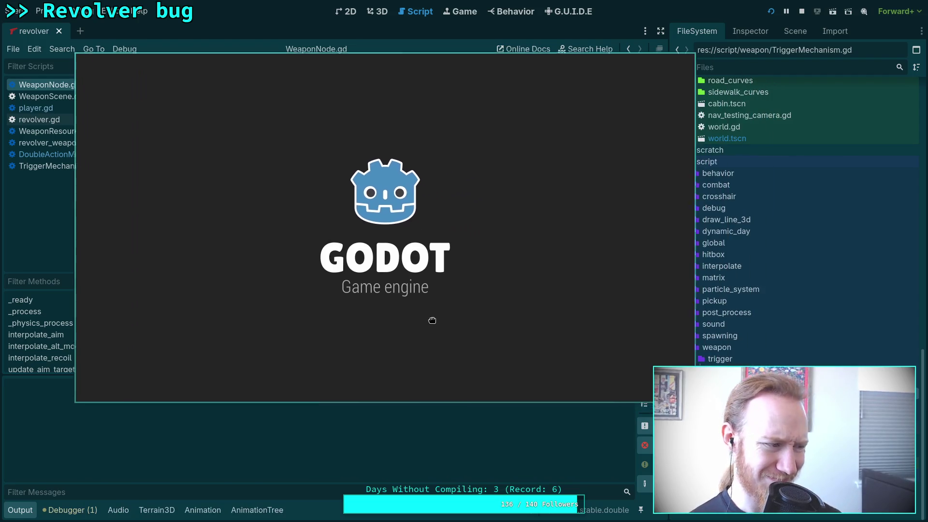
- Pick up the revolver with 2, aim and fire it, then exit to desktop
left_click_drag(400, 305, 385, 283)
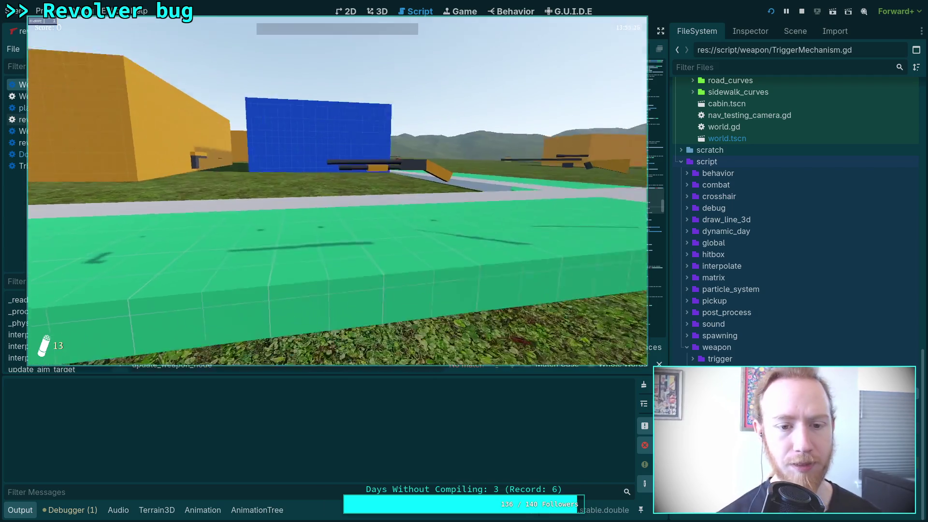
key("2")
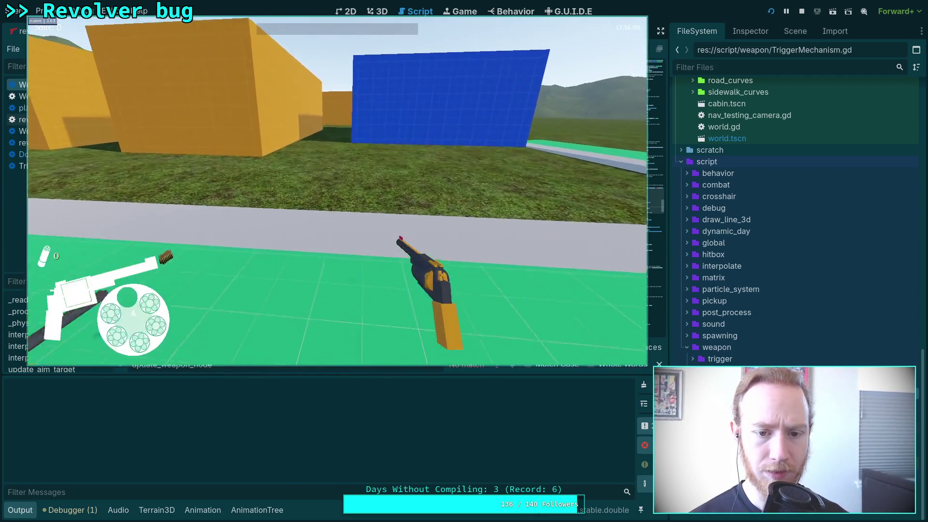
key("w")
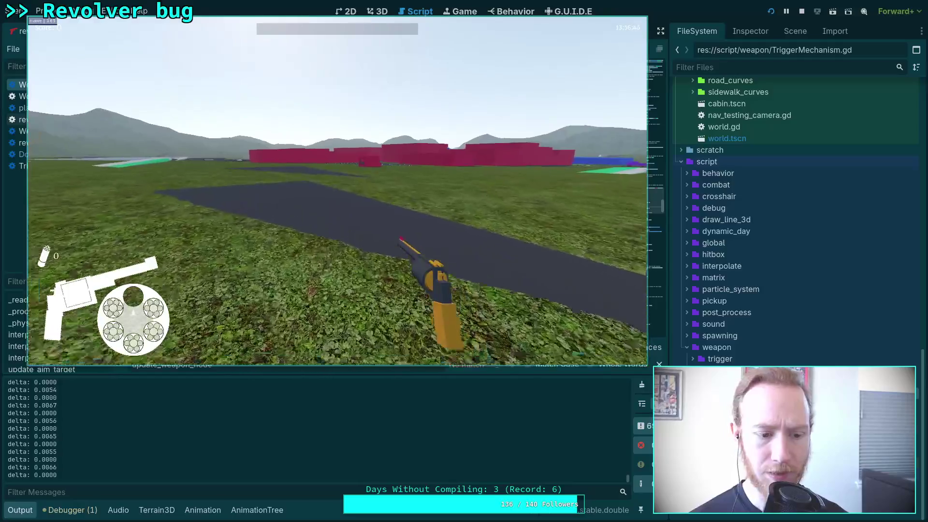
mouse_move(337, 191)
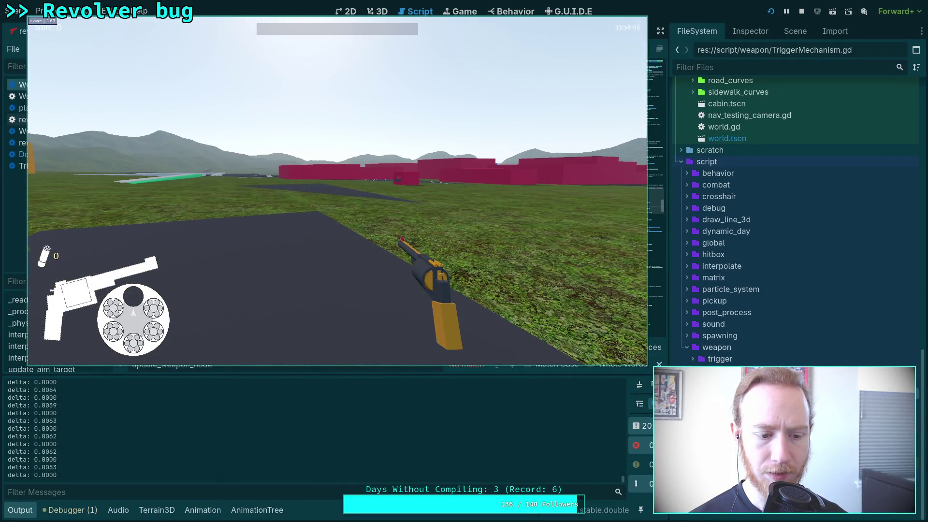
right_click(337, 191)
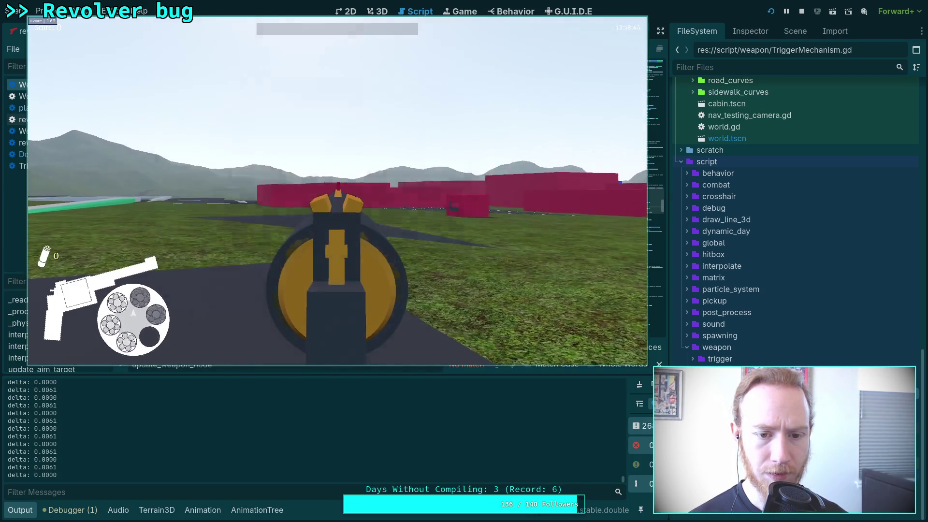
left_click(337, 191)
key("Escape")
left_click(354, 207)
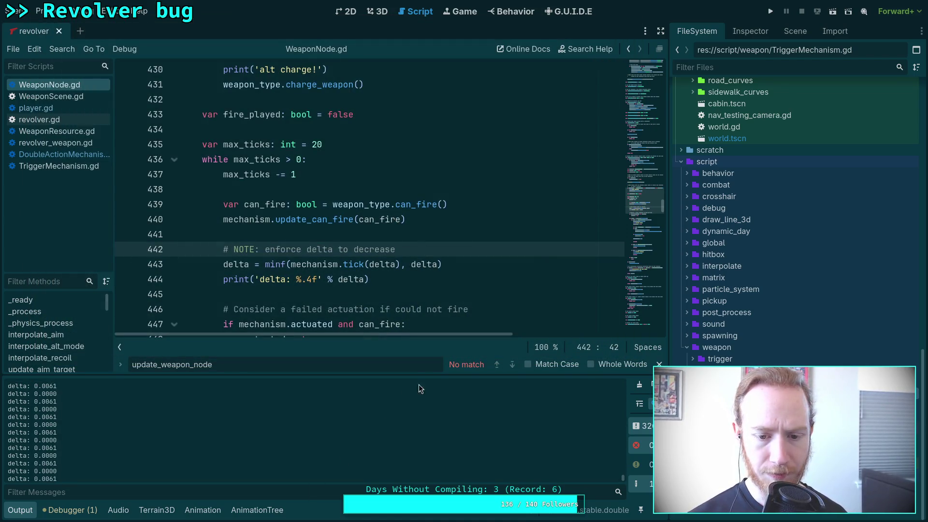
- Enlarge and clear the output log, run another revolver test, then exit the game
left_click_drag(442, 374, 441, 347)
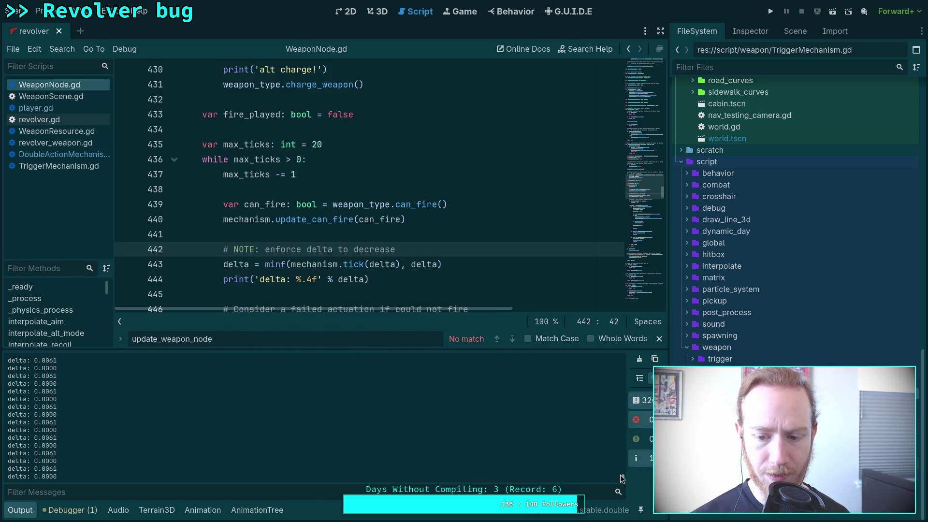
left_click(639, 359)
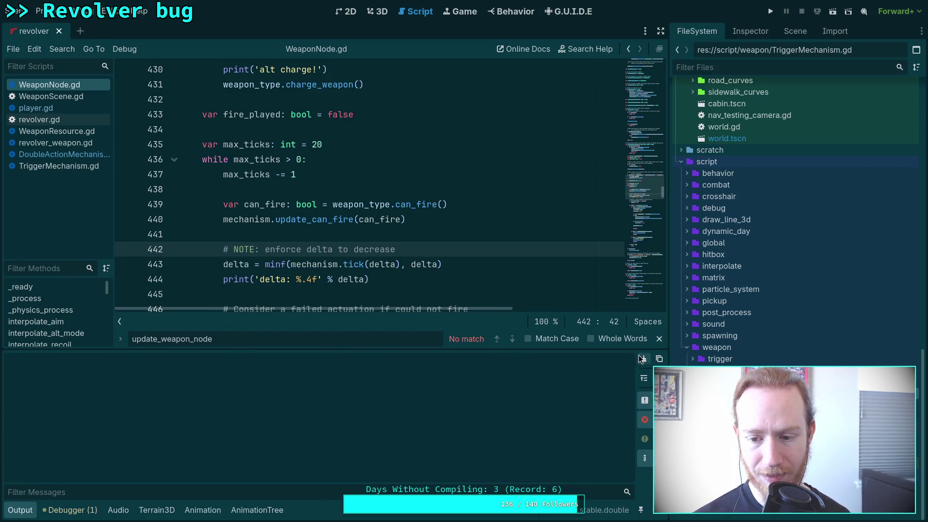
left_click(771, 11)
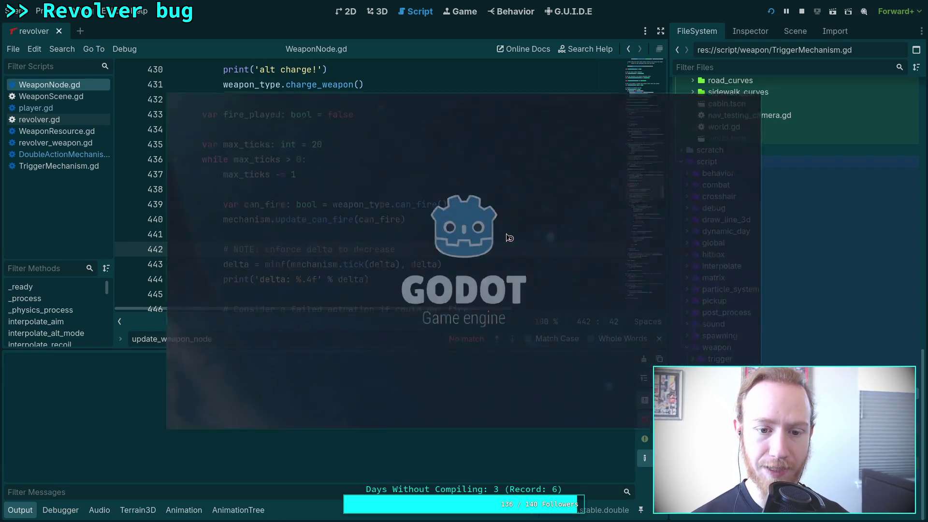
mouse_move(447, 265)
left_mouse_down()
mouse_move(378, 219)
mouse_move(394, 199)
left_mouse_up()
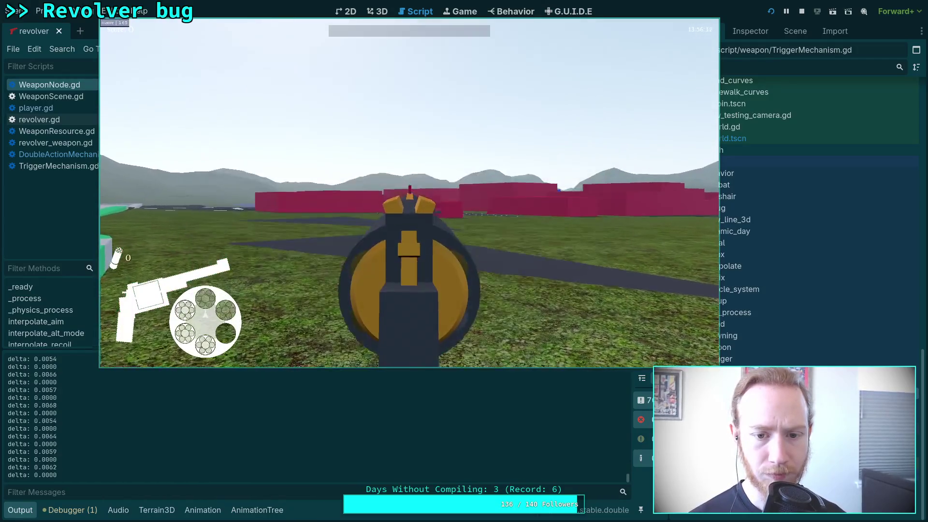
key("Escape")
left_click(411, 205)
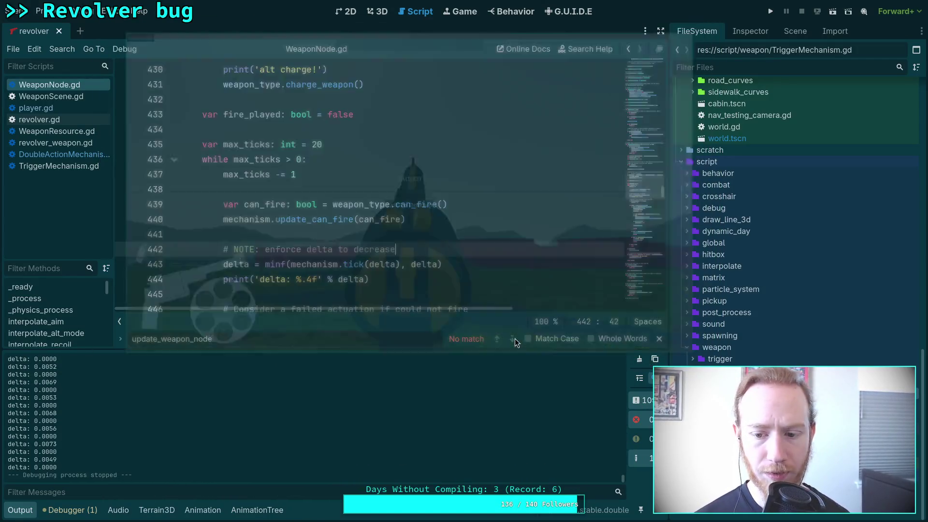
- Read the action charge, fire and double-action messages in a taller log, then collapse it
scroll(479, 437, "up", 1)
left_click_drag(624, 479, 624, 442)
scroll(574, 440, "down", 1)
mouse_move(358, 349)
left_mouse_down()
mouse_move(358, 141)
mouse_move(357, 155)
left_mouse_up()
scroll(334, 380, "down", 10)
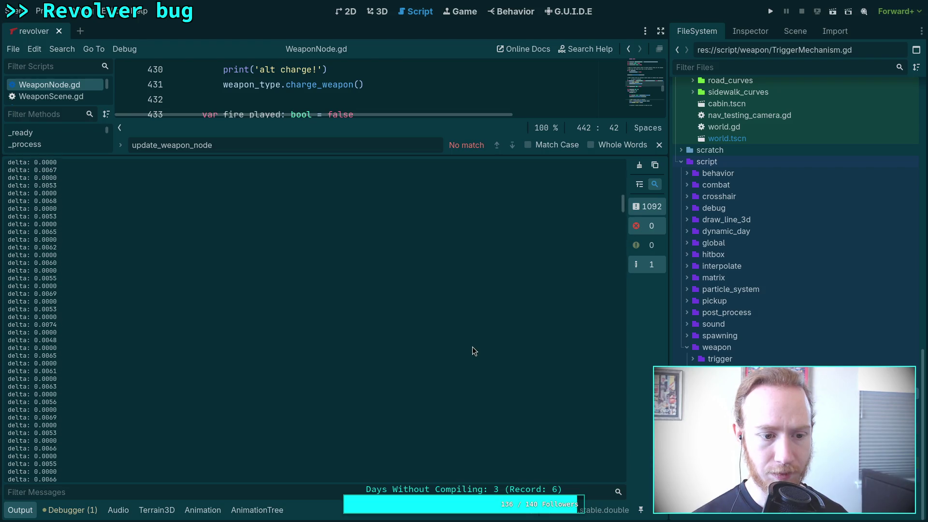
scroll(469, 346, "up", 10)
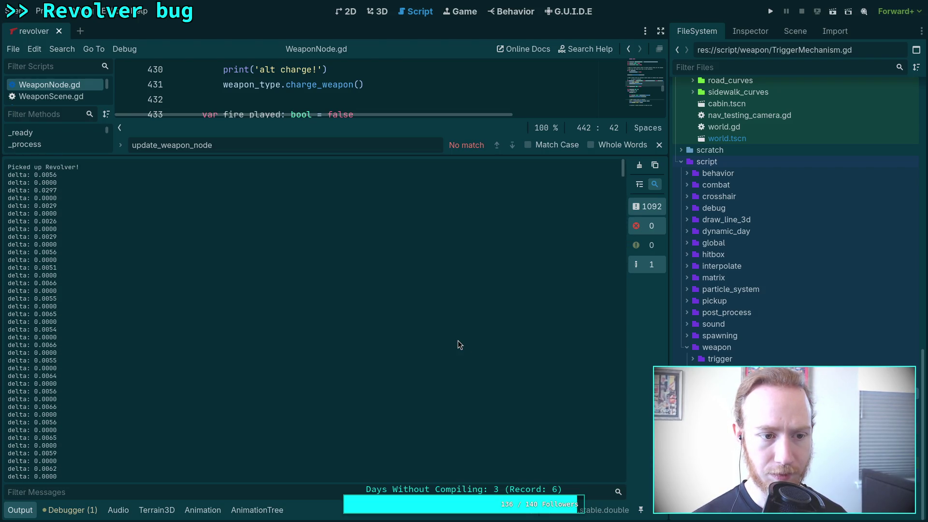
scroll(458, 341, "down", 5)
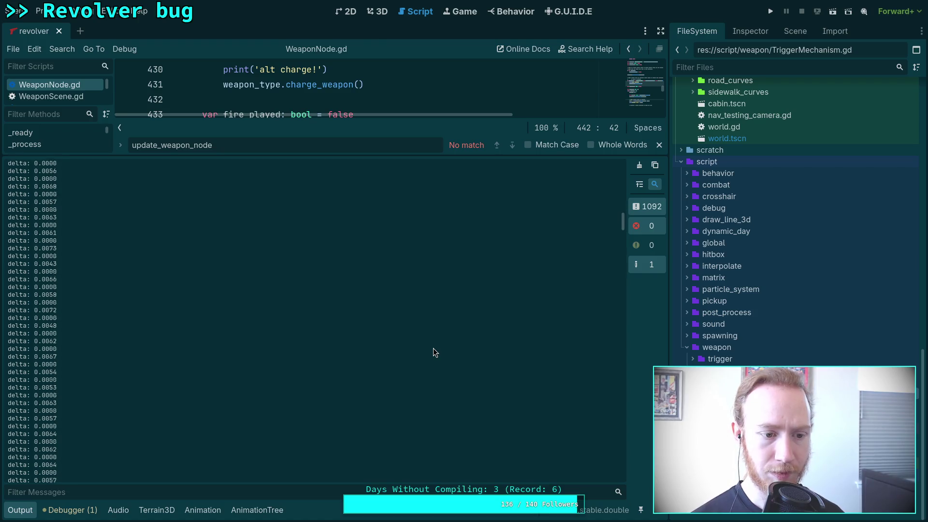
scroll(388, 395, "down", 5)
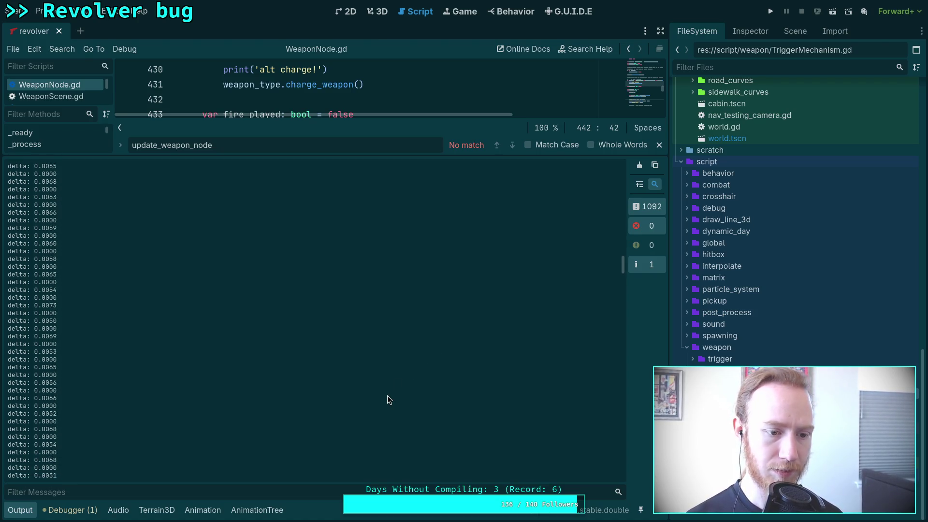
scroll(388, 395, "down", 3)
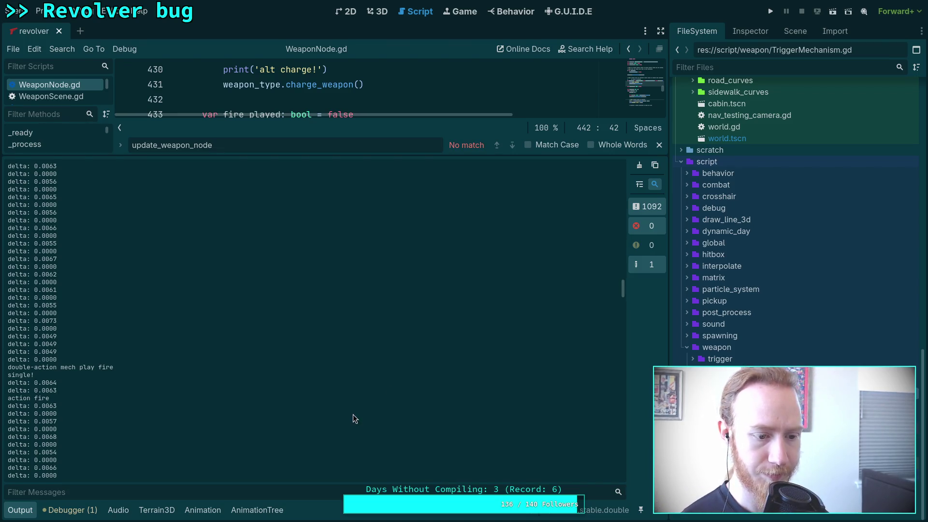
scroll(354, 415, "down", 3)
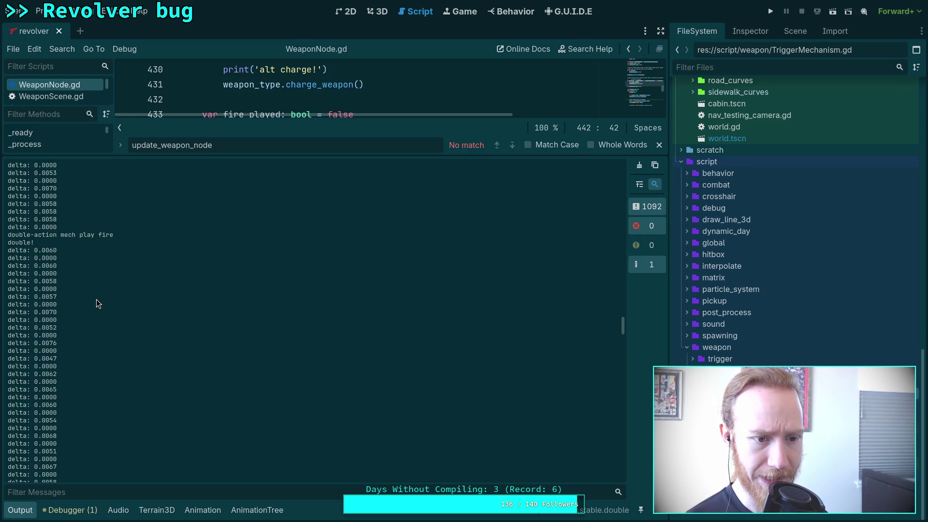
scroll(80, 303, "down", 8)
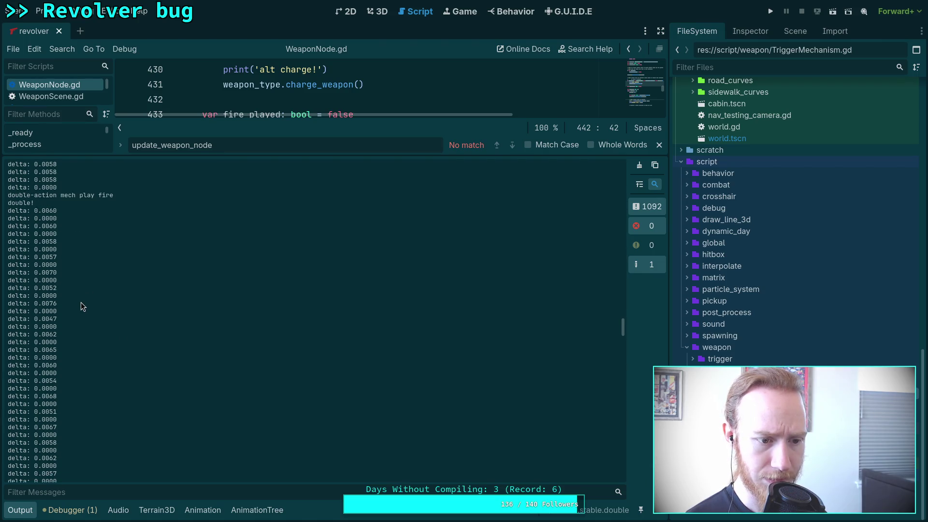
scroll(80, 302, "down", 10)
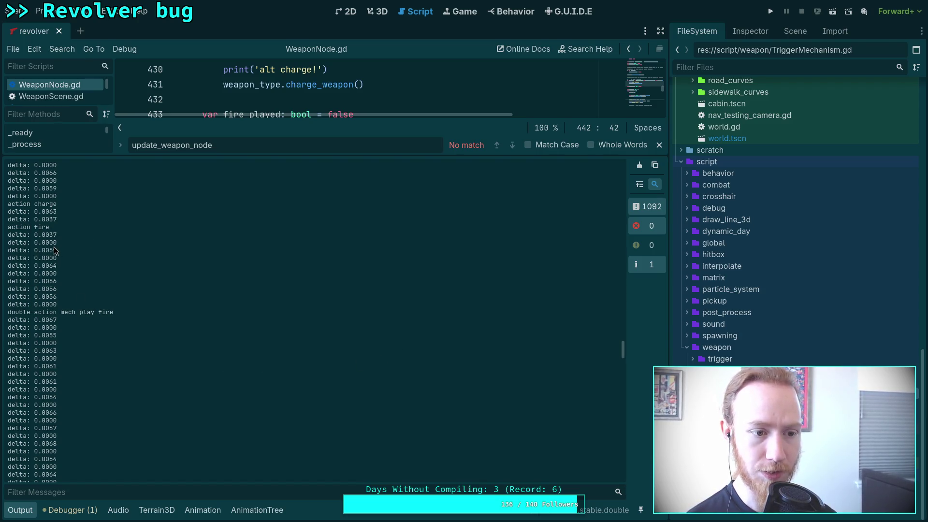
scroll(58, 254, "down", 2)
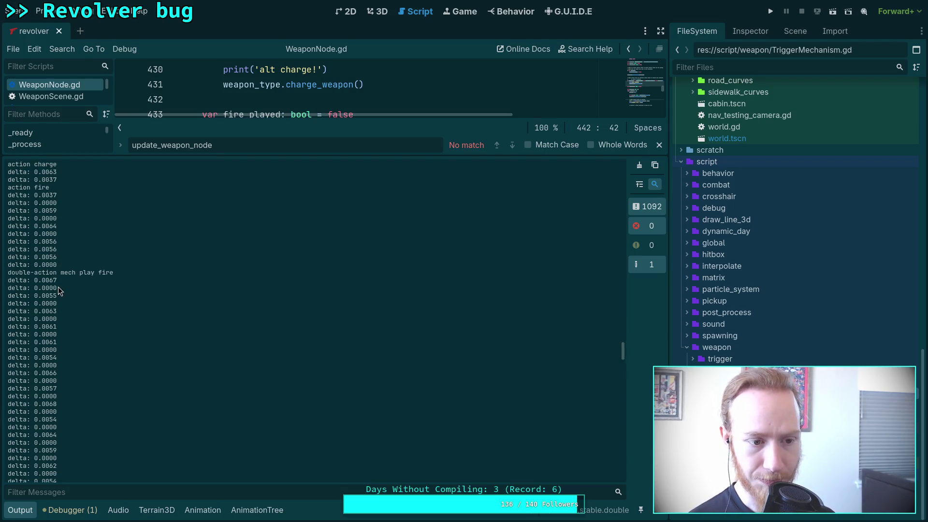
scroll(54, 285, "down", 10)
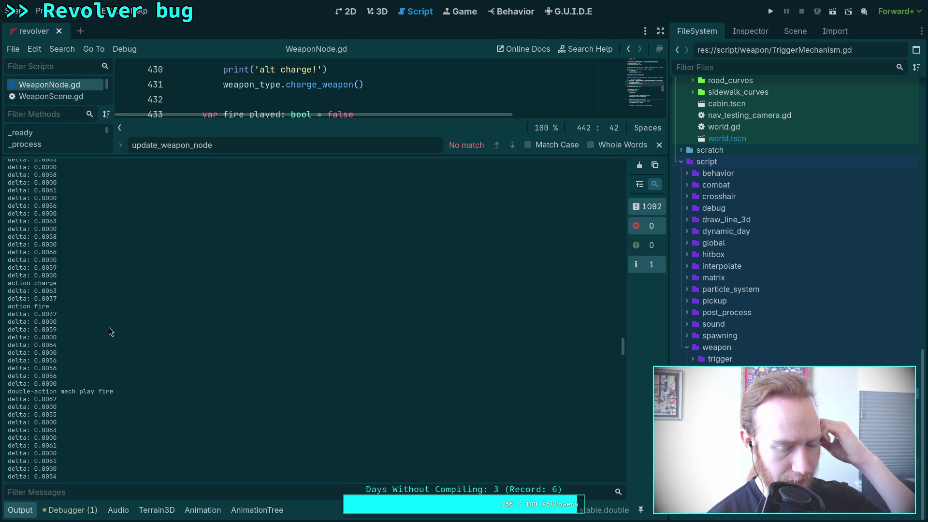
left_click(22, 510)
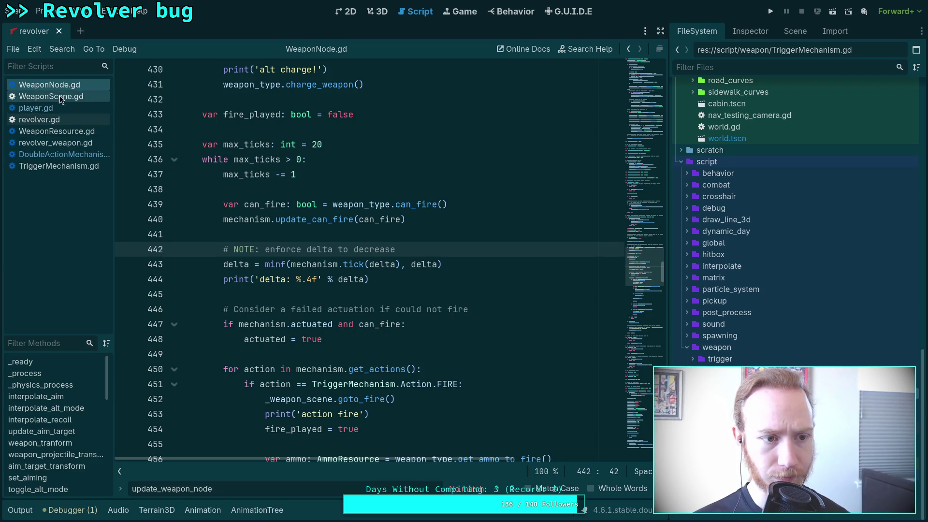
- In revolver.gd's goto_fire, add 'return true' on a new line 272 after the FIRE_DOUBLE travel
left_click(51, 120)
scroll(304, 337, "up", 10)
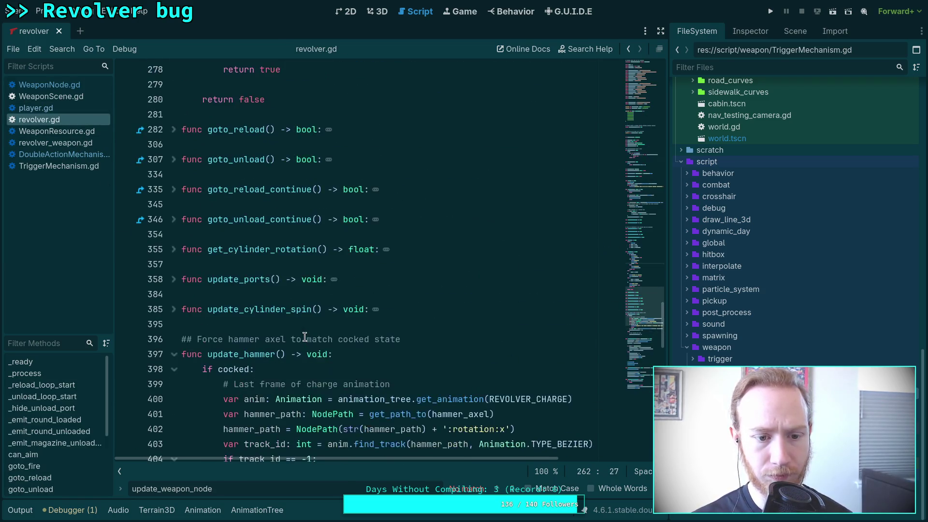
scroll(305, 337, "up", 8)
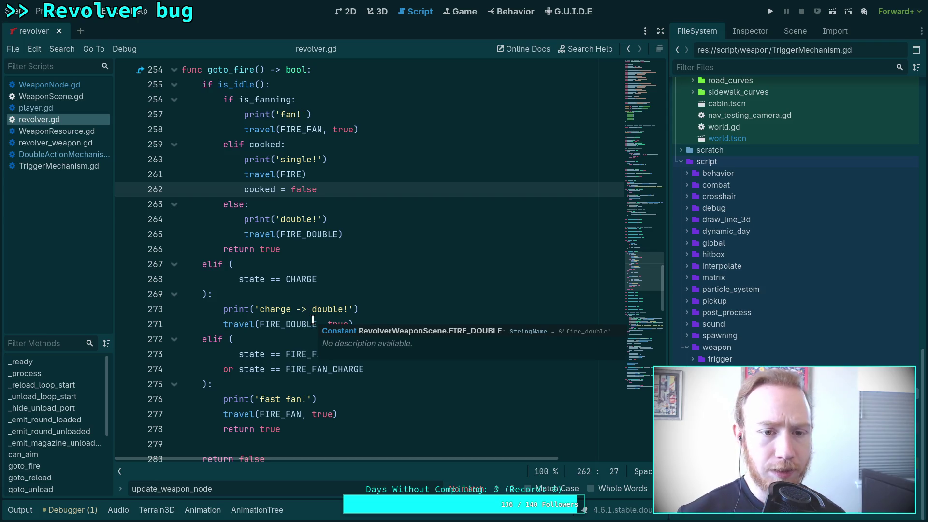
scroll(278, 270, "down", 1)
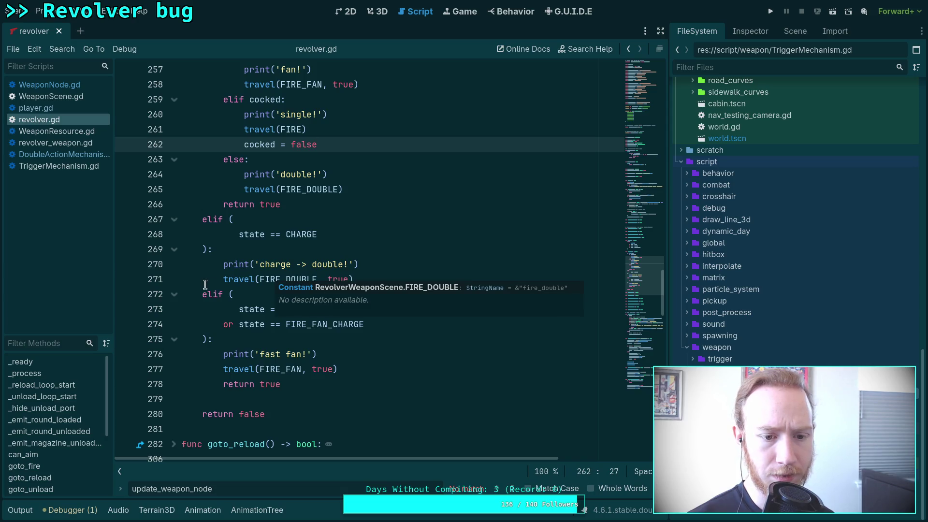
left_click(375, 277)
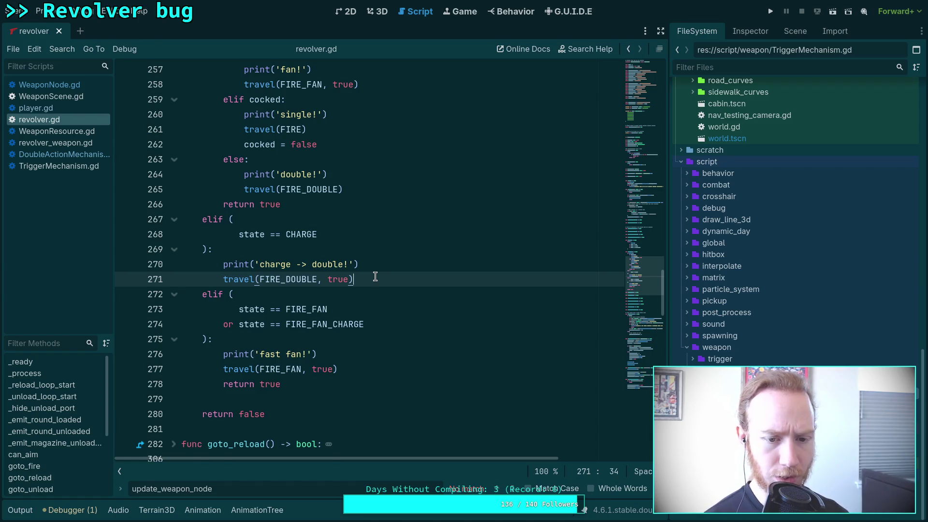
key("Return")
type("return true")
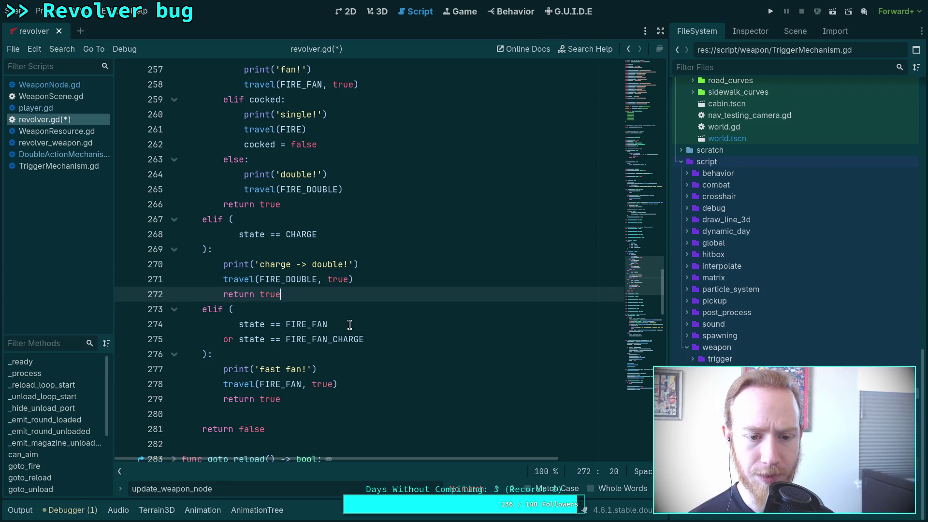
scroll(362, 365, "down", 1)
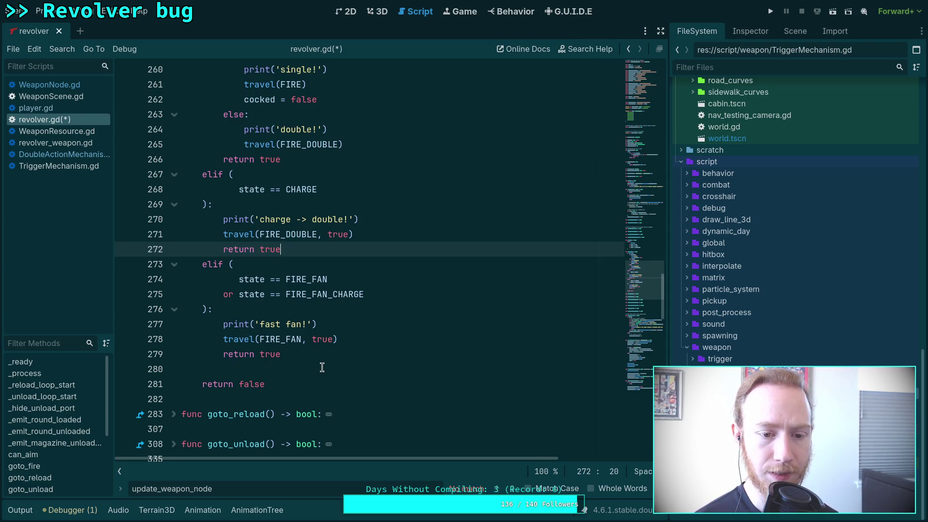
- Add print('fire failed "%s"' % state) on line 281 before return false
left_click(322, 368)
key("Return")
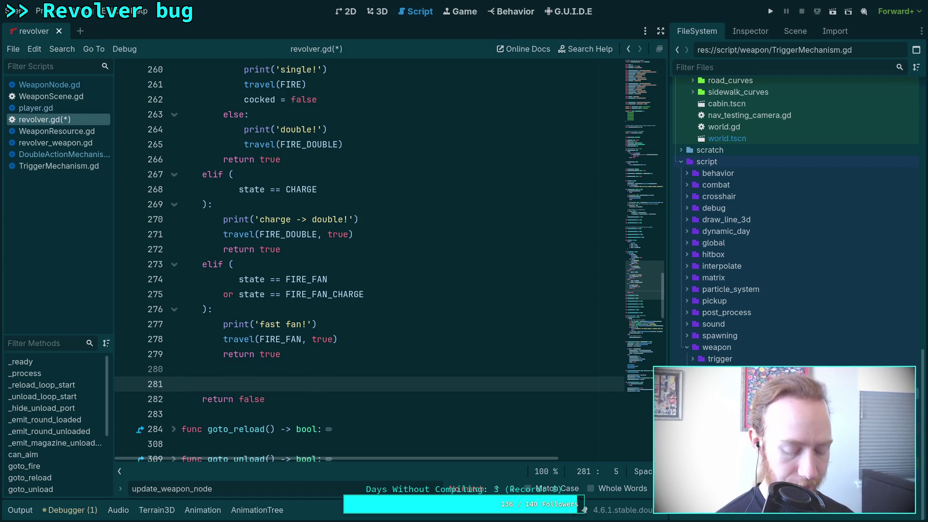
type("print")
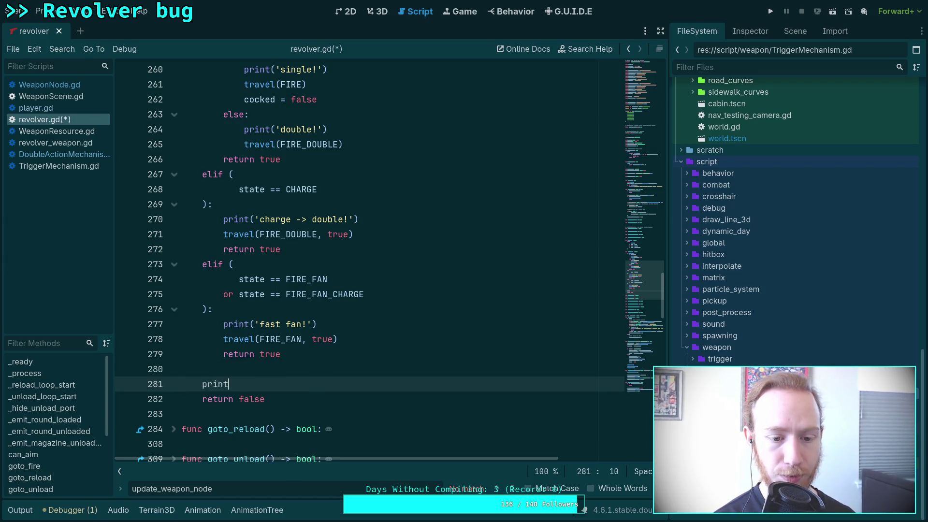
type("('fire failed")
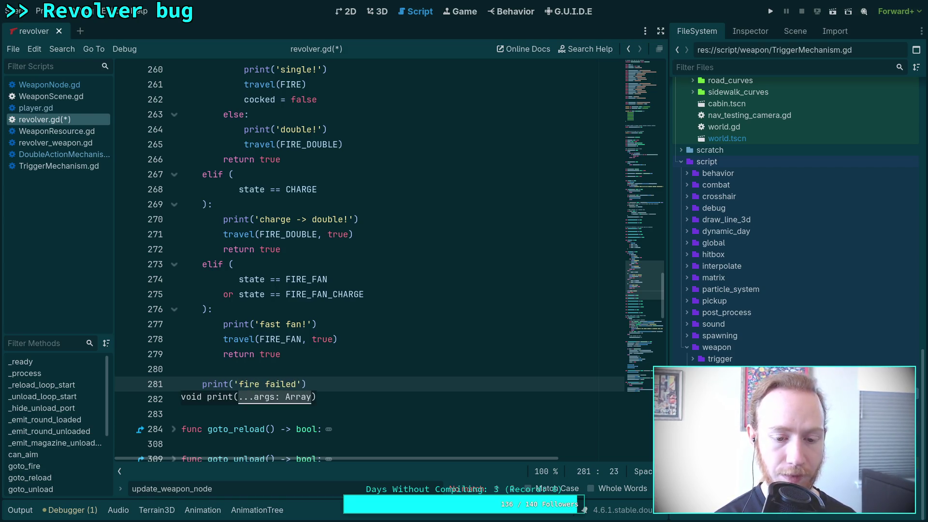
type("\"%")
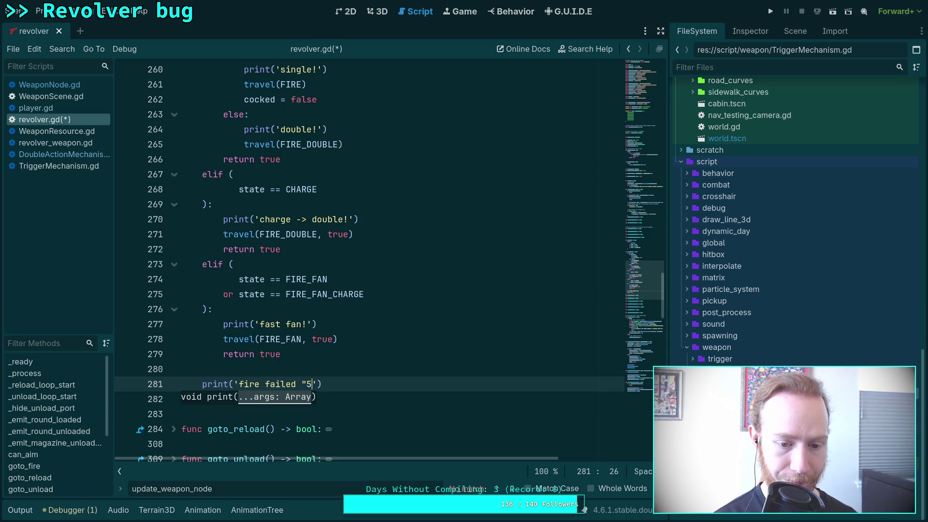
type("n")
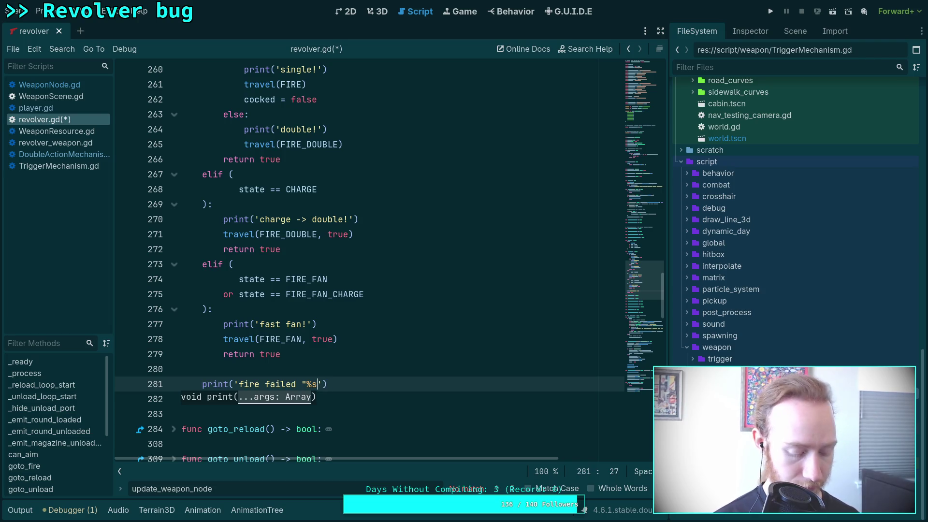
type("\"")
type(" % state")
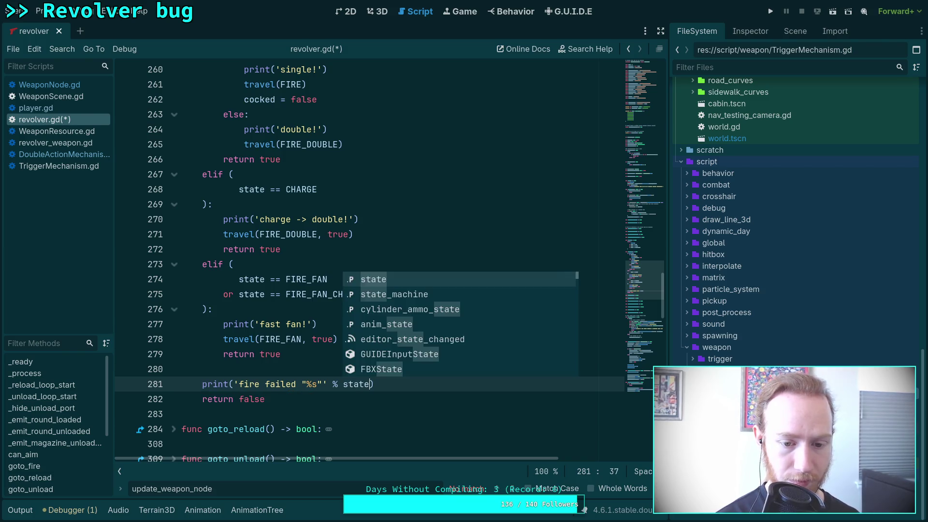
key("Escape")
- Save revolver.gd and launch the game to test the new print
key("Up")
key("ctrl+s")
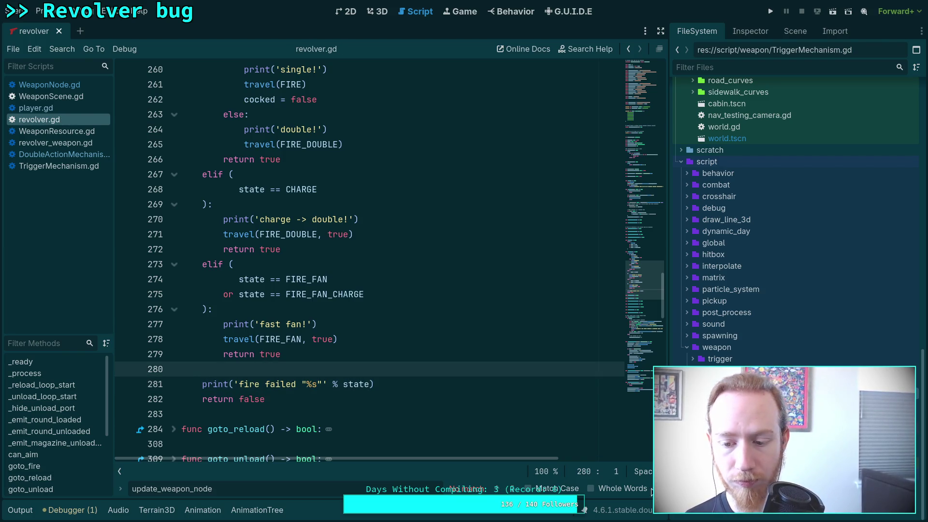
key("Escape")
left_click(771, 17)
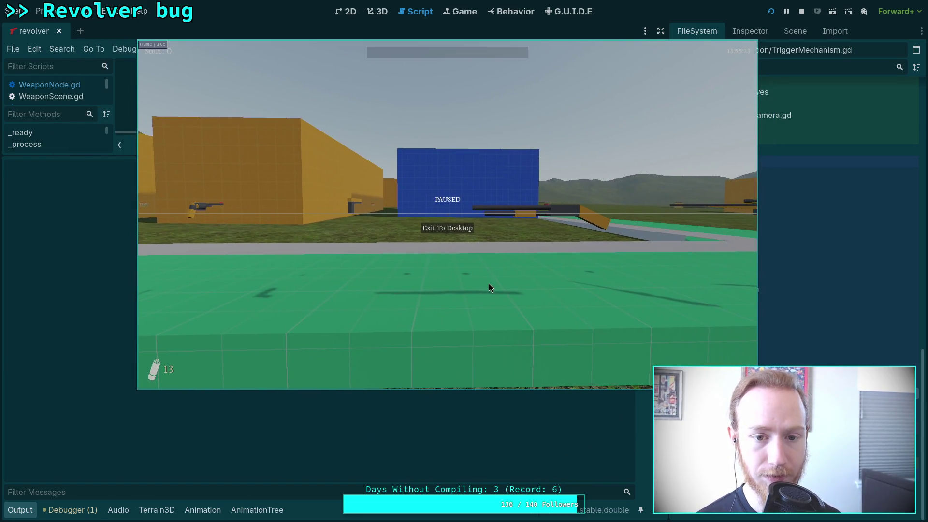
- Resume the game, pick up and fire the revolver, then exit to the editor
left_click(489, 284)
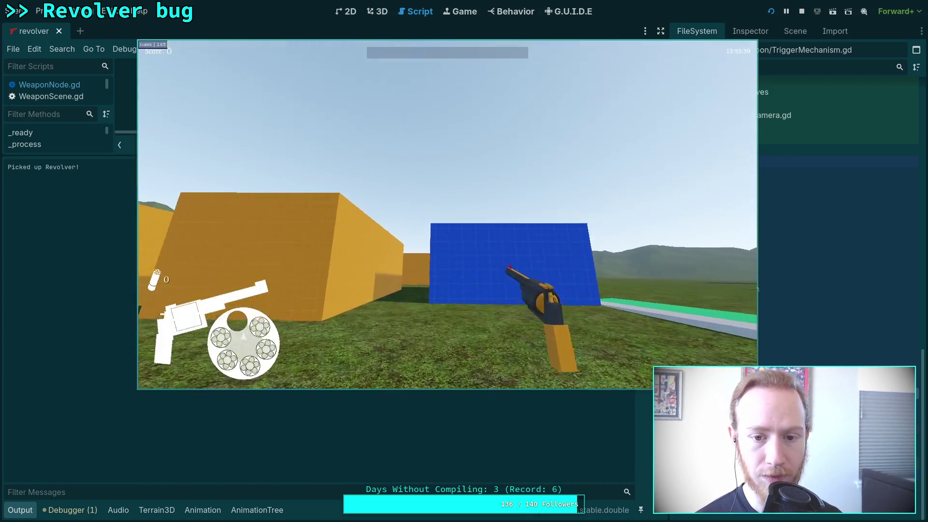
left_click(447, 215)
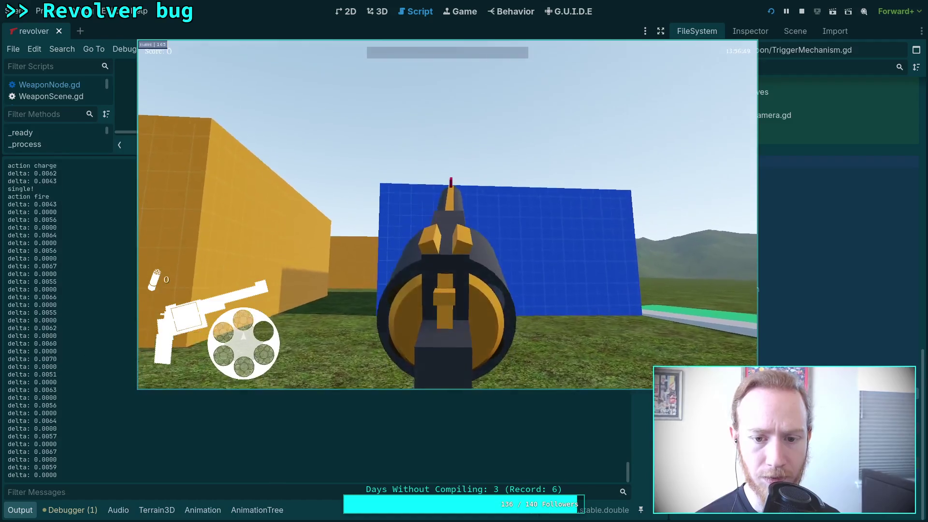
key("Escape")
left_click(454, 242)
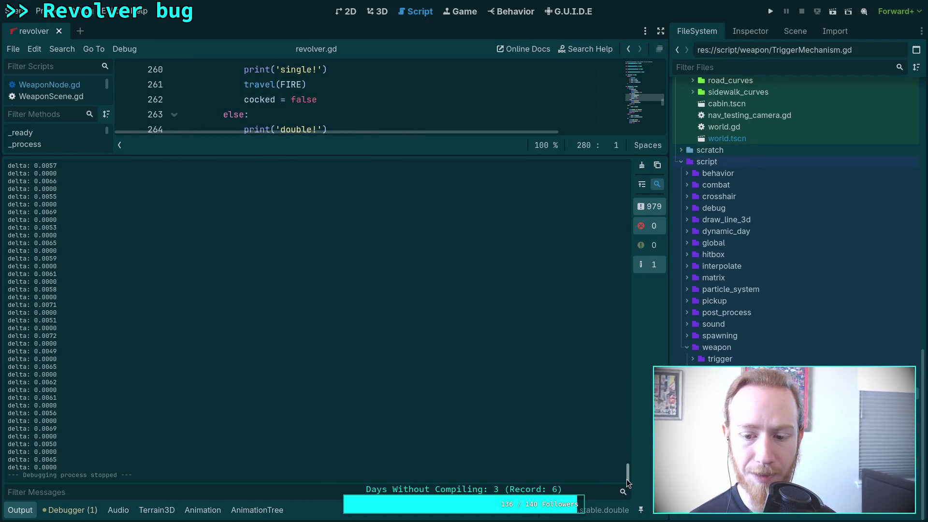
- Scroll through the Output log and highlight the 'single!' message
scroll(285, 324, "down", 15)
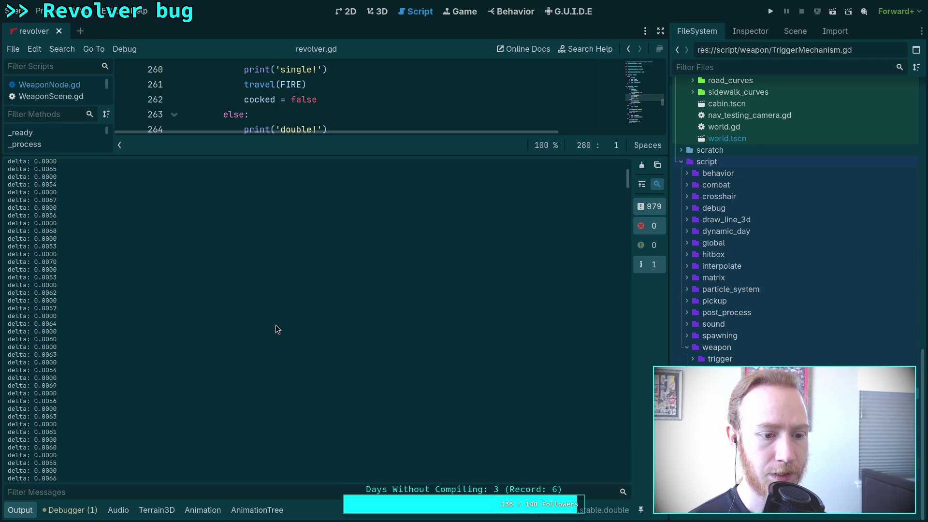
scroll(212, 352, "down", 10)
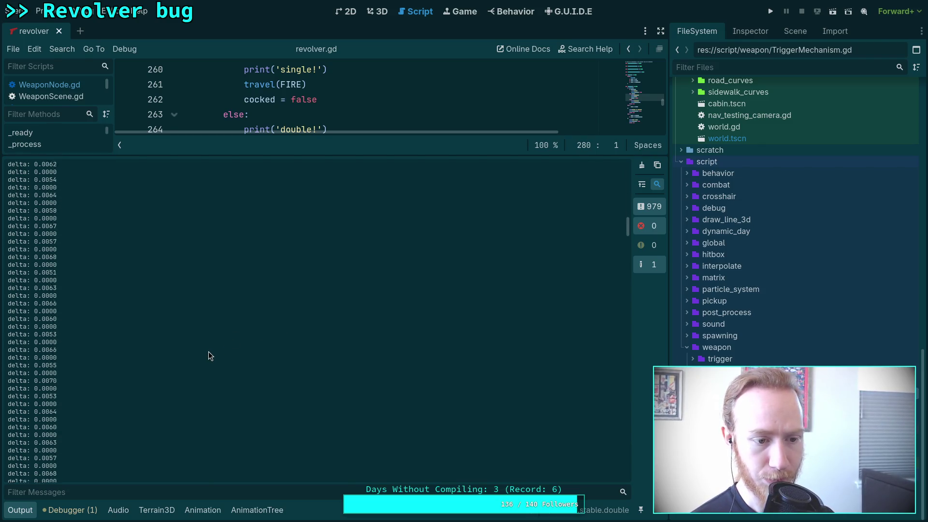
scroll(208, 356, "down", 3)
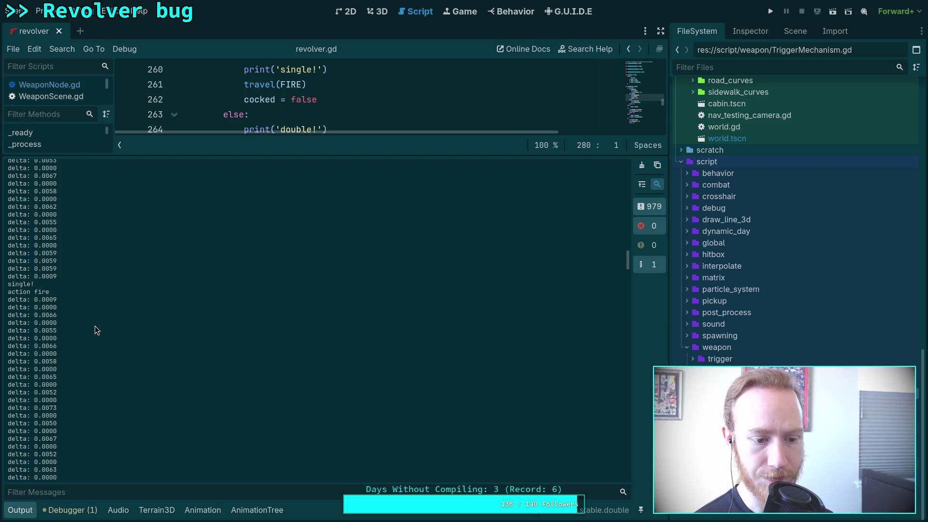
scroll(80, 334, "down", 5)
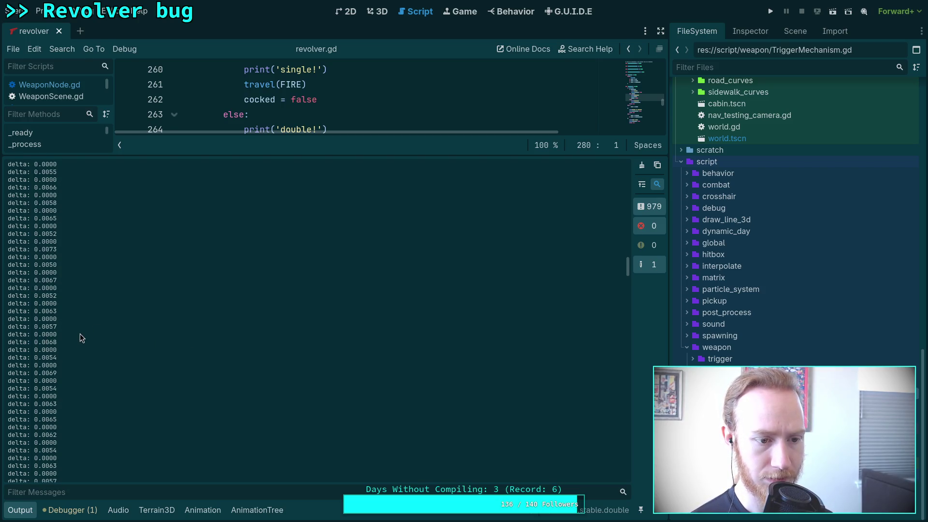
scroll(80, 333, "down", 5)
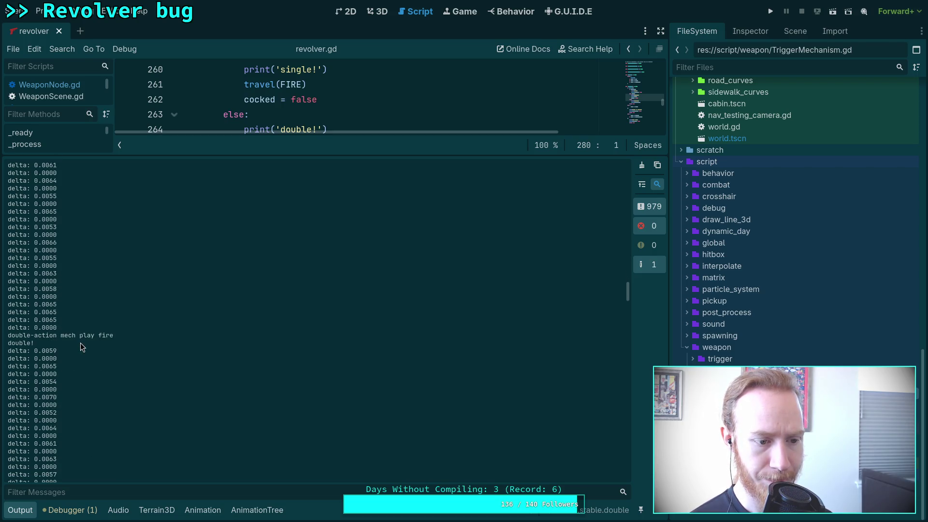
scroll(79, 347, "up", 5)
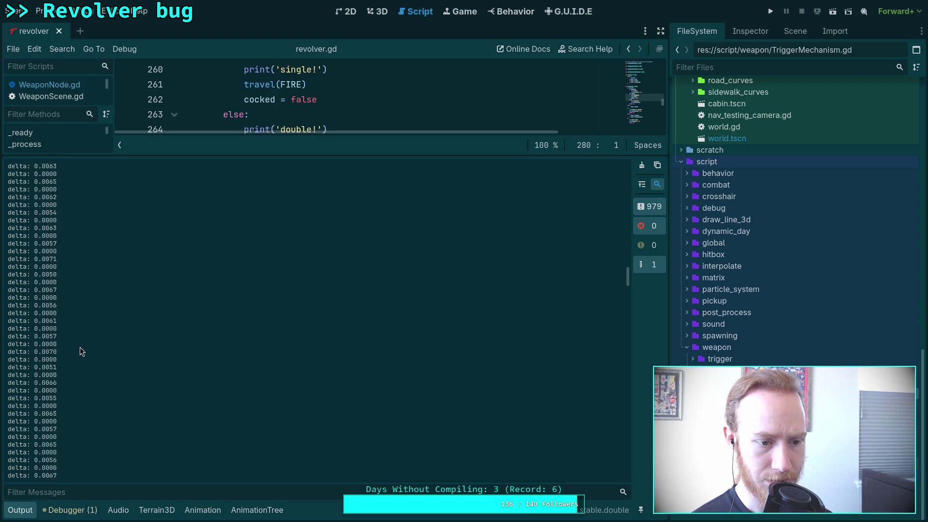
left_click_drag(12, 284, 43, 282)
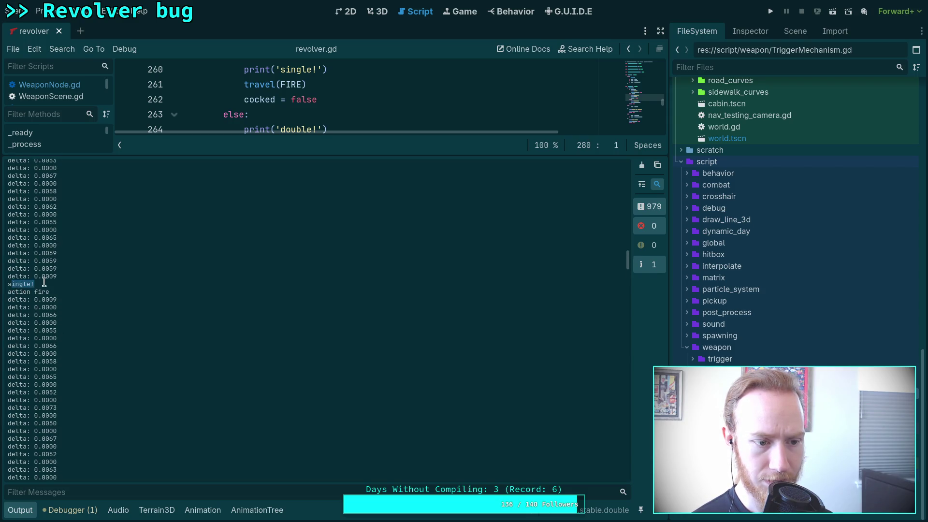
- Highlight the 'fire failed "fire_double"' lines, then shrink the Output panel to enlarge the code
scroll(53, 292, "down", 5)
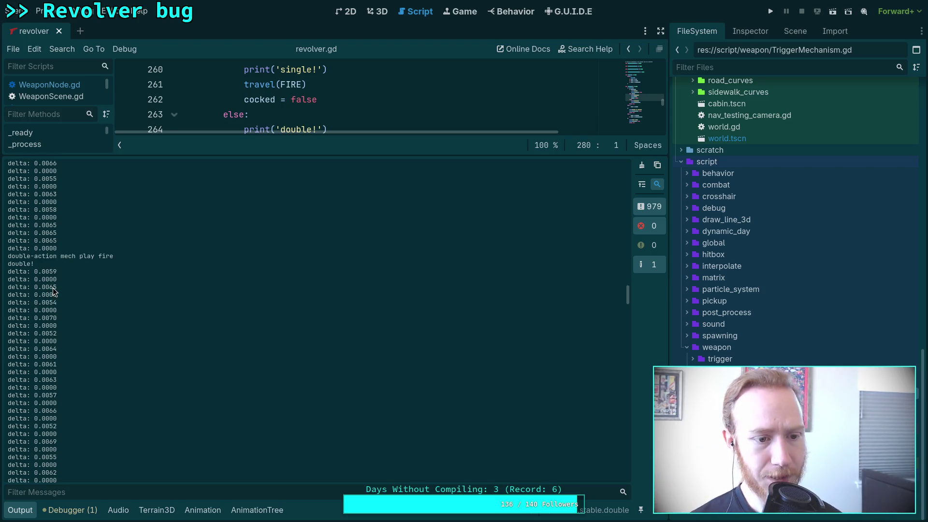
scroll(73, 301, "down", 10)
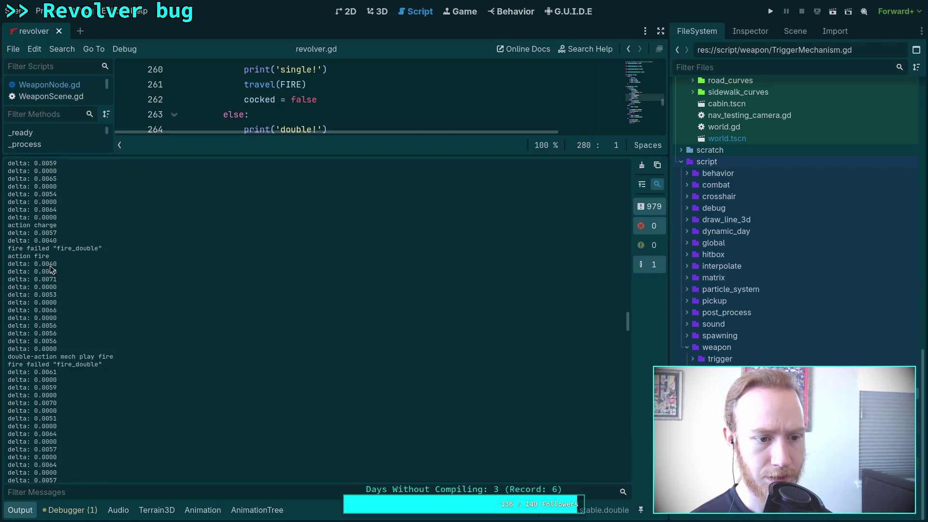
scroll(42, 277, "up", 2)
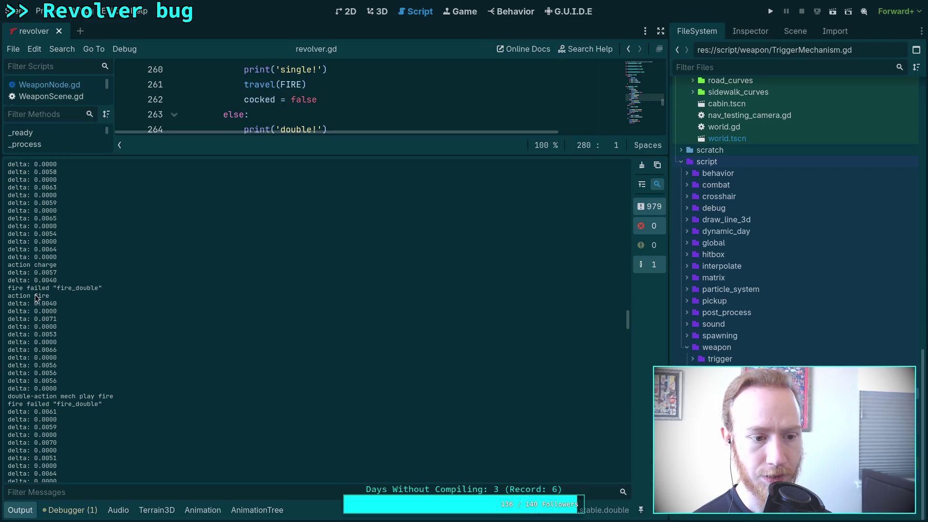
left_click_drag(51, 296, 8, 288)
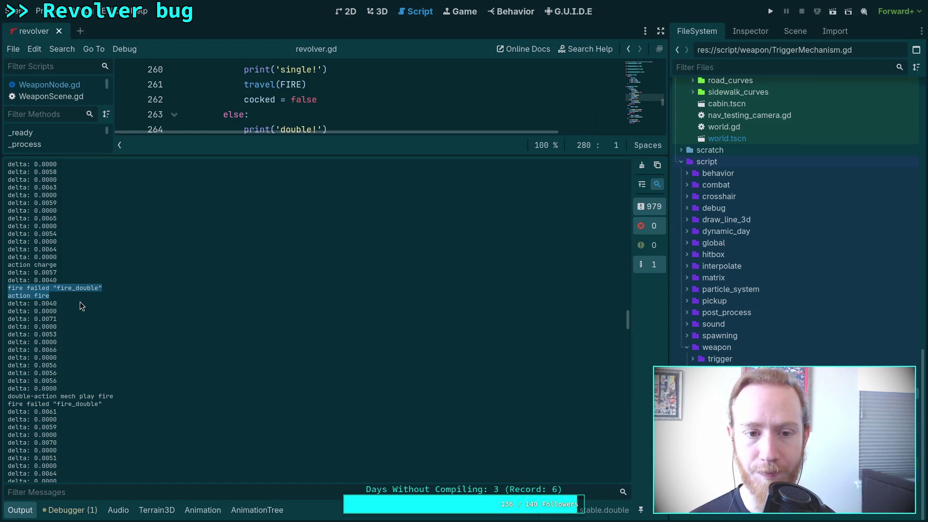
left_click_drag(200, 155, 175, 493)
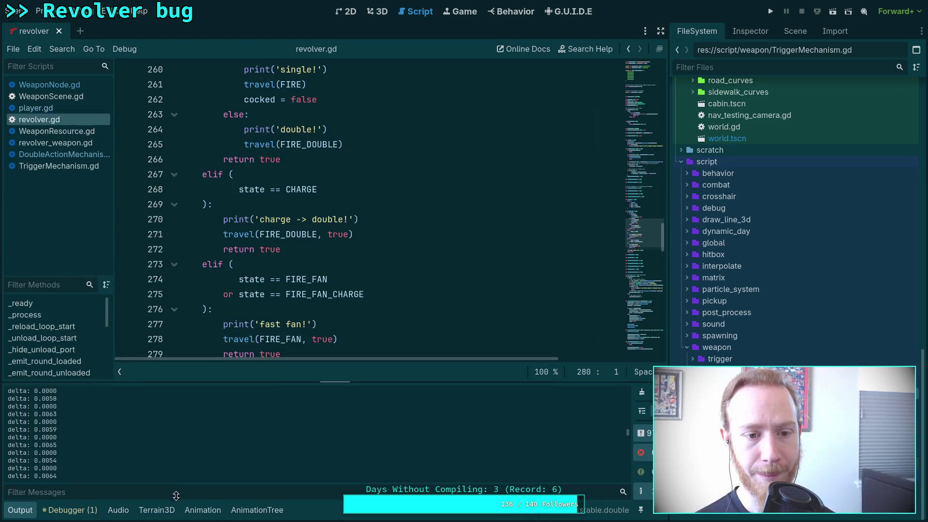
- Hide the Output log and show the 0.26 s revolver/fire_double animation timeline
key("ctrl+j")
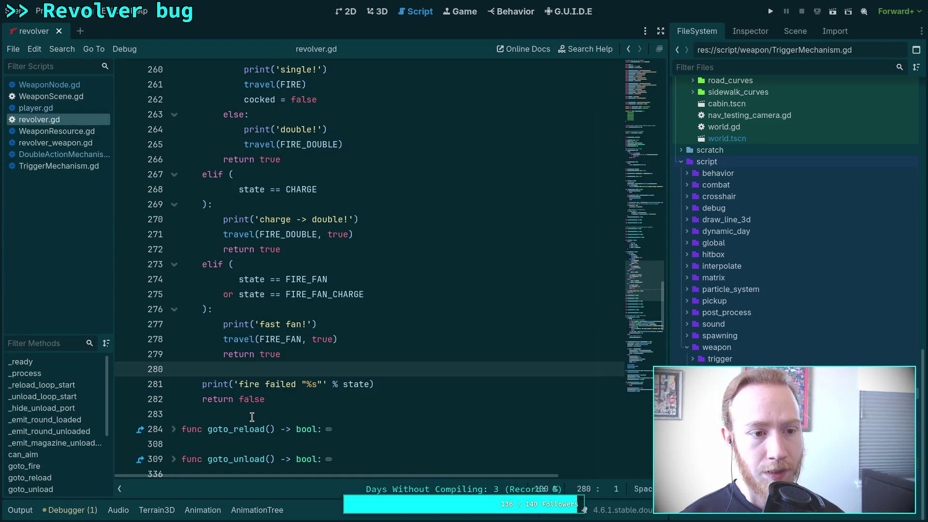
left_click(202, 511)
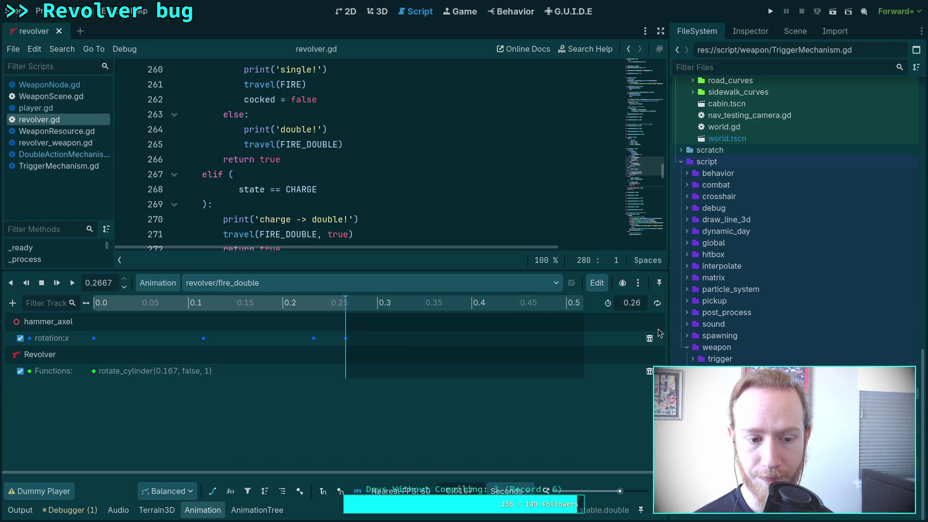
- Switch to the 3D workspace and select data/weapon/type/revolver/revolver.tres in FileSystem
left_click(382, 11)
mouse_move(338, 303)
left_mouse_down()
mouse_move(303, 305)
mouse_move(355, 309)
left_mouse_up()
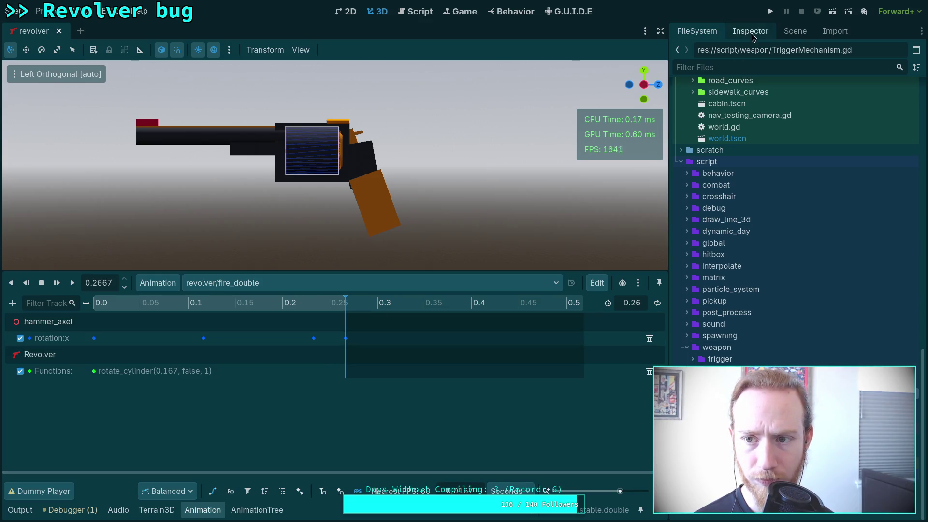
scroll(739, 315, "up", 10)
scroll(743, 316, "up", 10)
left_click(741, 280)
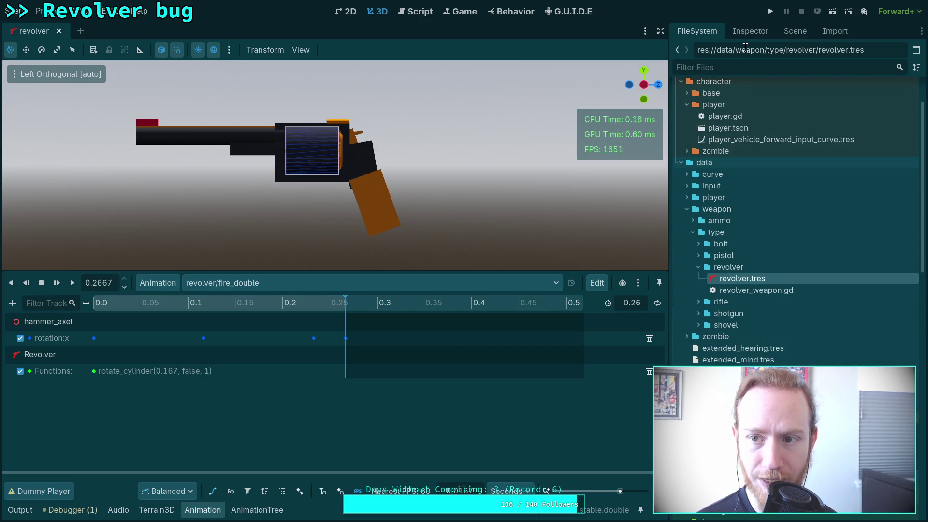
- Show revolver.tres in the Inspector and scrub the revolver/fire_single animation
left_click(751, 32)
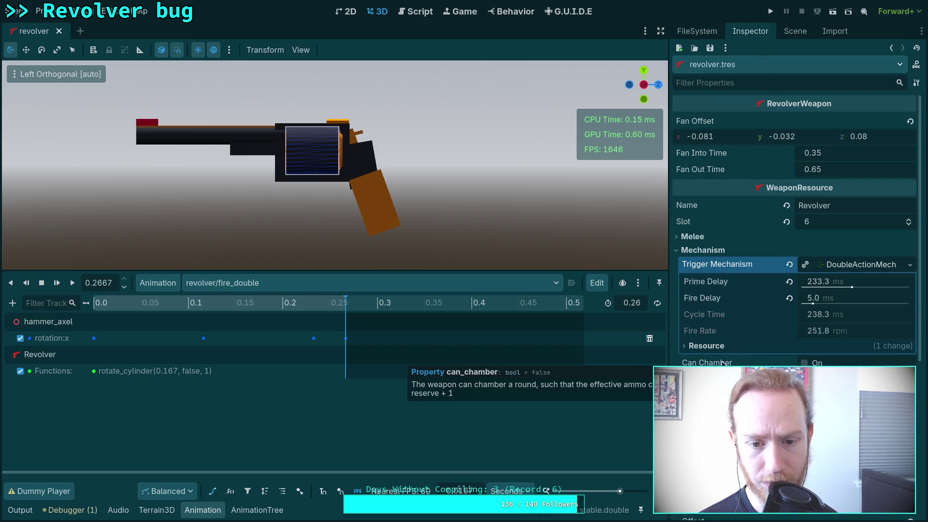
left_click(308, 284)
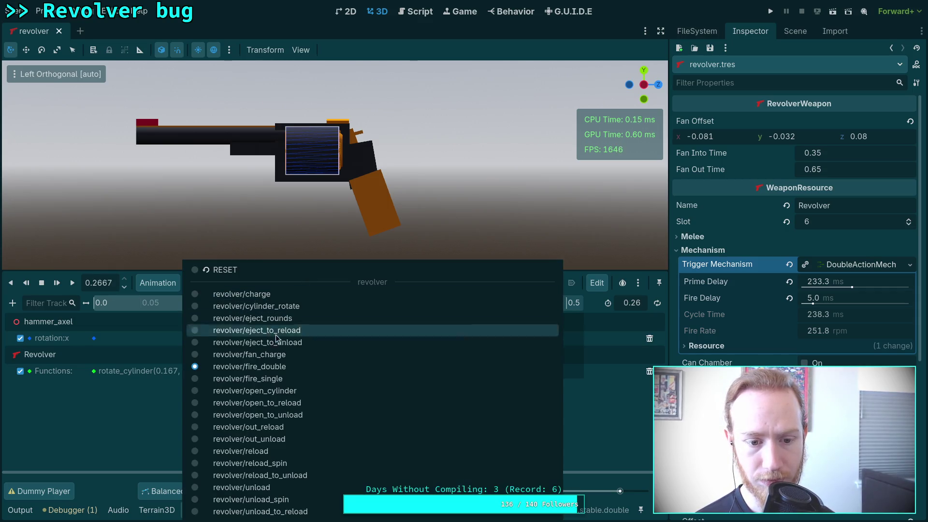
left_click(271, 378)
mouse_move(102, 310)
left_mouse_down()
mouse_move(127, 310)
mouse_move(88, 316)
mouse_move(126, 312)
left_mouse_up()
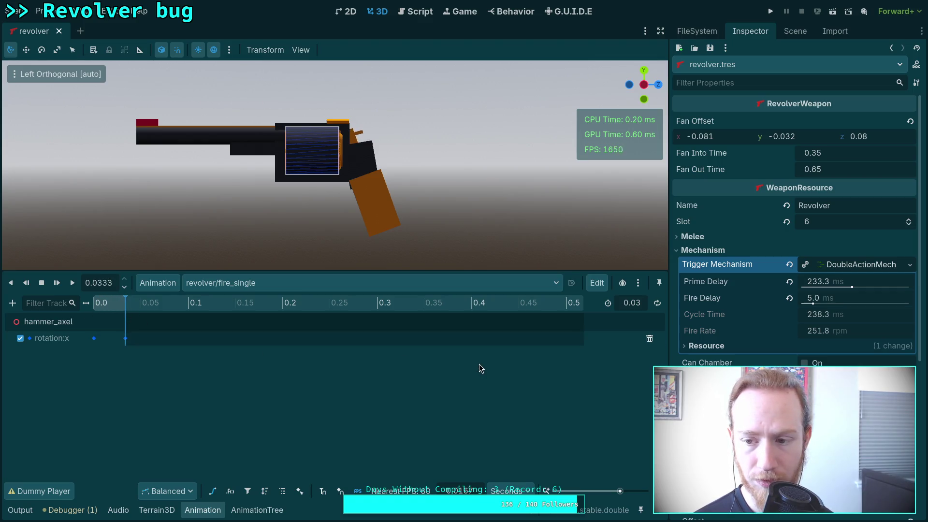
- Lower the revolver's Fire Delay from 5.0 to 3.4 ms
left_click(830, 298)
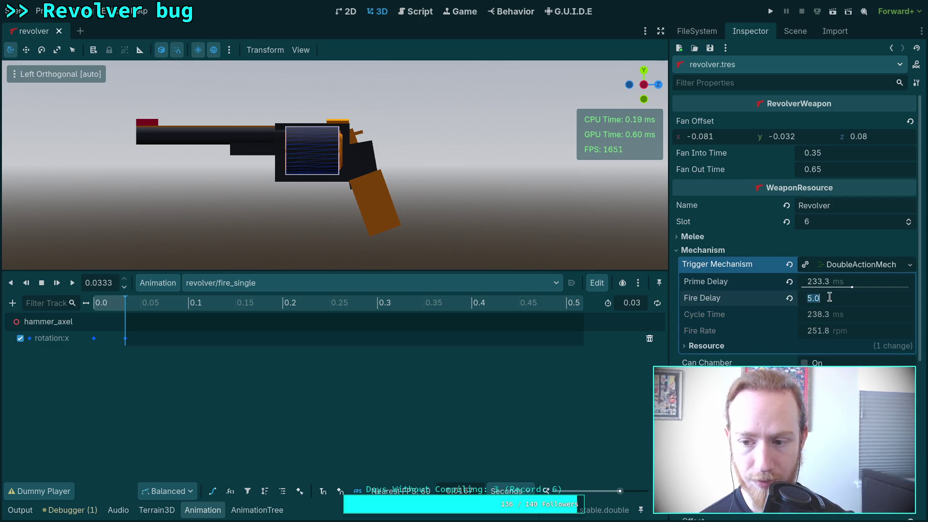
type("3.4")
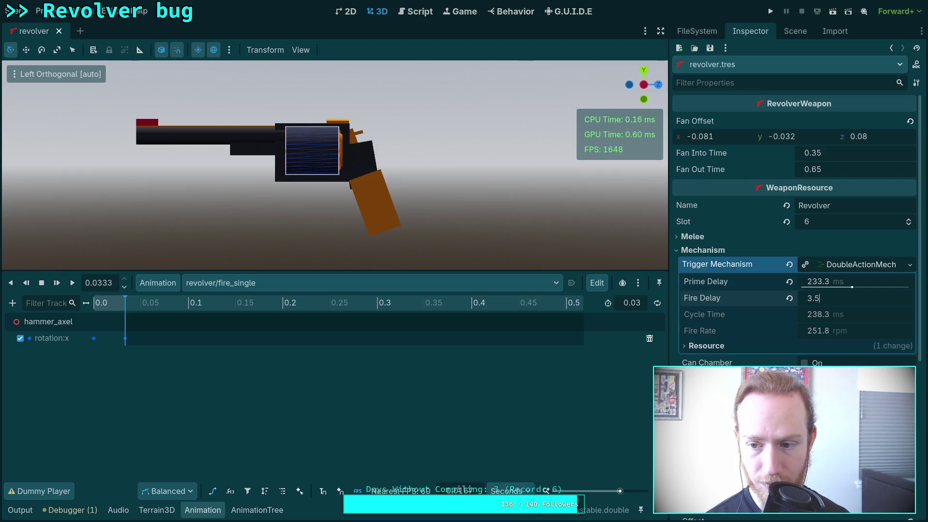
key("Return")
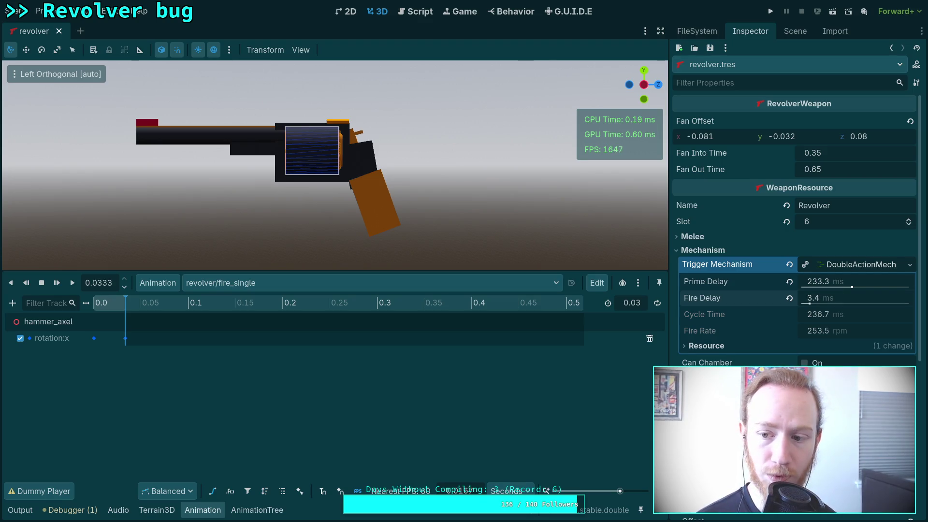
- Load revolver/fire_double, scrub to about 0.234 s, and set Prime Delay to 233.4 ms
left_click(287, 286)
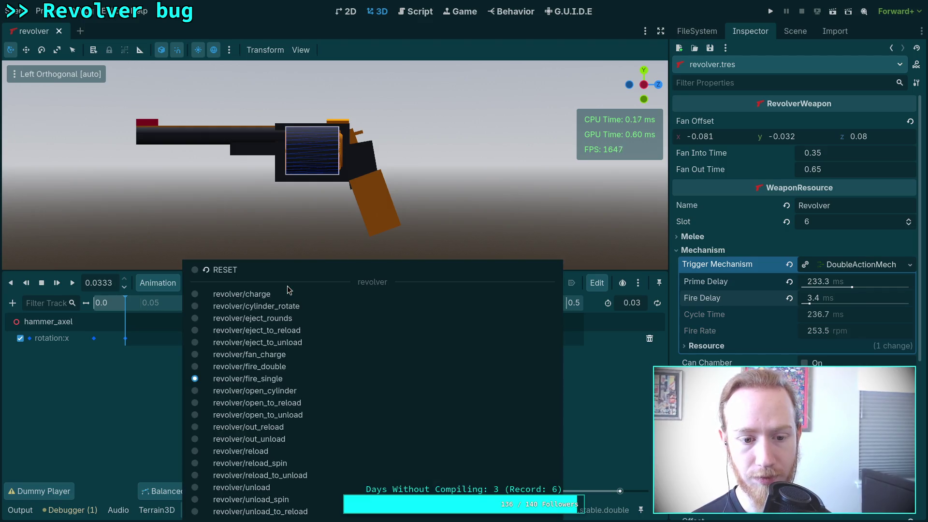
left_click(279, 367)
mouse_move(310, 306)
left_mouse_down()
mouse_move(346, 305)
mouse_move(315, 312)
left_mouse_up()
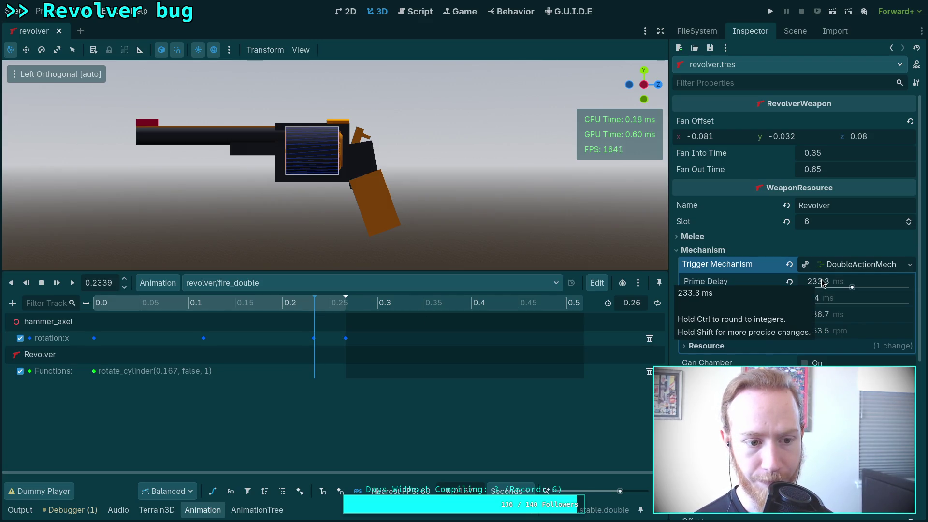
left_click(842, 282)
key("BackSpace")
type("4")
key("Return")
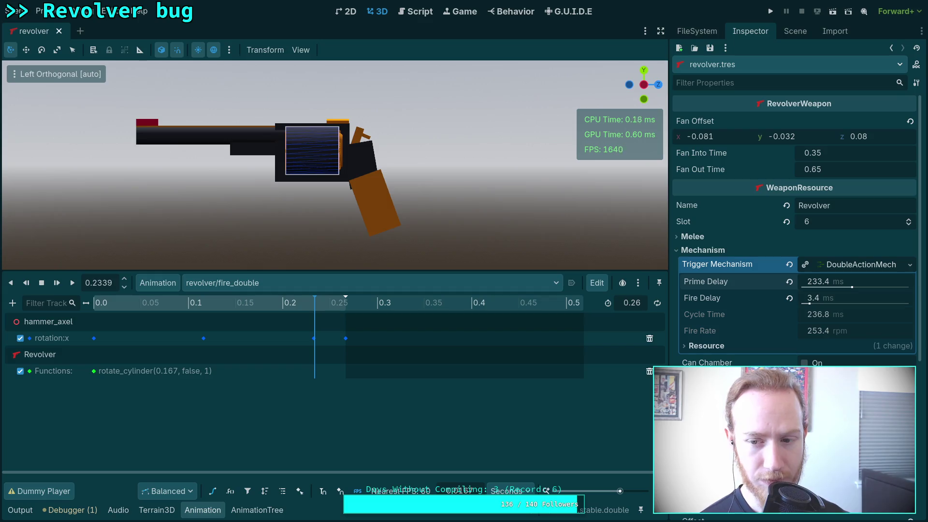
- Compare fire_double times 0.2344, 0.2667 and 0.2334, then switch to the Python REPL
left_click_drag(313, 304, 315, 307)
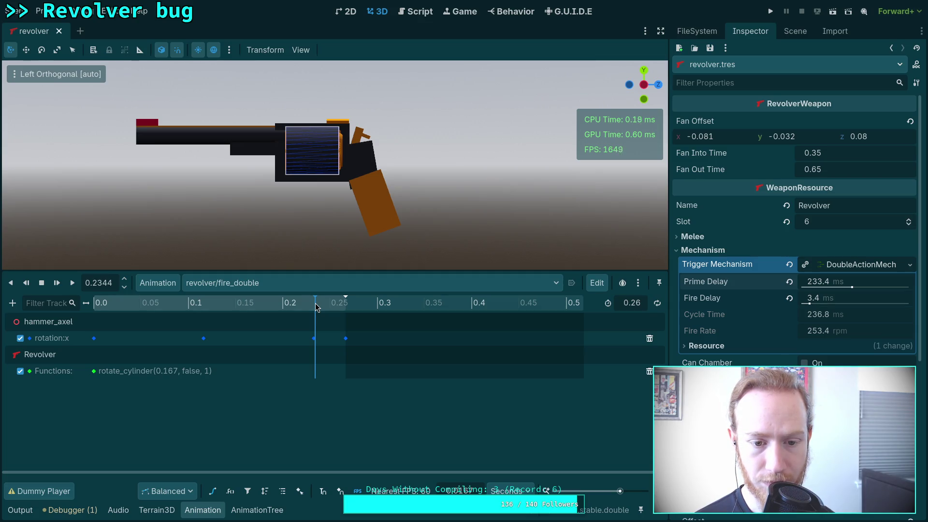
left_click_drag(315, 307, 350, 307)
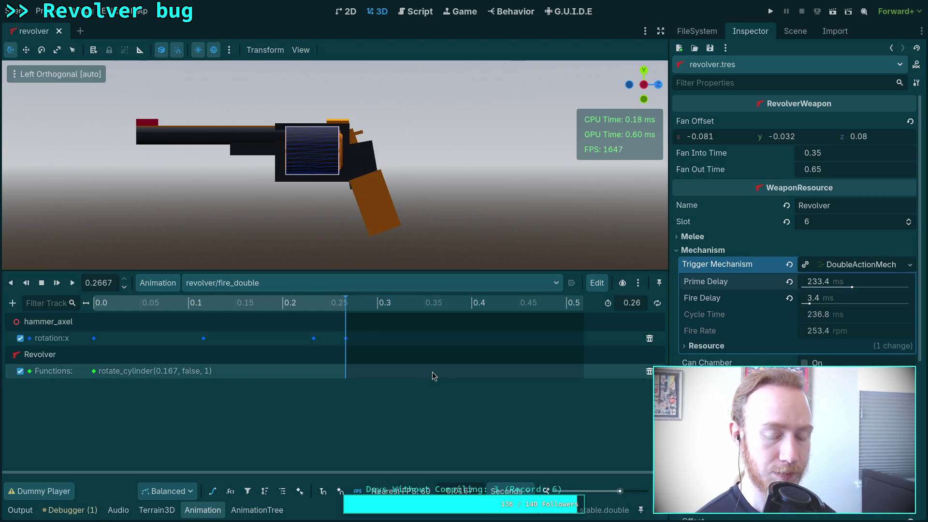
left_click(314, 301)
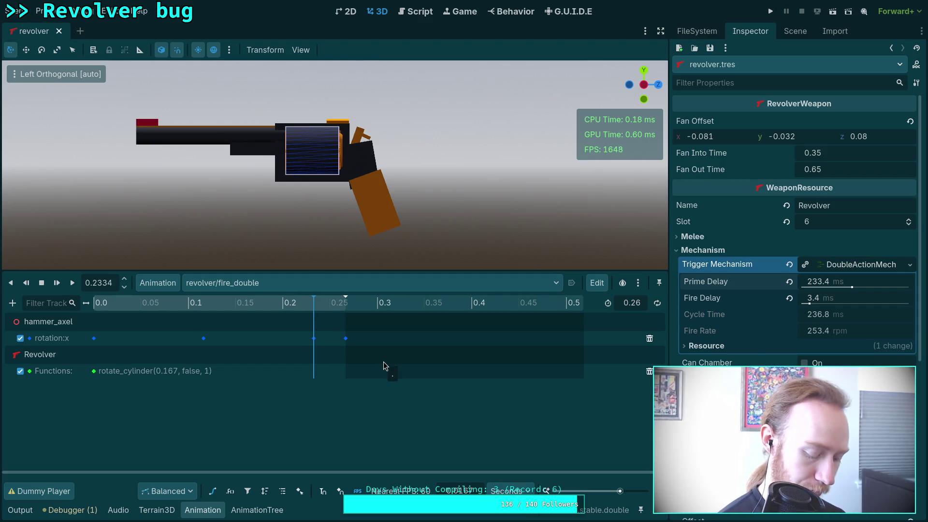
key("super+4")
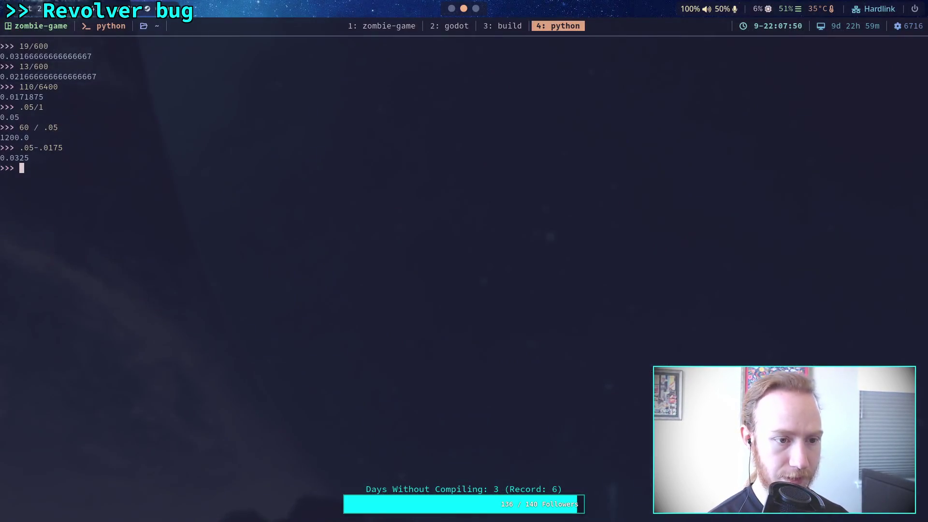
- Compute .266666666-.2333333333 (about 0.0333 s) in the Python REPL, then return to Godot
type(".266666666-.243")
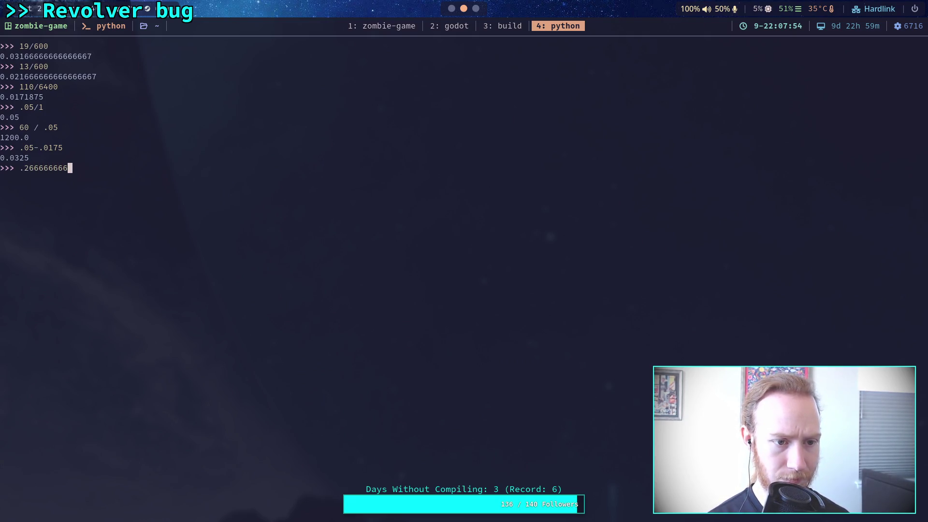
key("BackSpace")
key("BackSpace")
type("333333333")
key("Return")
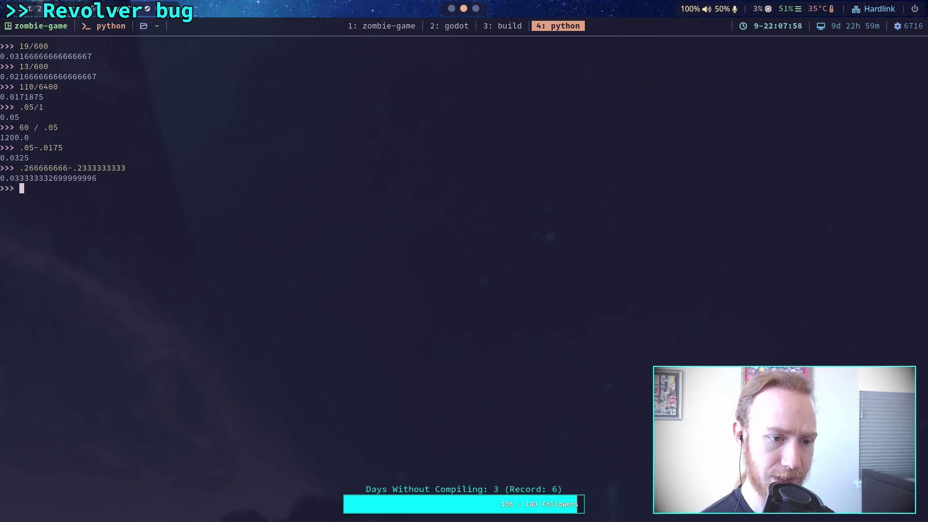
key("super+2")
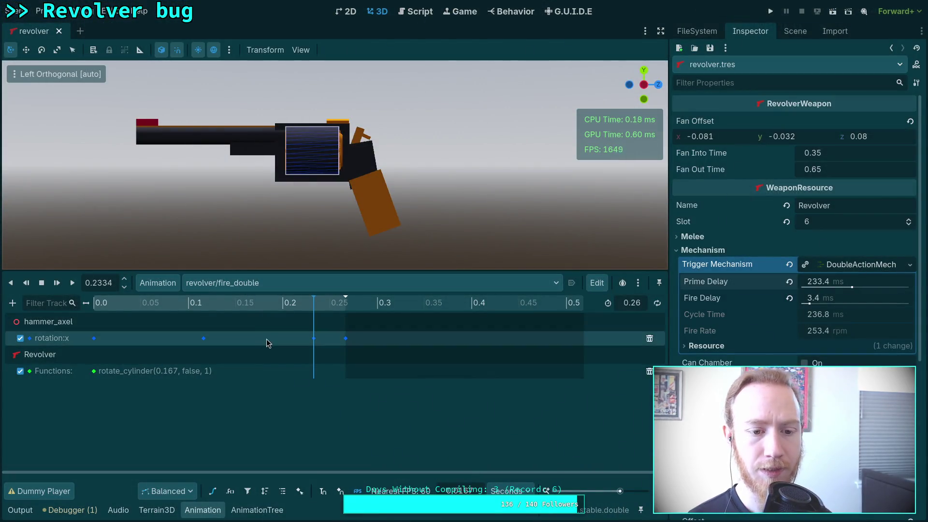
- Inspect fire_double's Start and End transitions and state node in the AnimationTree, then show the Output log
left_click_drag(320, 306, 364, 301)
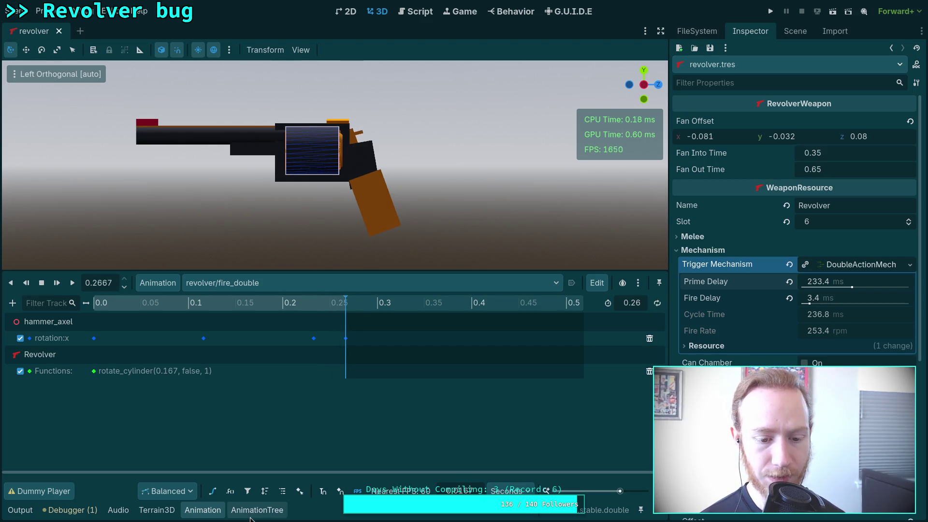
left_click(252, 512)
left_click(346, 419)
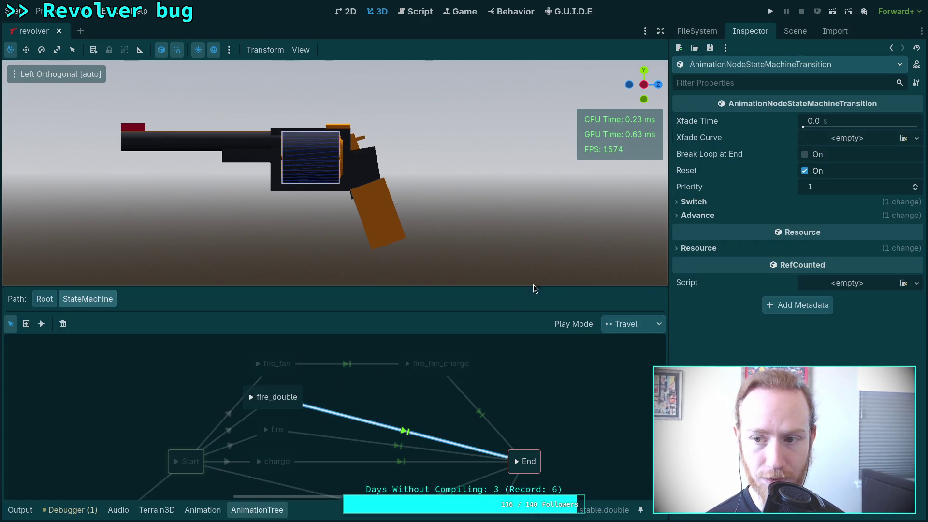
left_click(244, 421)
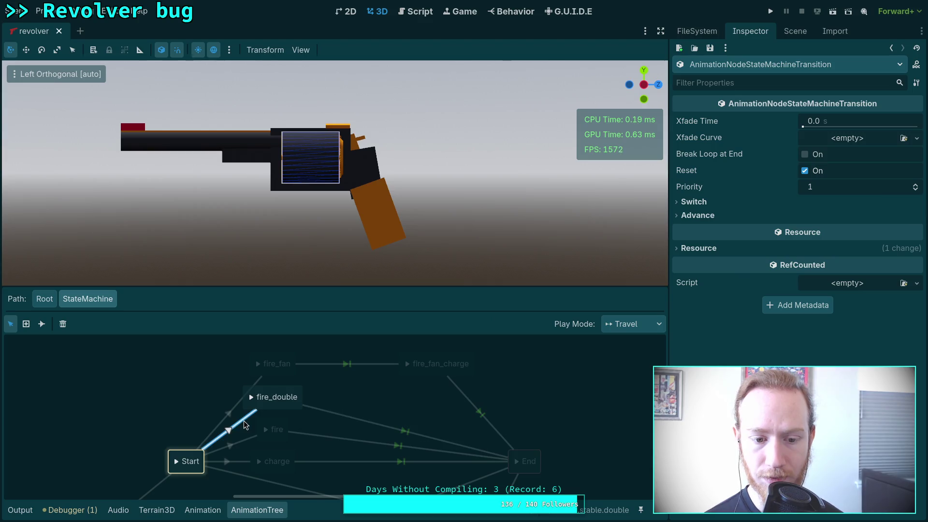
left_click(334, 414)
left_click(294, 409)
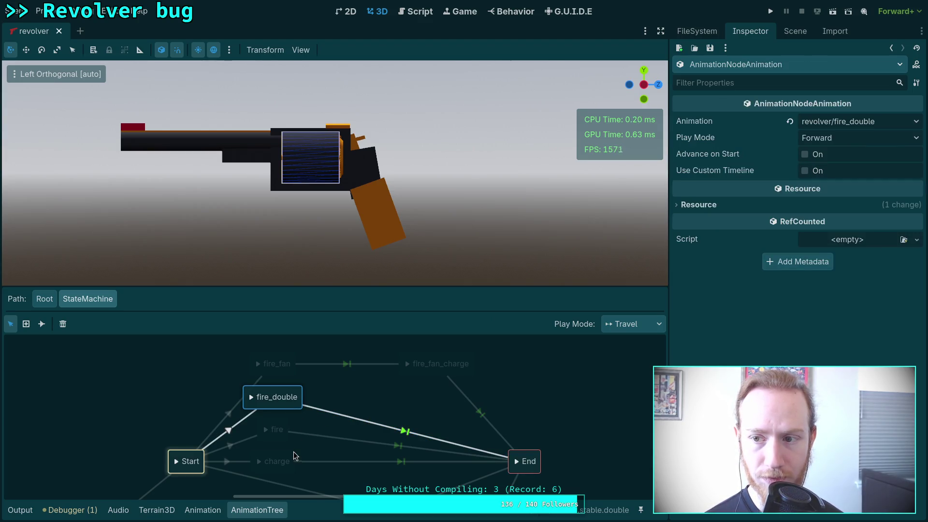
left_click(202, 510)
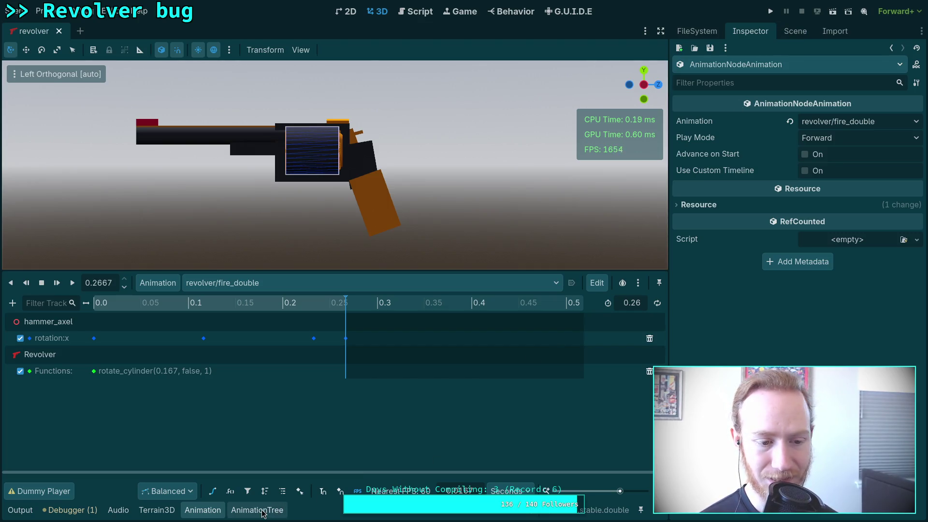
left_click(20, 510)
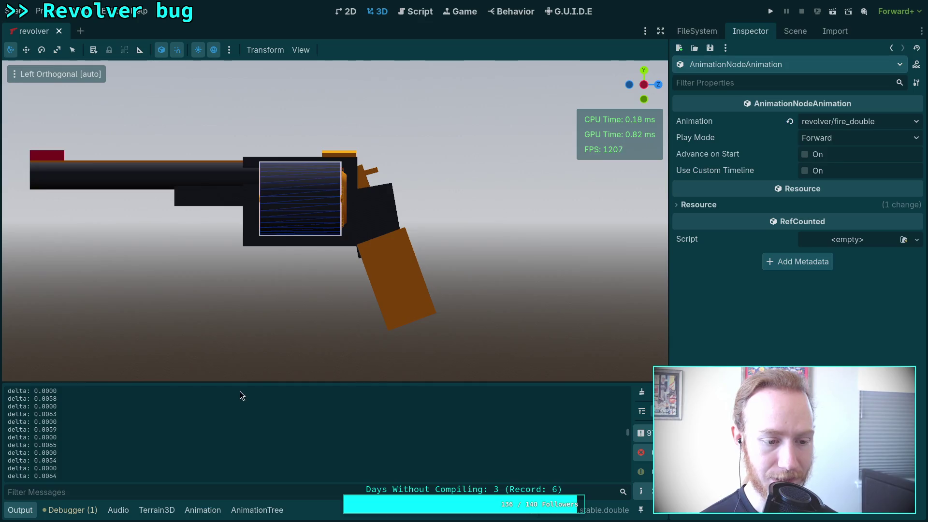
- Enlarge the Output panel and scroll through the earlier debug prints of the test run
left_click_drag(247, 381, 249, 211)
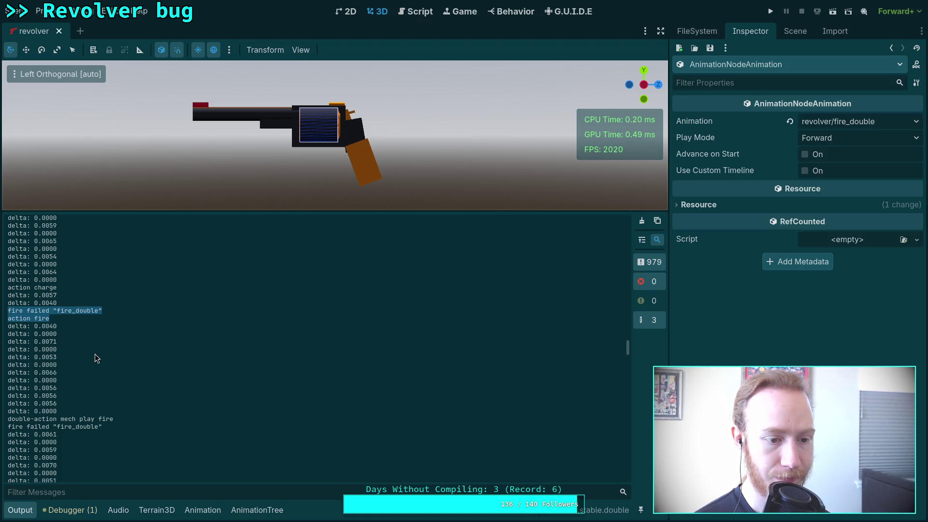
scroll(90, 352, "up", 8)
scroll(90, 352, "up", 3)
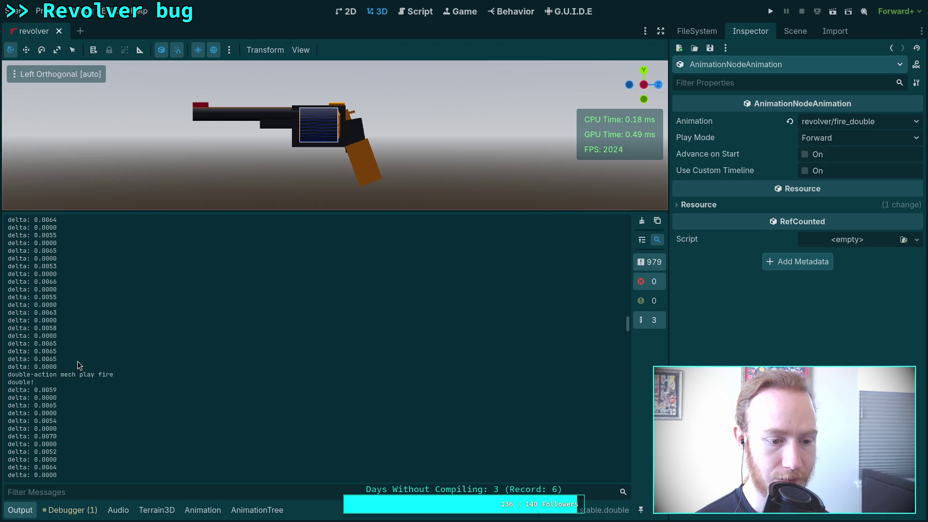
scroll(18, 375, "down", 5)
scroll(19, 377, "down", 6)
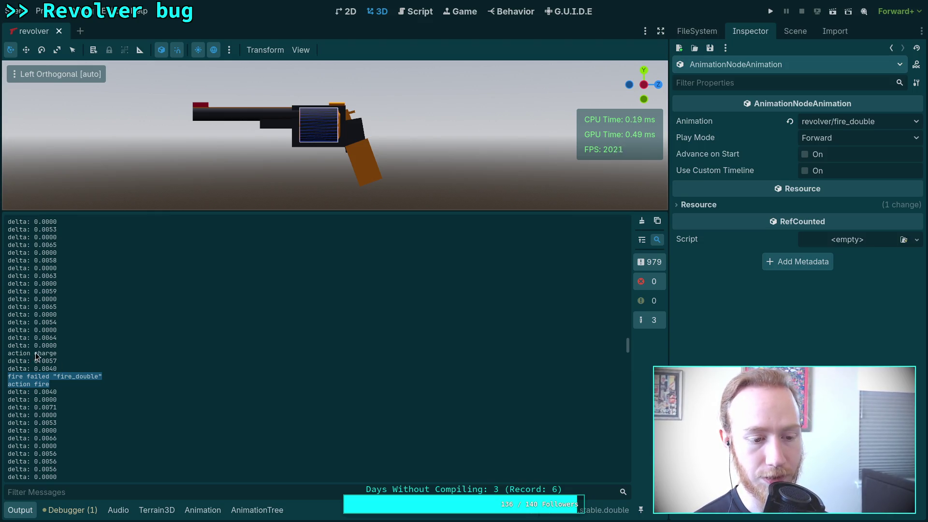
scroll(54, 380, "down", 4)
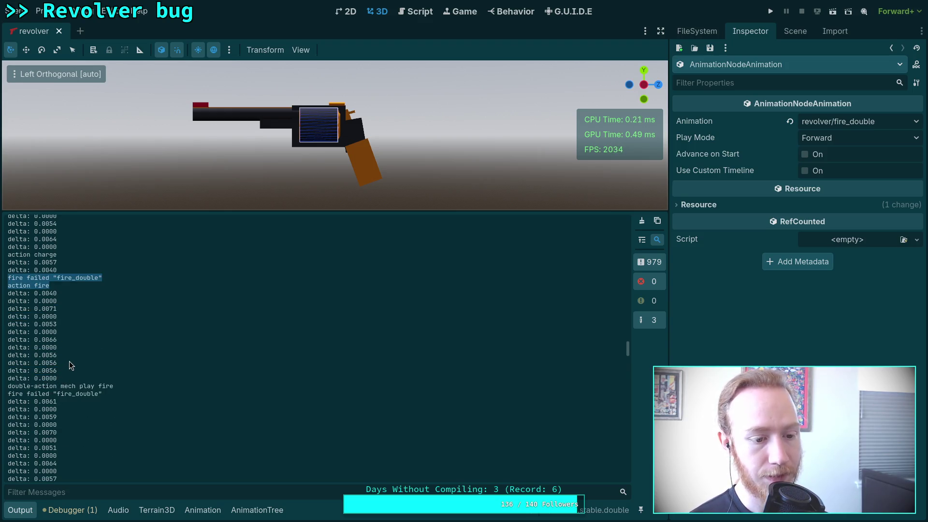
scroll(69, 366, "down", 1)
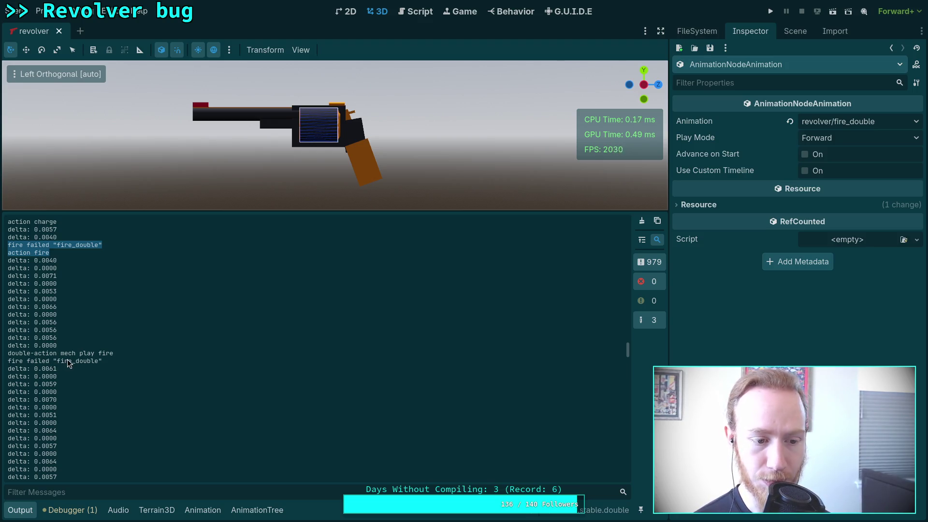
- Highlight the double-action fire and failure lines, read through the rest of the log, then collapse the Output panel
left_click_drag(106, 366, 2, 356)
scroll(91, 371, "down", 5)
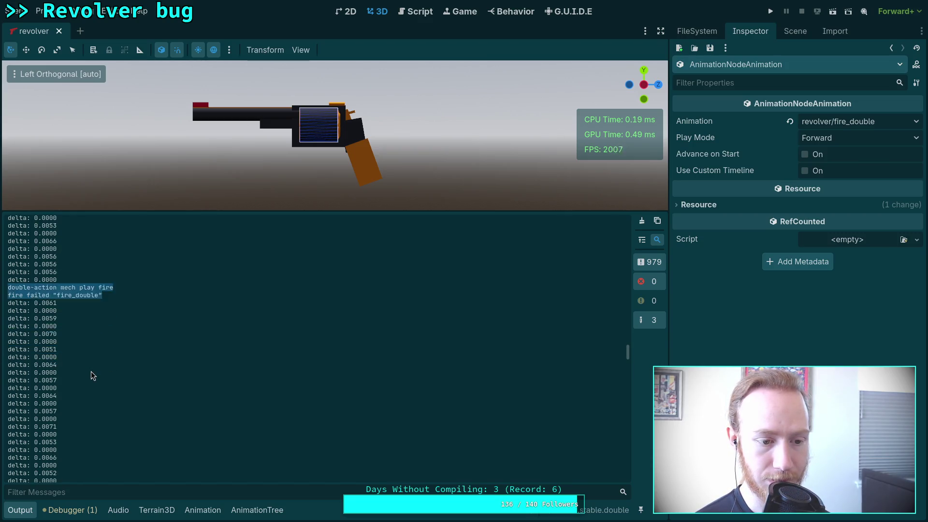
scroll(91, 371, "down", 3)
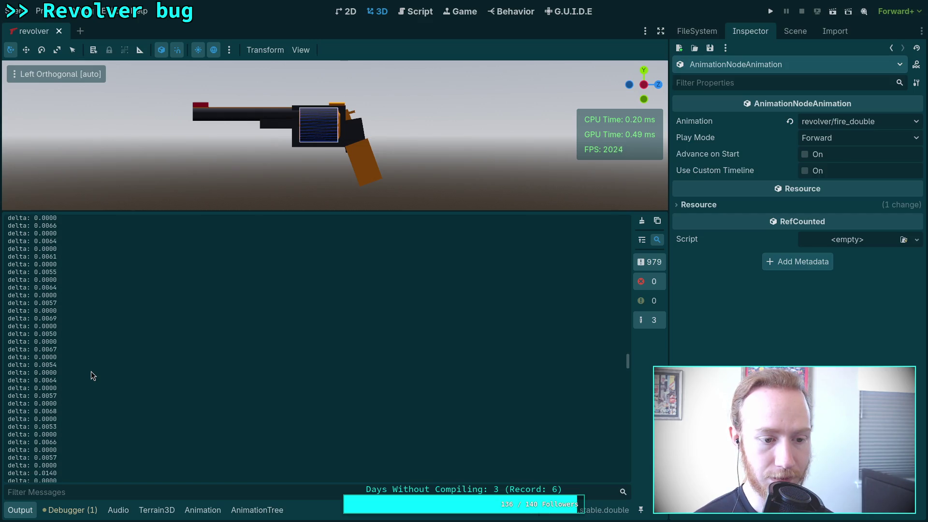
scroll(91, 372, "down", 3)
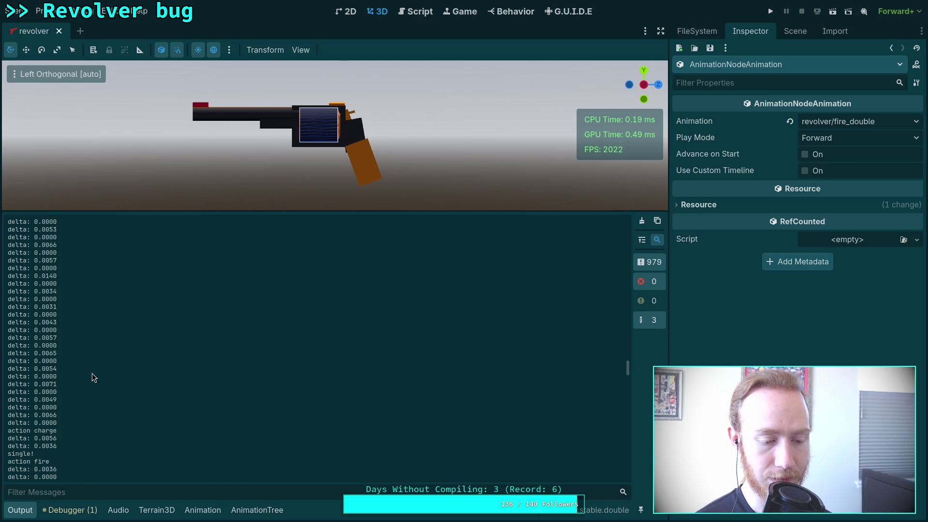
scroll(84, 382, "down", 1)
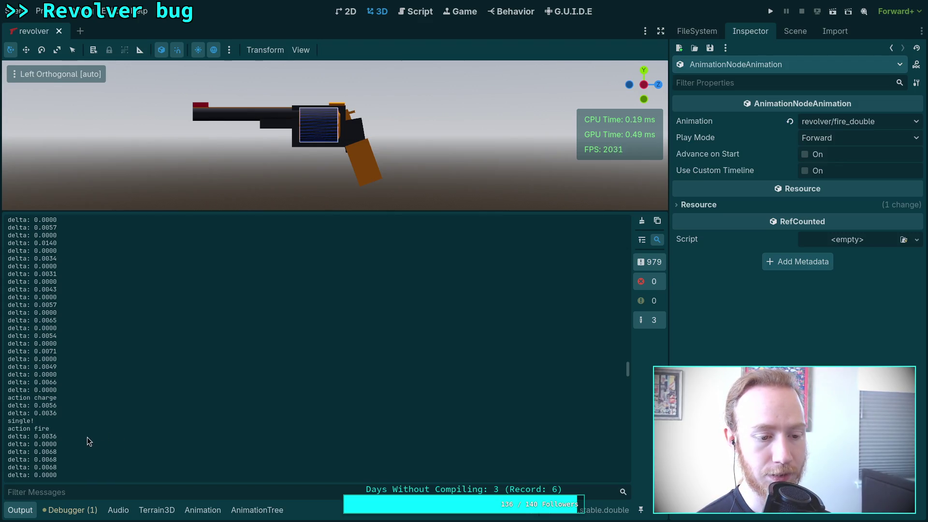
scroll(87, 437, "down", 1)
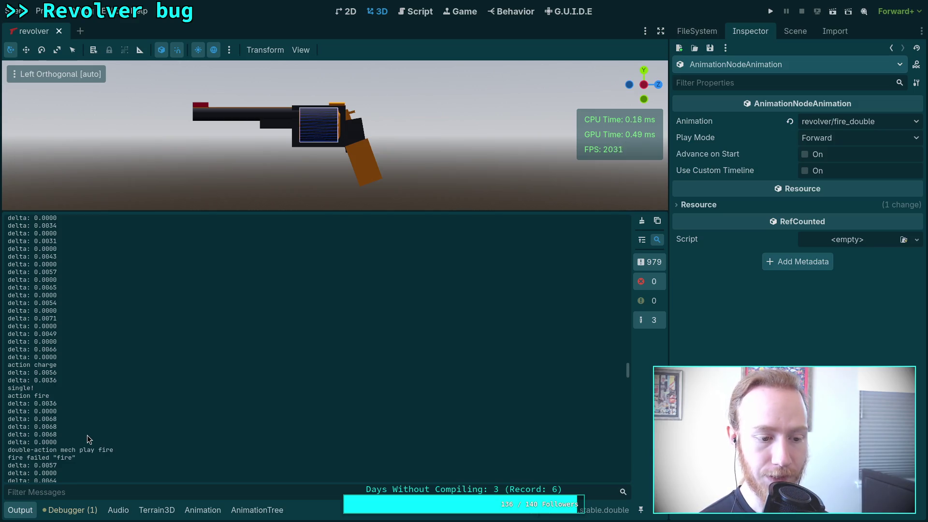
scroll(87, 435, "down", 1)
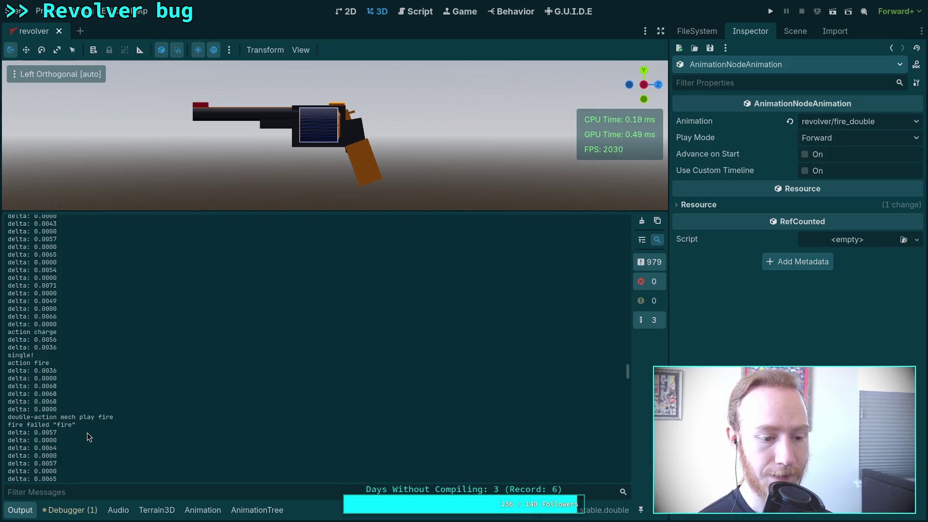
scroll(85, 435, "down", 5)
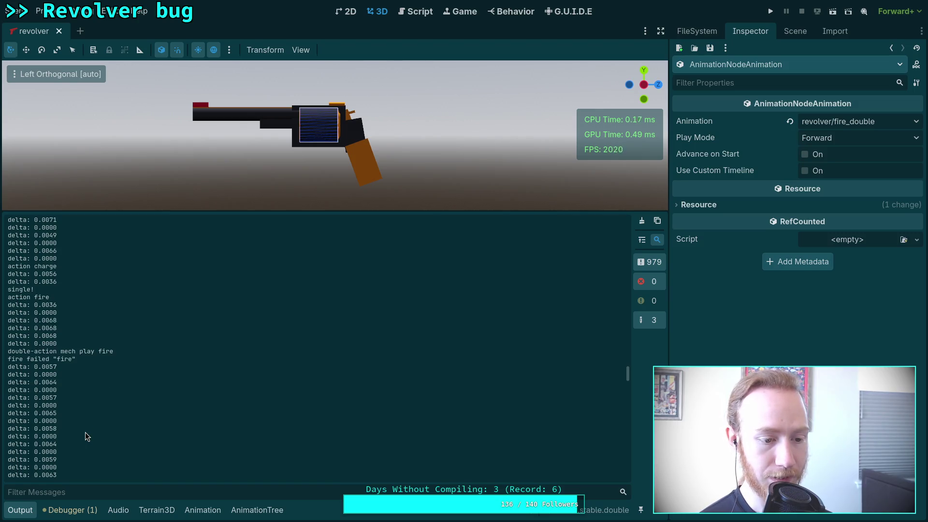
scroll(74, 432, "down", 8)
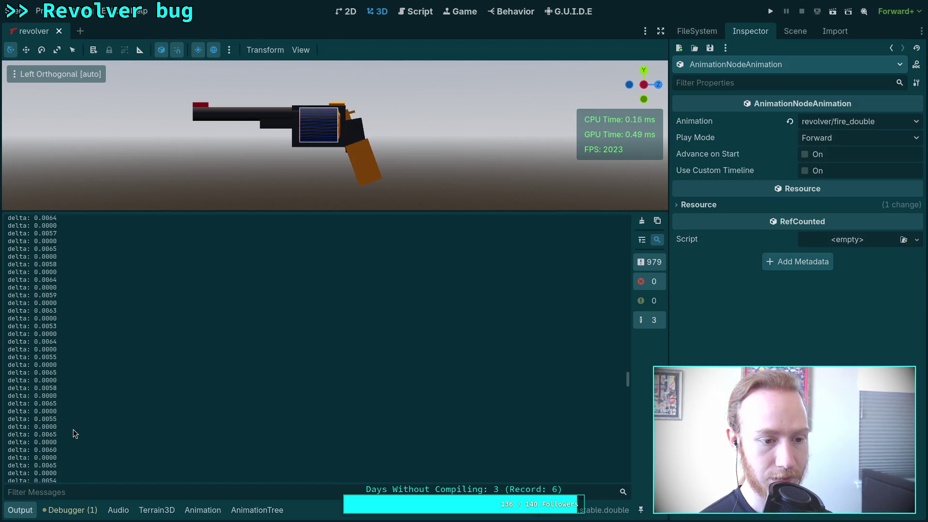
scroll(73, 428, "down", 5)
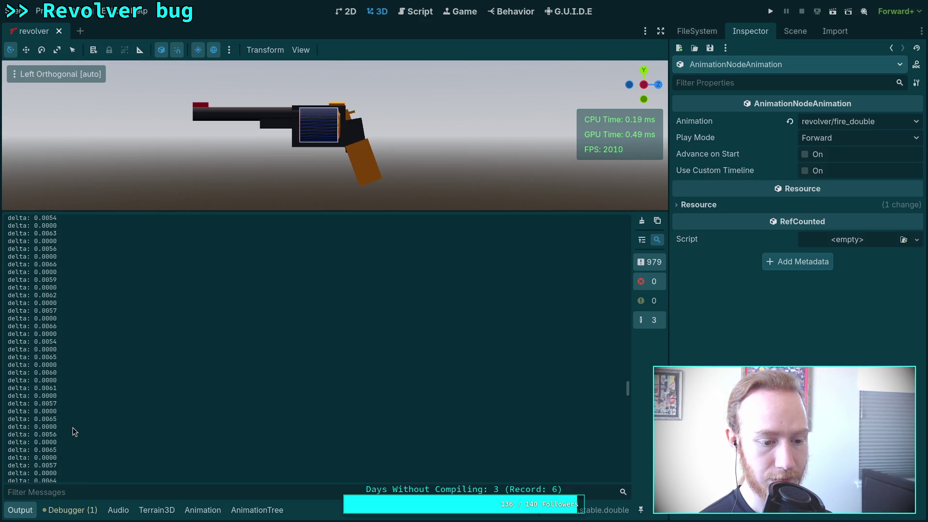
scroll(73, 432, "down", 2)
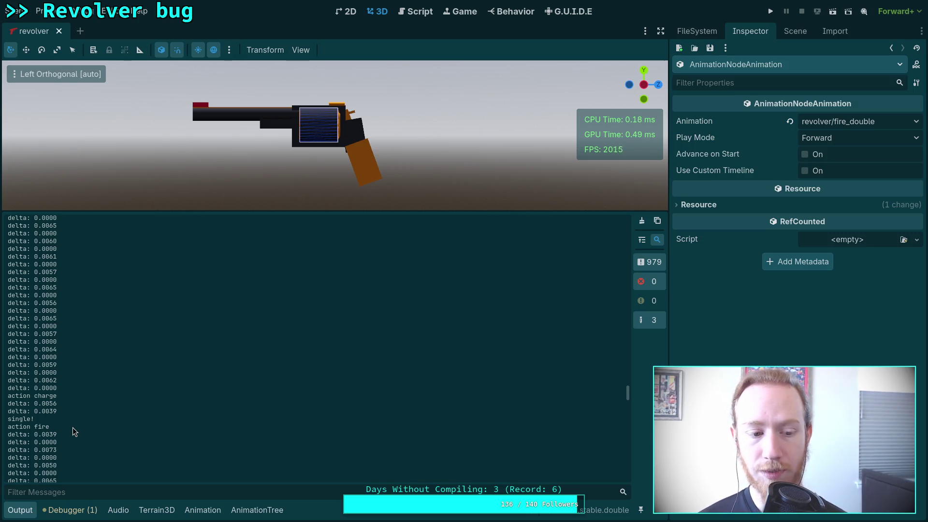
scroll(108, 396, "down", 4)
scroll(108, 395, "down", 5)
scroll(108, 396, "down", 7)
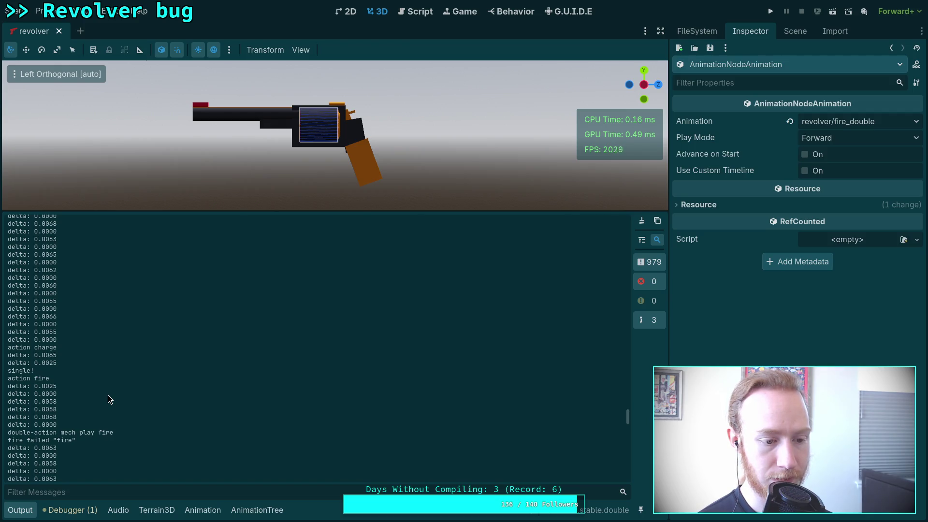
scroll(108, 395, "up", 8)
scroll(108, 396, "up", 4)
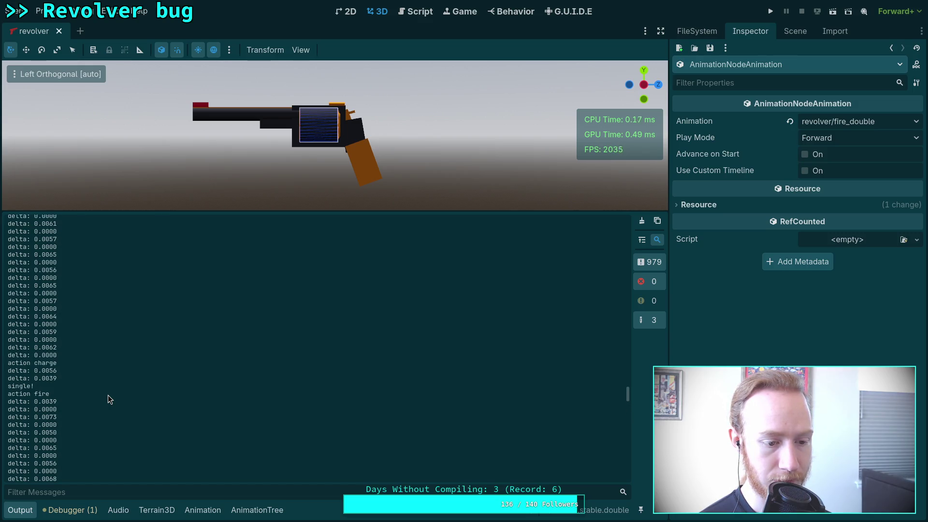
scroll(109, 396, "down", 2)
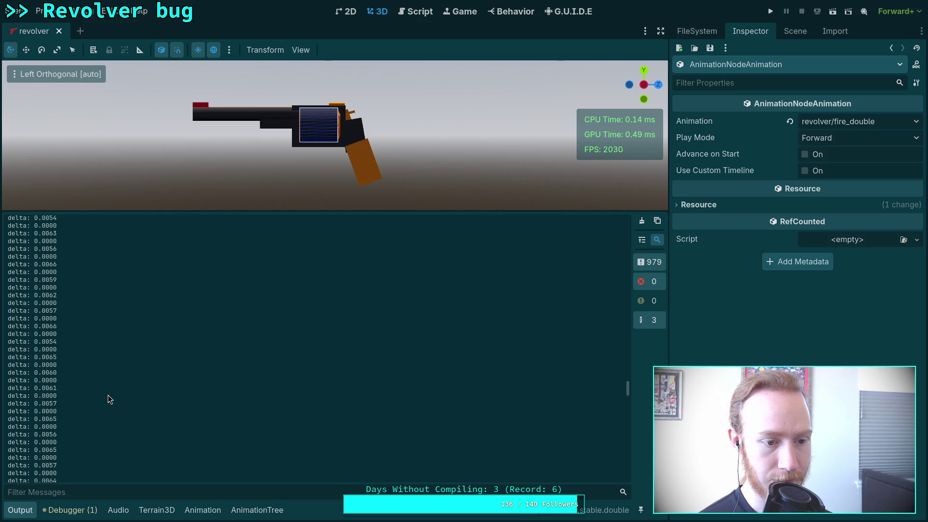
scroll(108, 395, "down", 5)
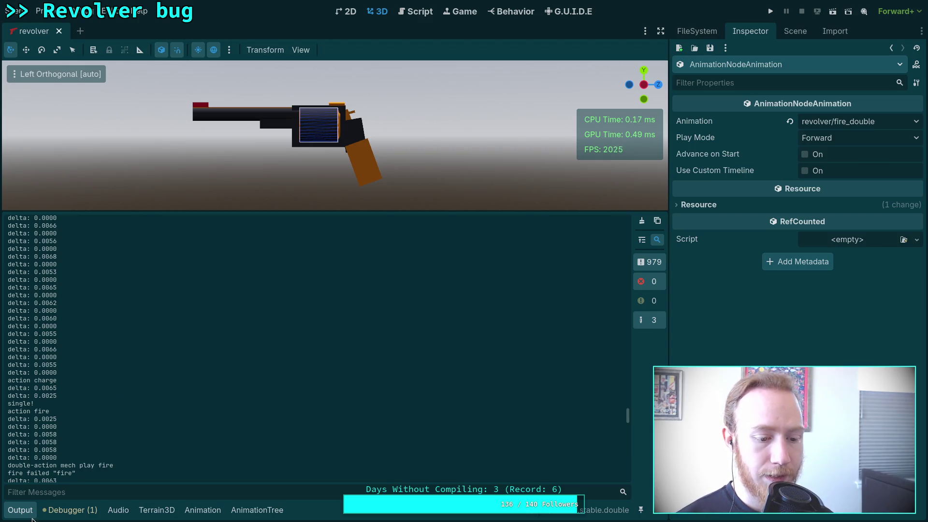
left_click(22, 509)
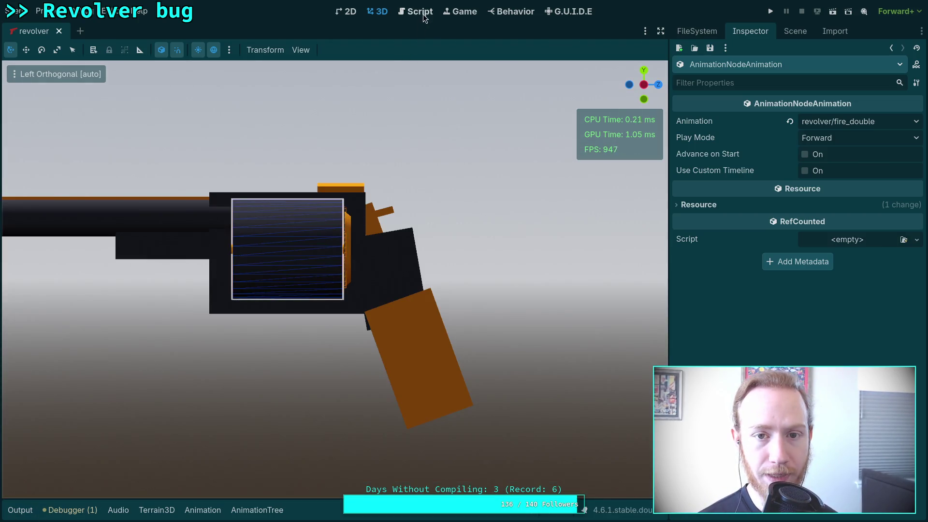
- Delete the print('delta…') line from DoubleActionMechanism.gd's tick function, then switch to WeaponResource.gd
left_click(415, 11)
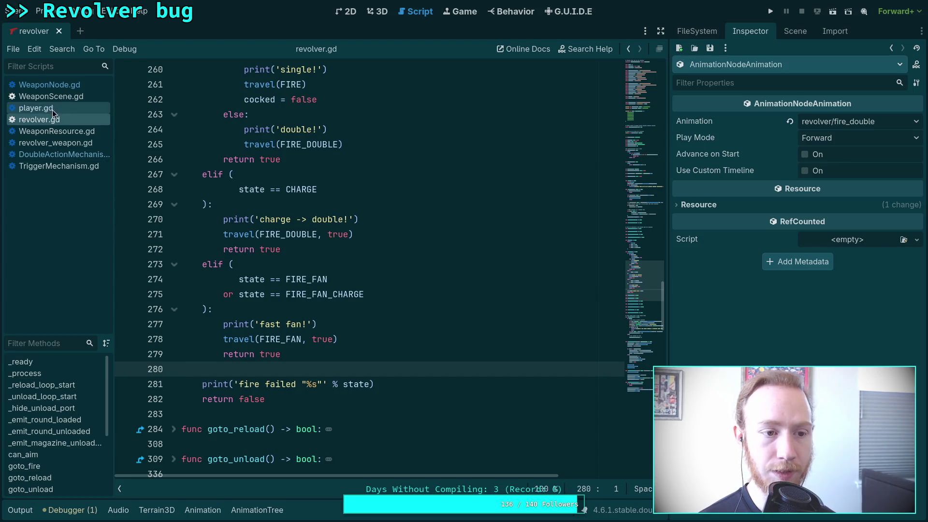
left_click(68, 155)
key("Escape")
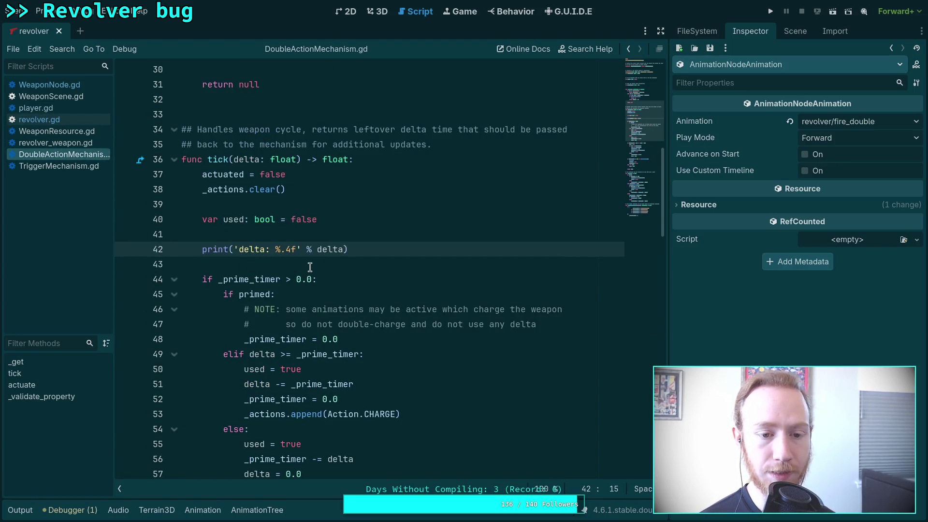
left_click_drag(373, 248, 376, 240)
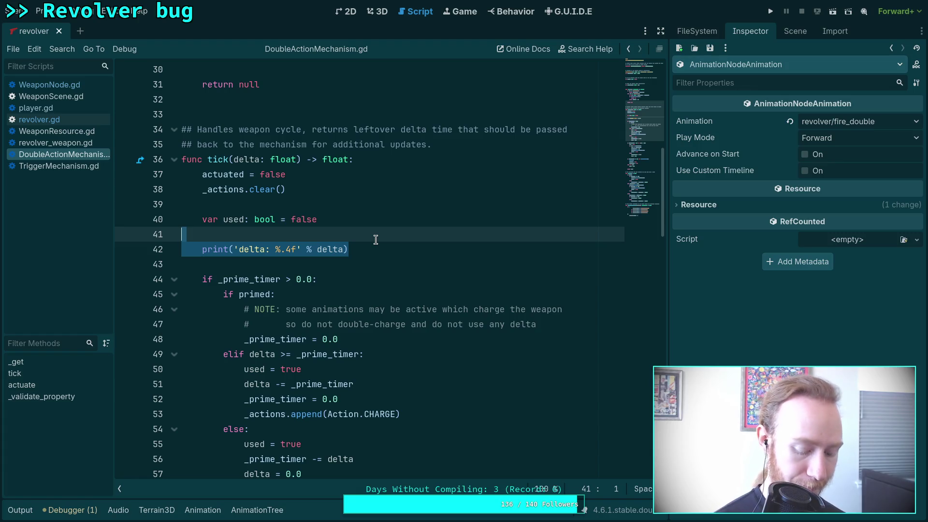
key("BackSpace")
key("BackSpace")
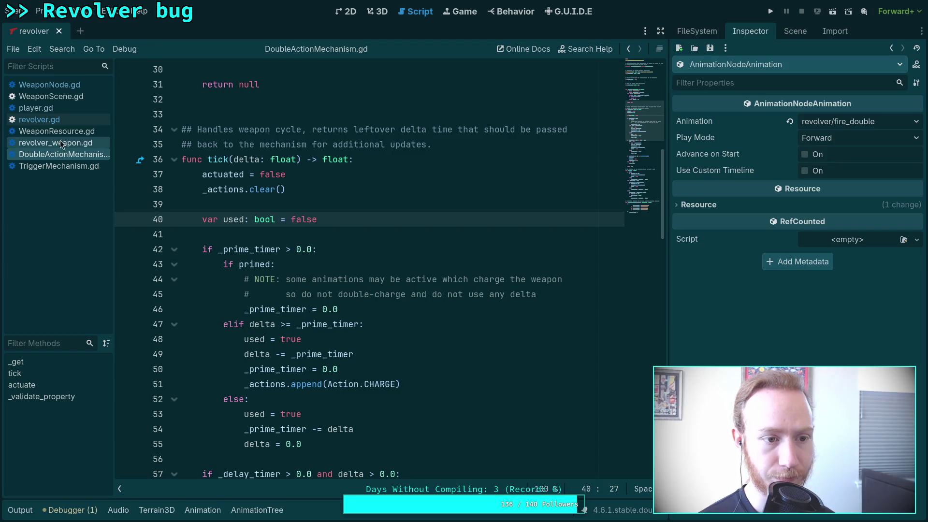
left_click(48, 131)
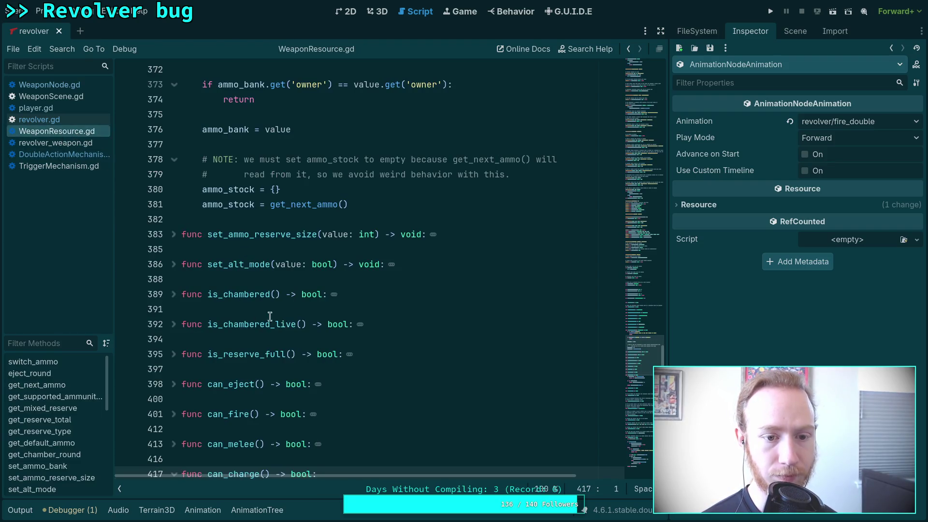
- Close the WeaponResource.gd script from the script list
scroll(263, 317, "up", 5)
left_click(72, 84)
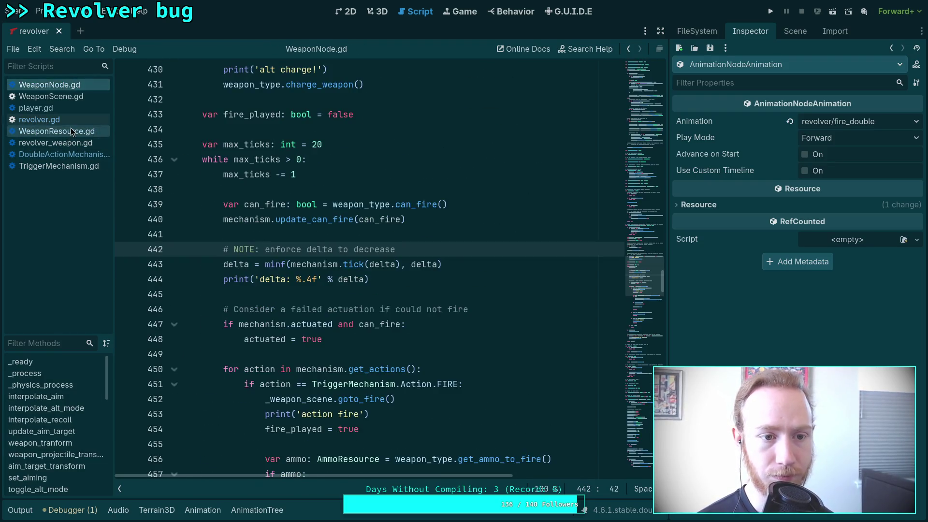
left_click(71, 131)
right_click(75, 132)
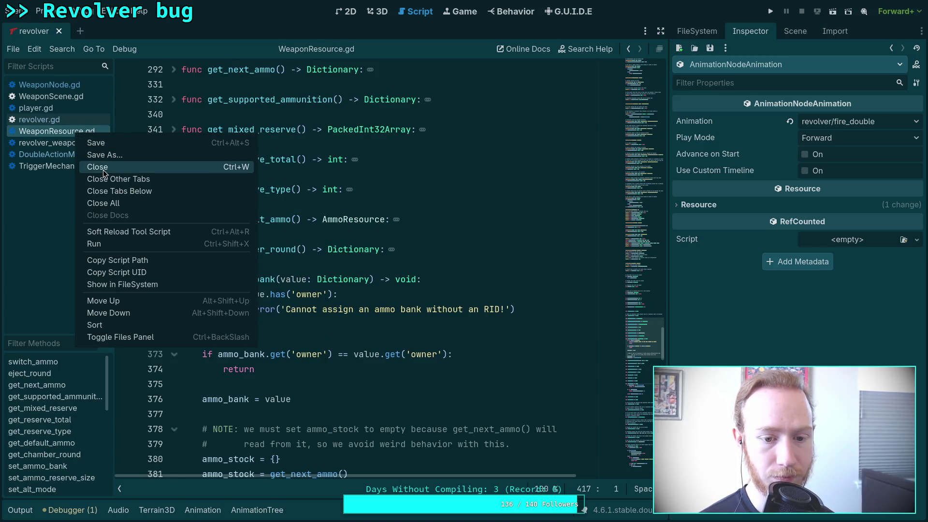
left_click(103, 170)
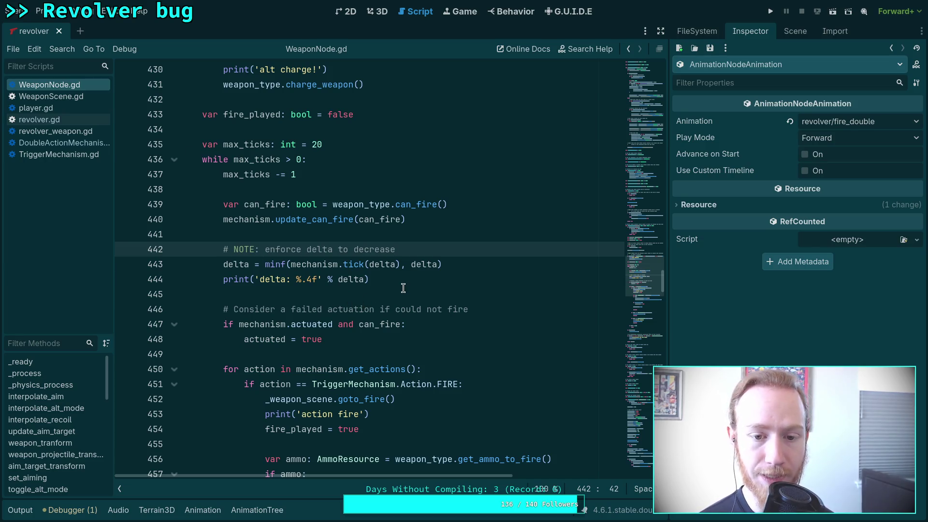
- In WeaponNode.gd, move the print('action fire') line up above goto_fire
left_click_drag(403, 287, 381, 275)
key("shift+Home")
scroll(381, 274, "down", 2)
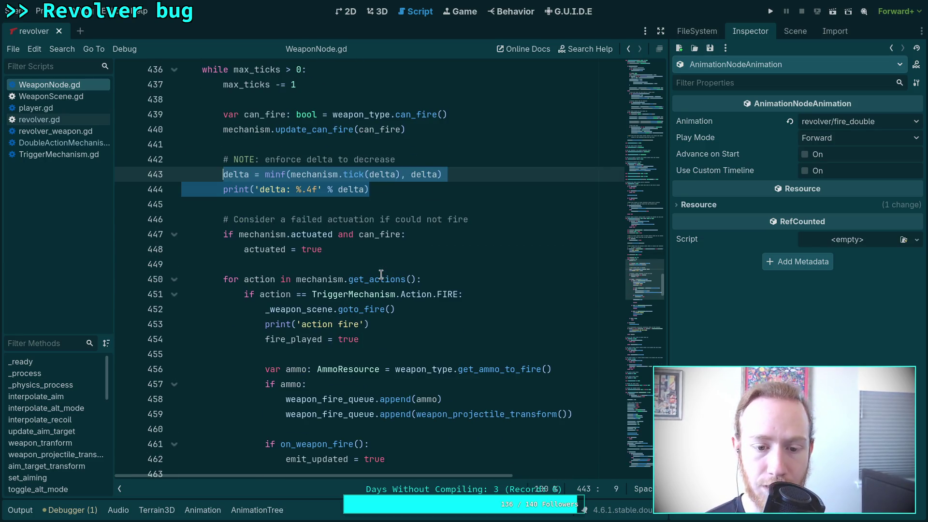
left_click(409, 325)
key("alt+Up")
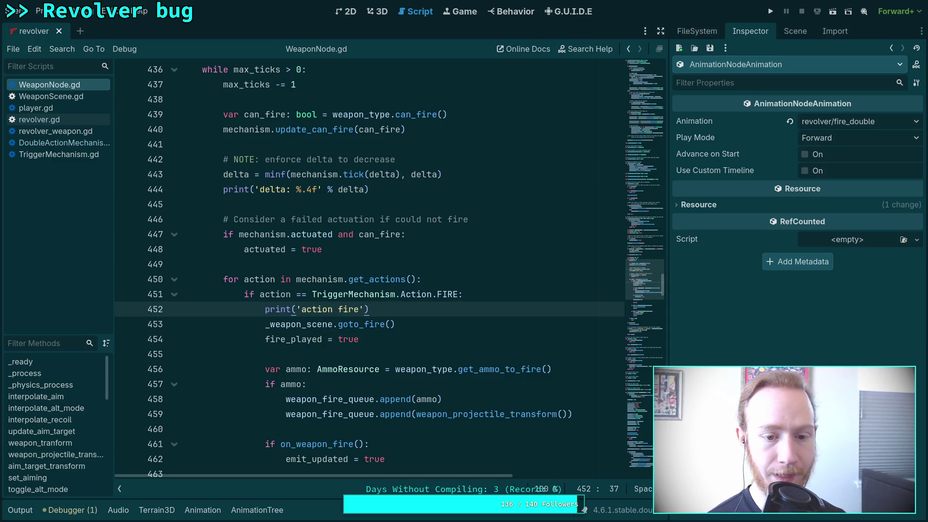
- Add a print('actuate') line under the actuated check and save WeaponNode.gd
scroll(426, 300, "down", 6)
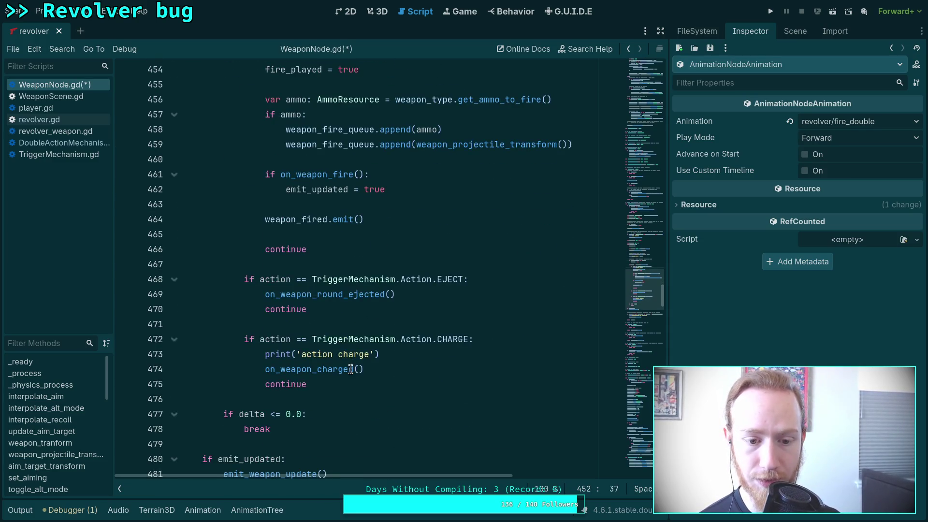
scroll(421, 332, "down", 1)
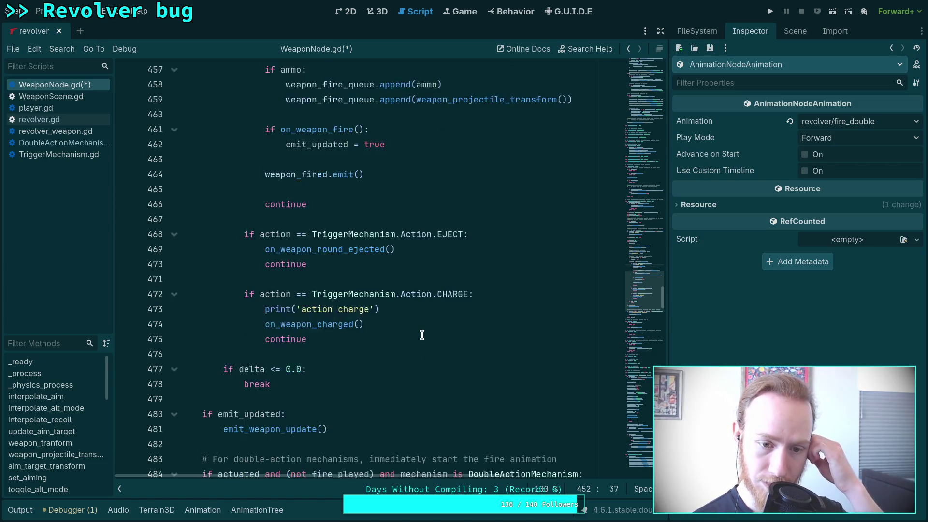
scroll(423, 335, "up", 4)
scroll(422, 335, "up", 2)
left_click(448, 188)
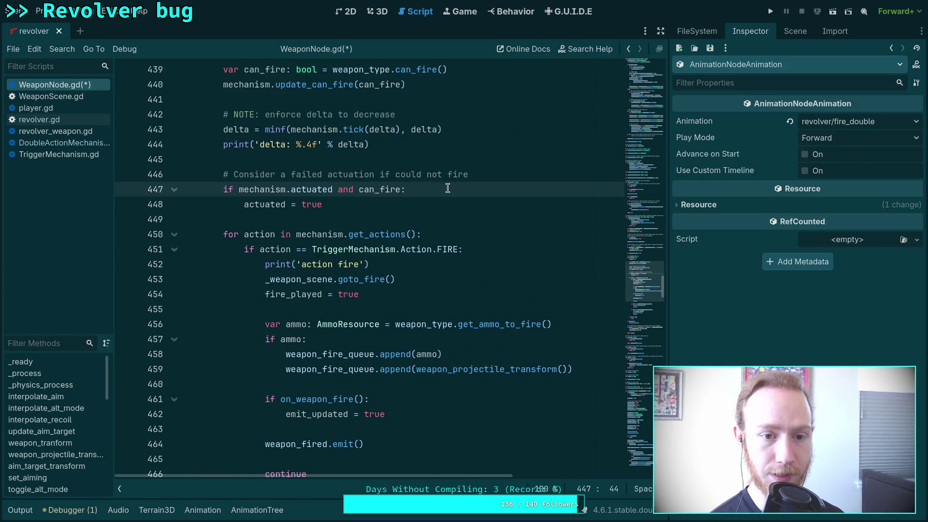
key("Return")
type("print('")
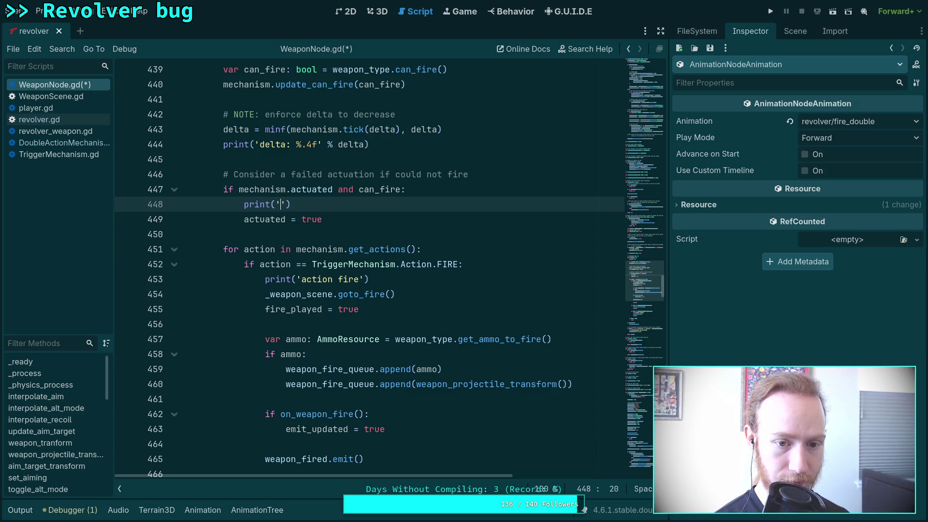
type("actuate")
key("ctrl+s")
- Review the edited WeaponNode.gd code, then switch to DoubleActionMechanism.gd
left_click(451, 231)
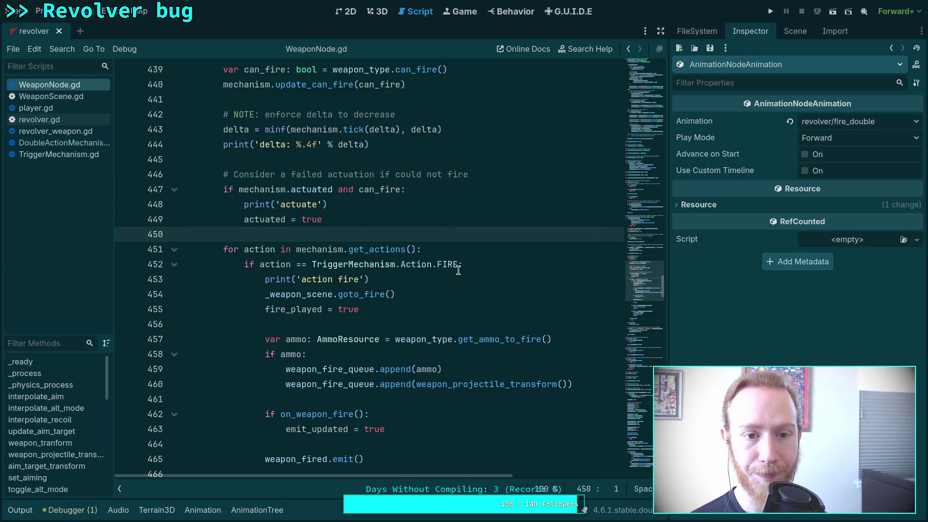
scroll(458, 271, "up", 4)
scroll(442, 260, "down", 14)
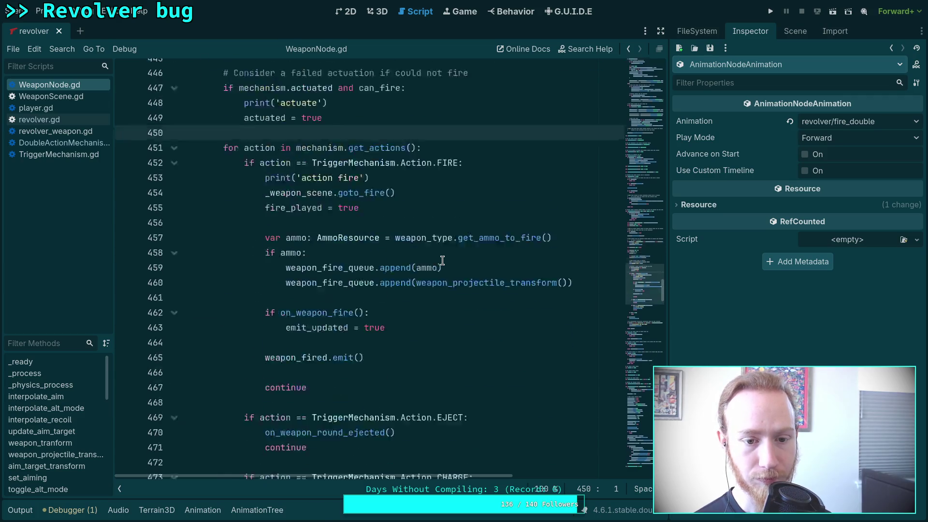
scroll(447, 257, "up", 10)
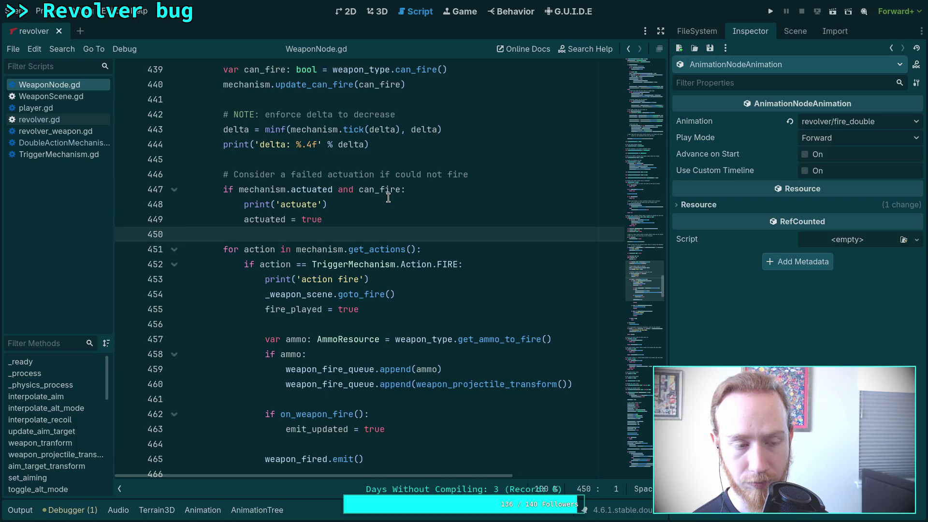
left_click(68, 143)
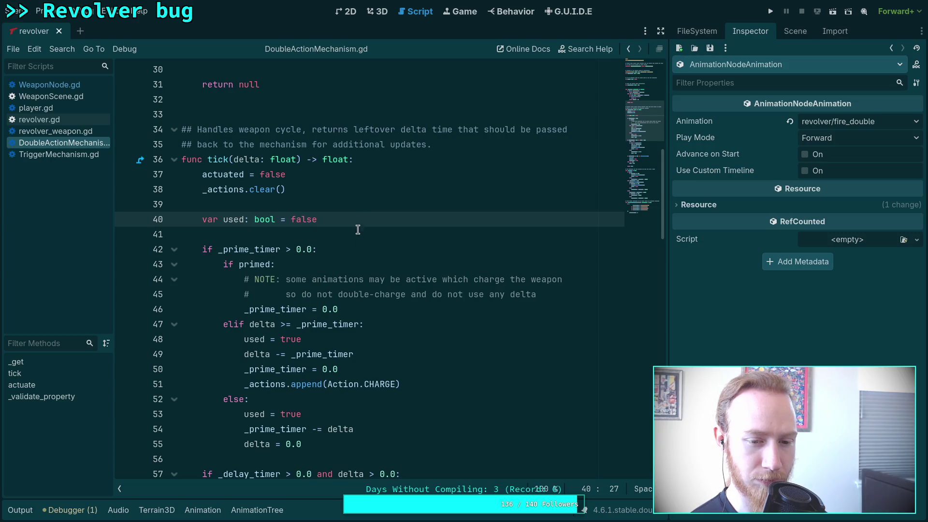
- Add print('priming: %.4f' % _prime_timer) after the prime timer decrement
scroll(368, 236, "down", 2)
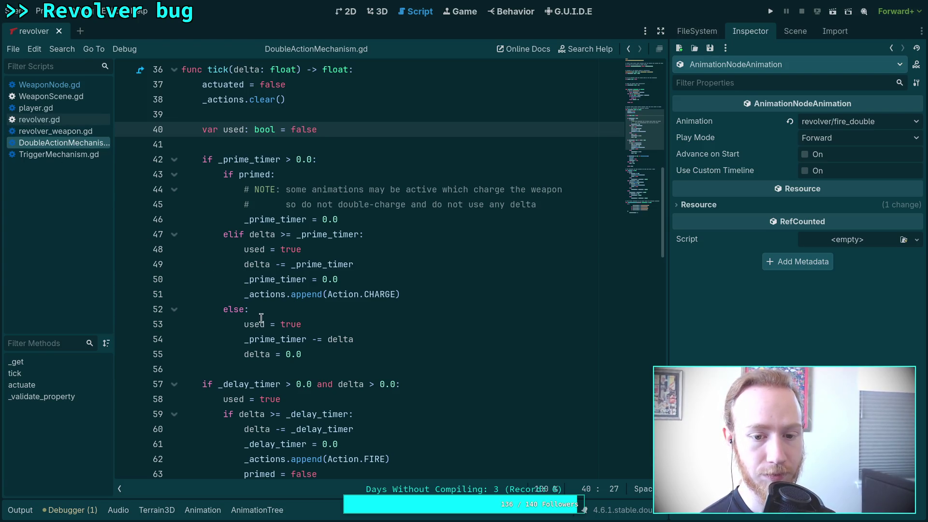
left_click(384, 341)
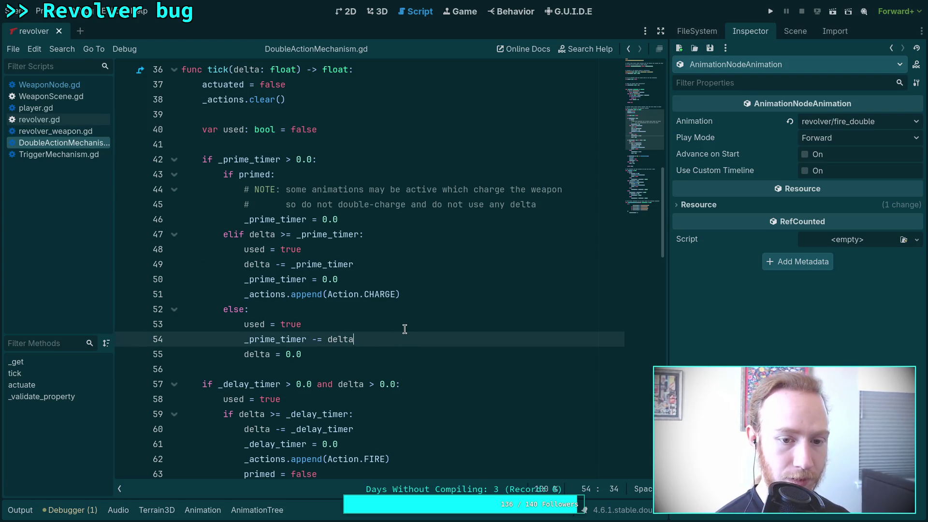
key("Return")
type("print('priming:")
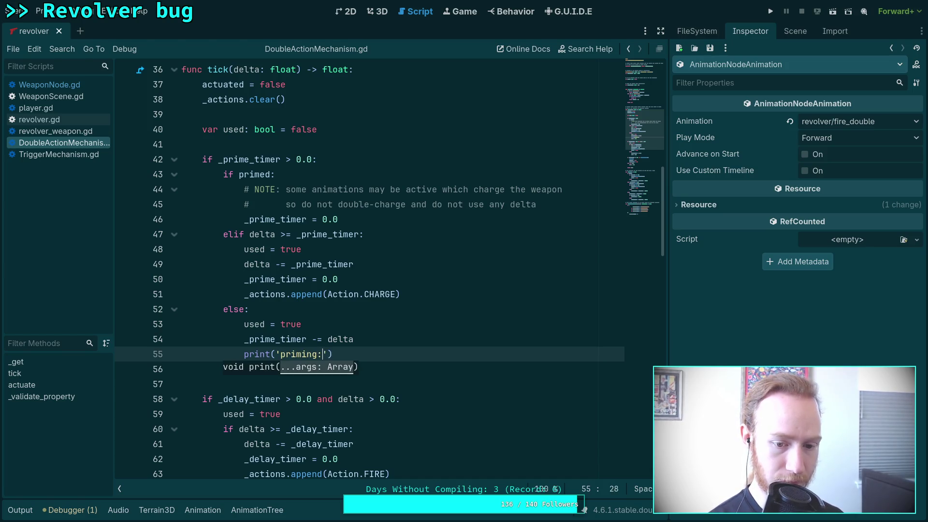
type(" %.4")
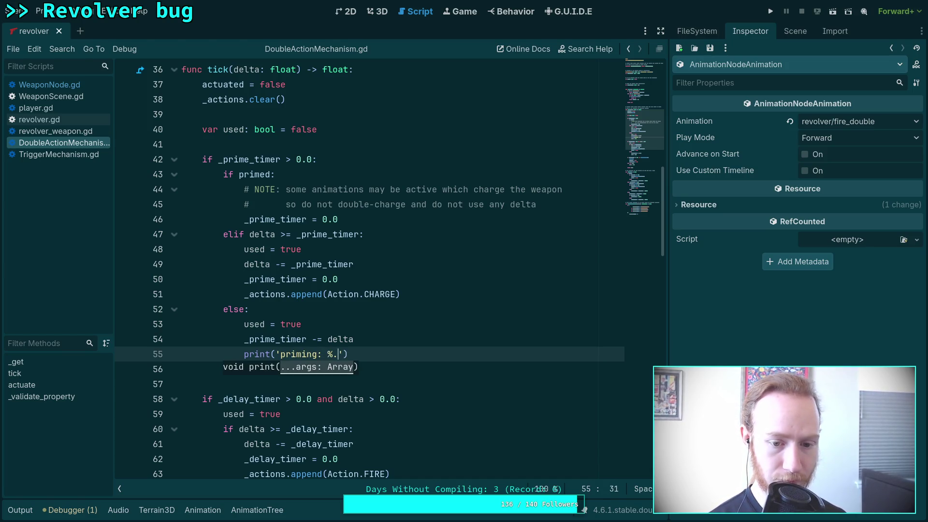
type("f'")
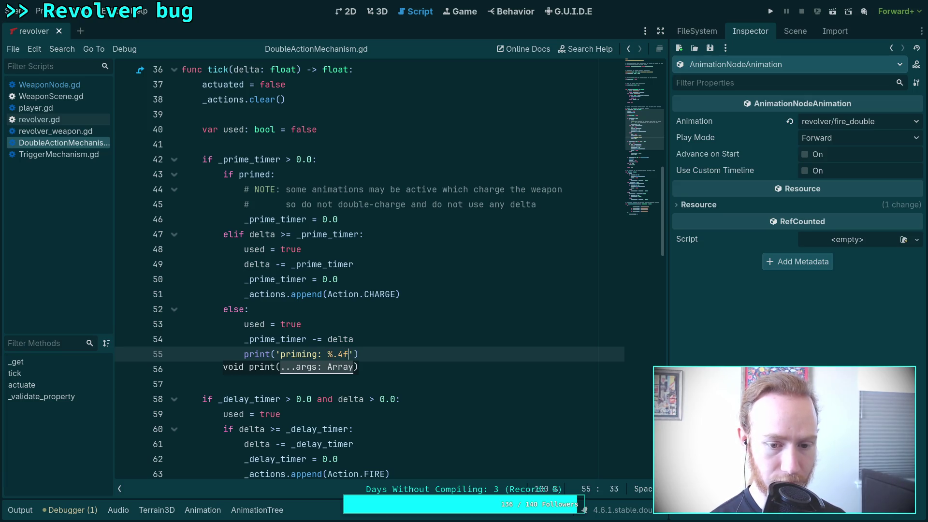
type(" % ")
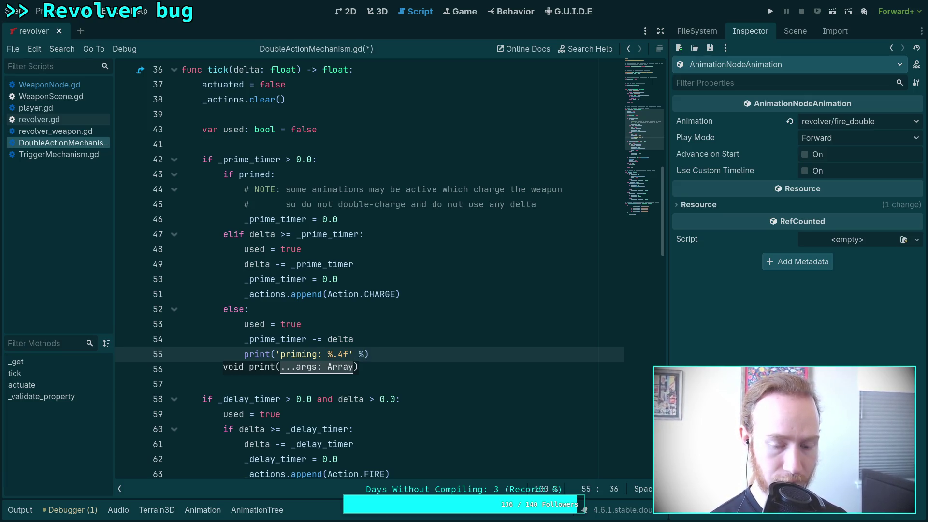
type("_prime_timer")
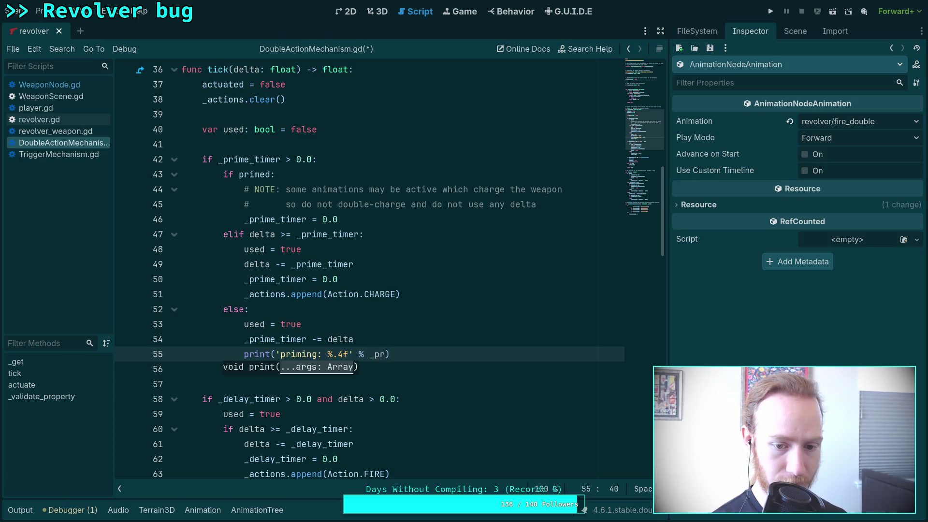
key("Escape")
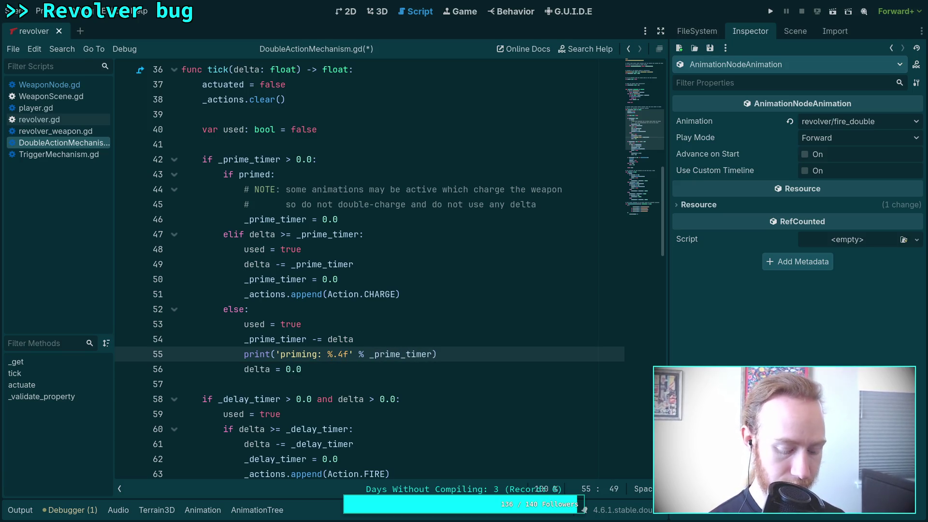
- Paste a copy of the priming print below the delay timer decrement on line 66
scroll(408, 338, "down", 3)
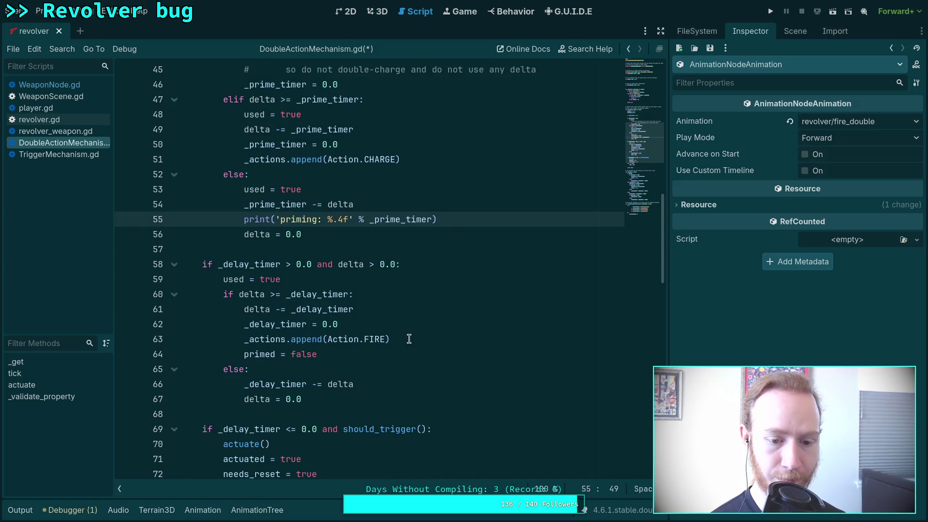
left_click(413, 382)
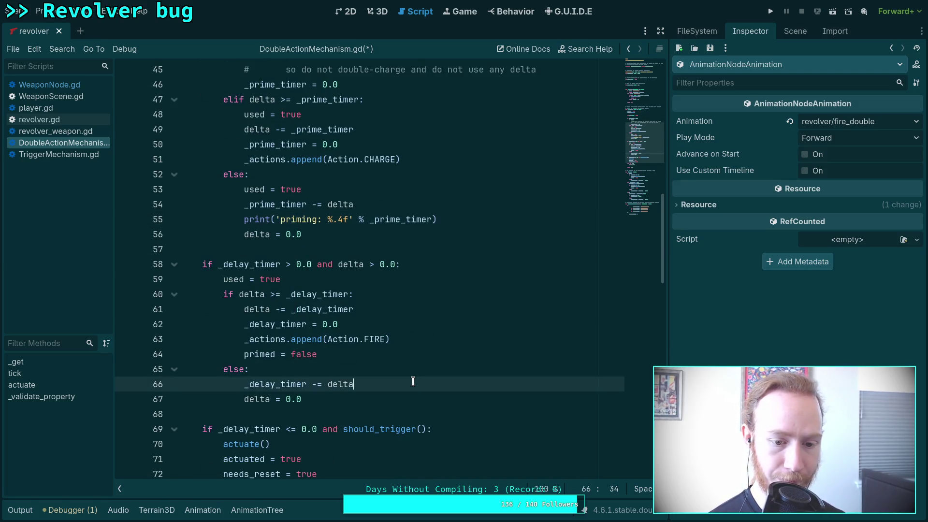
key("Return")
type("print('priming: %.4f' % _prime_timer)")
key("Return")
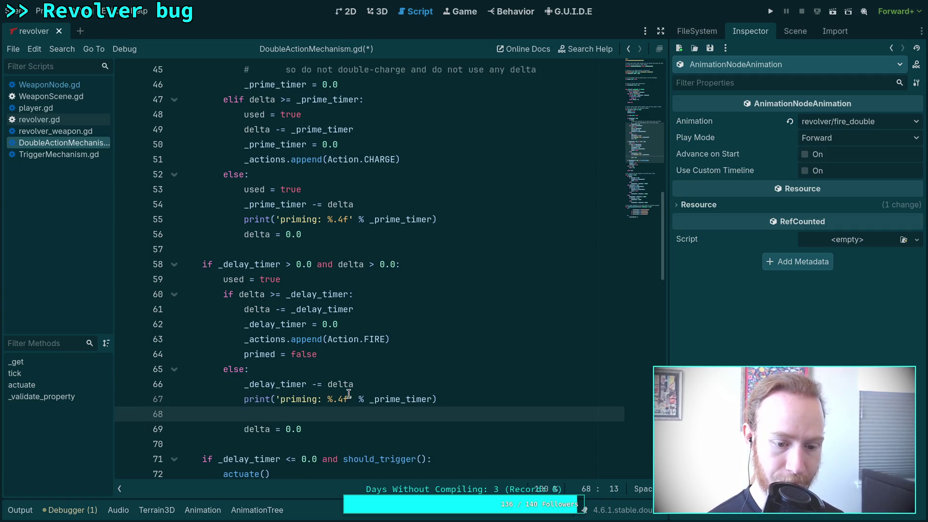
key("BackSpace")
key("BackSpace")
key("BackSpace")
- Change the pasted line to print('delay: %.4f' % _delay_timer), save, and return to WeaponNode.gd
double_click(288, 399)
type("delay")
left_click(373, 400)
left_click_drag(373, 401, 389, 400)
type("delay")
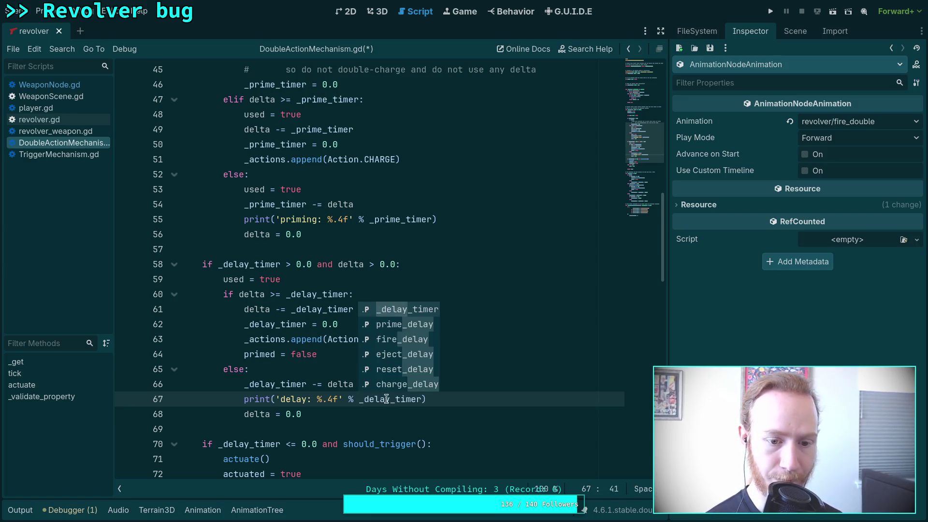
left_click(317, 384)
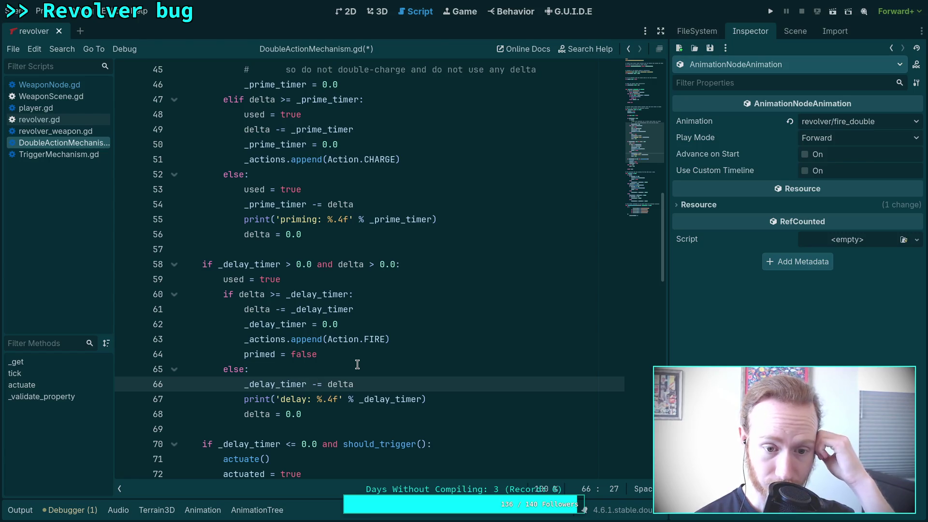
key("ctrl+s")
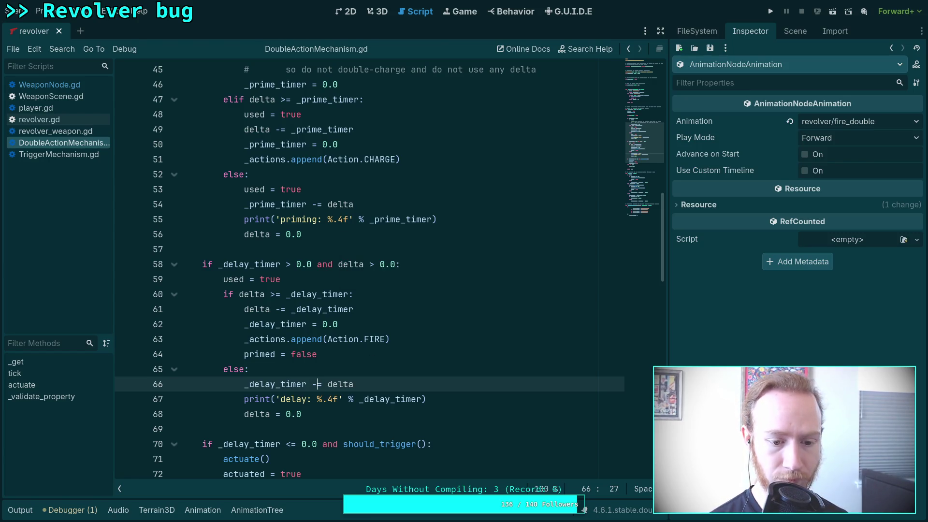
scroll(398, 361, "down", 3)
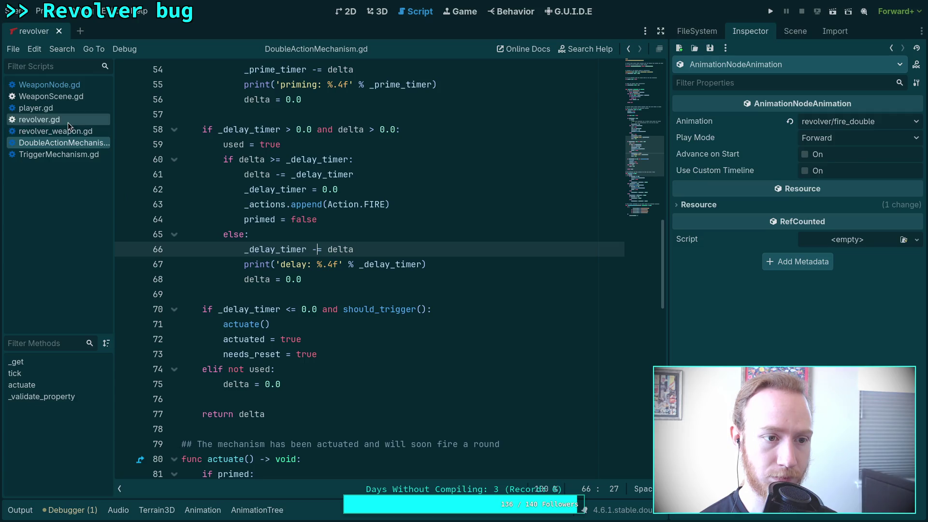
left_click(81, 85)
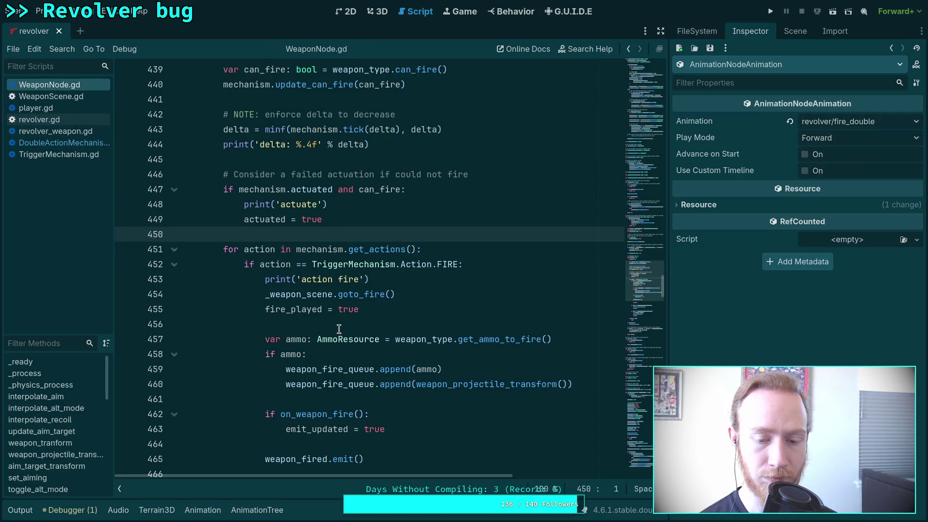
- Move the delta print above the minf(mechanism.tick(delta), delta) line and save WeaponNode.gd
scroll(336, 314, "up", 2)
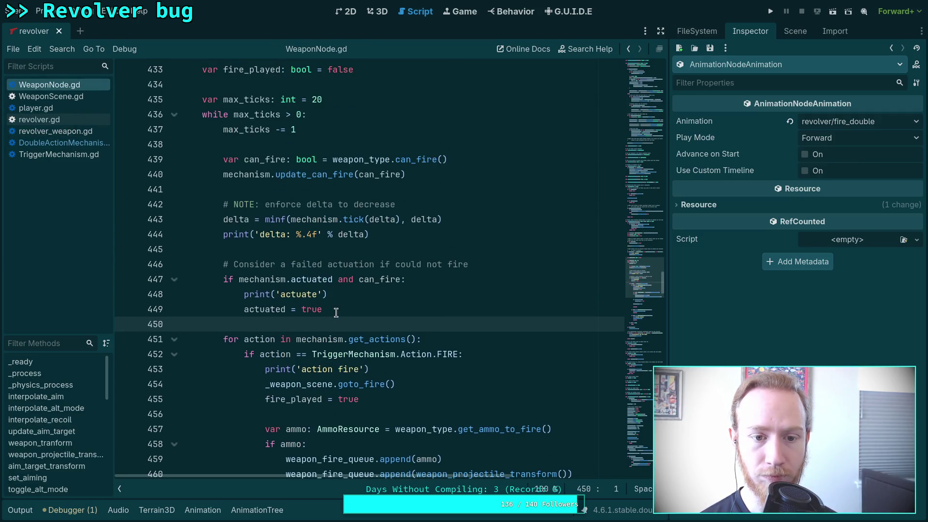
left_click(387, 234)
key("alt+Up")
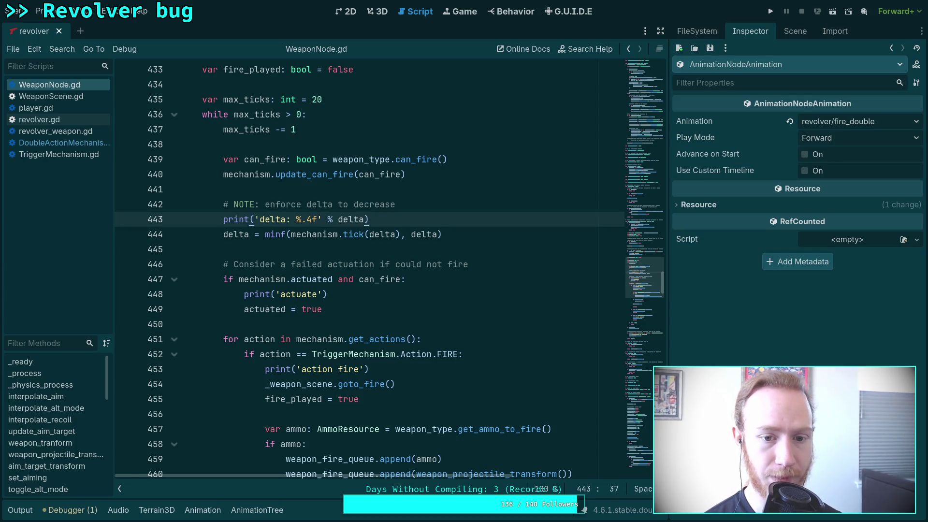
key("ctrl+s")
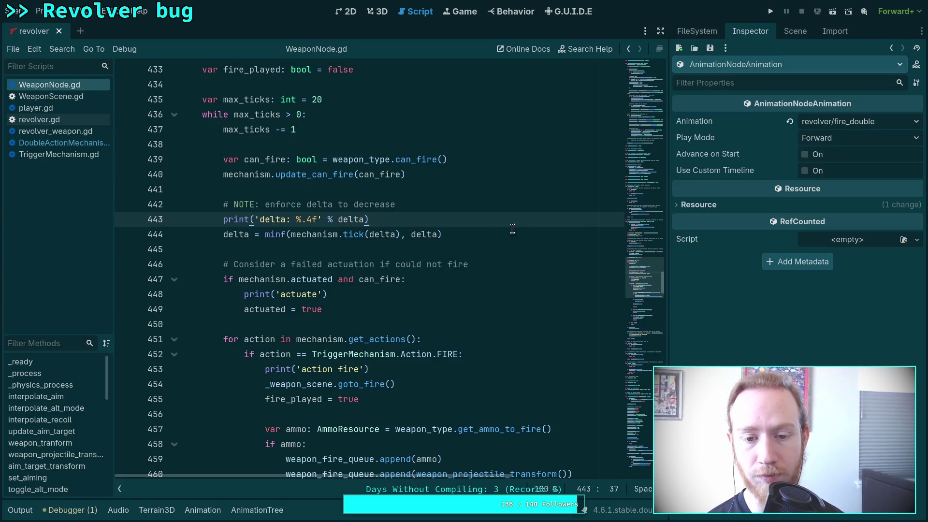
left_click(491, 234)
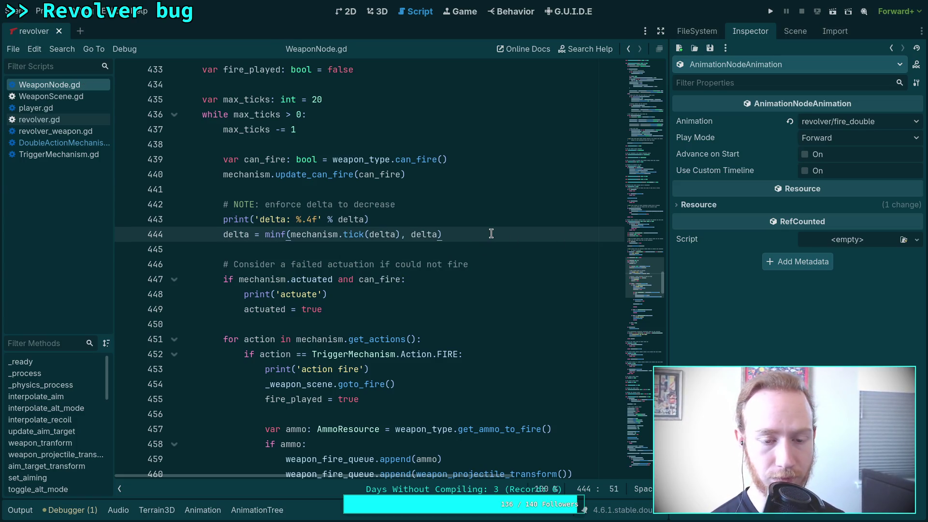
key("Return")
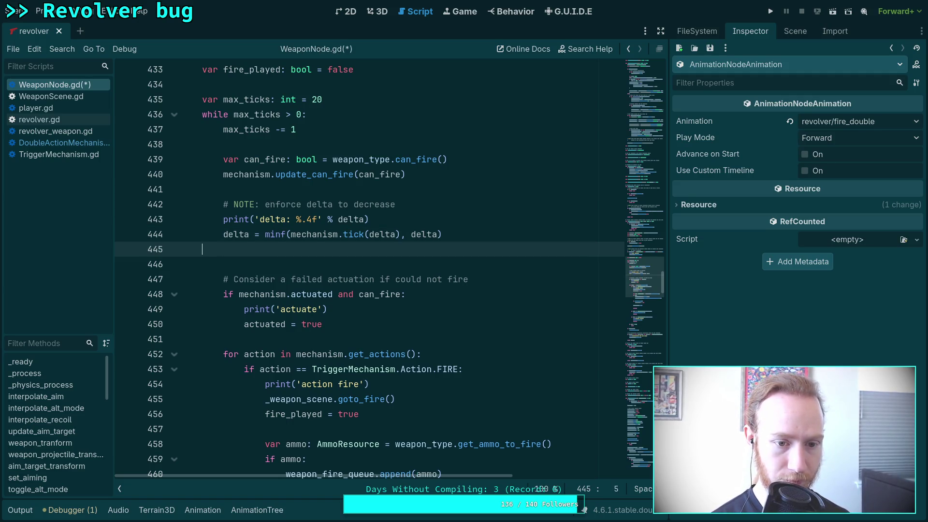
key("BackSpace")
key("BackSpace")
key("ctrl+s")
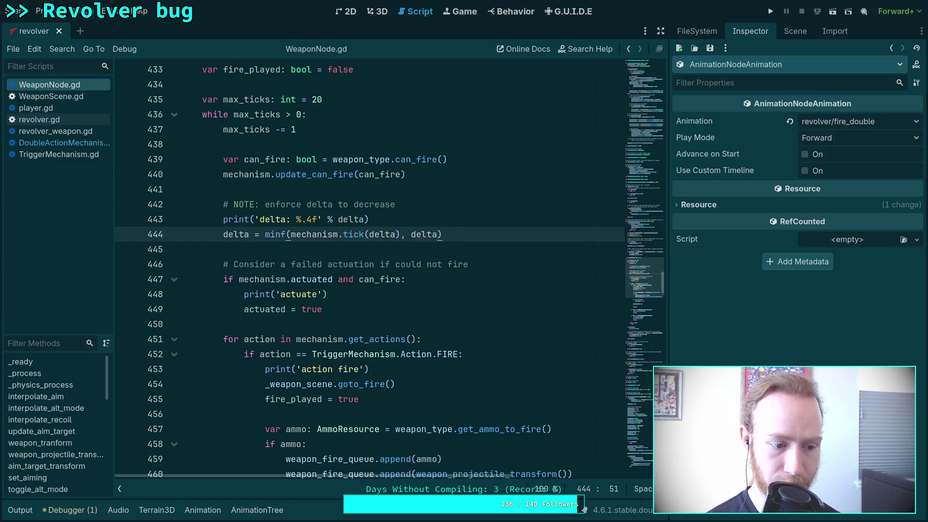
- Run the project, fire the revolver once, and exit the game to the editor
left_click(771, 11)
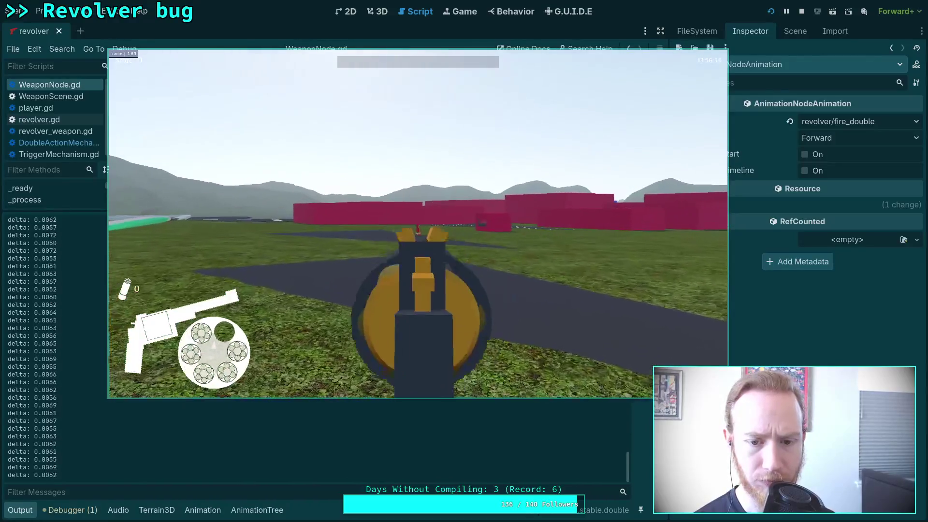
left_click(418, 224)
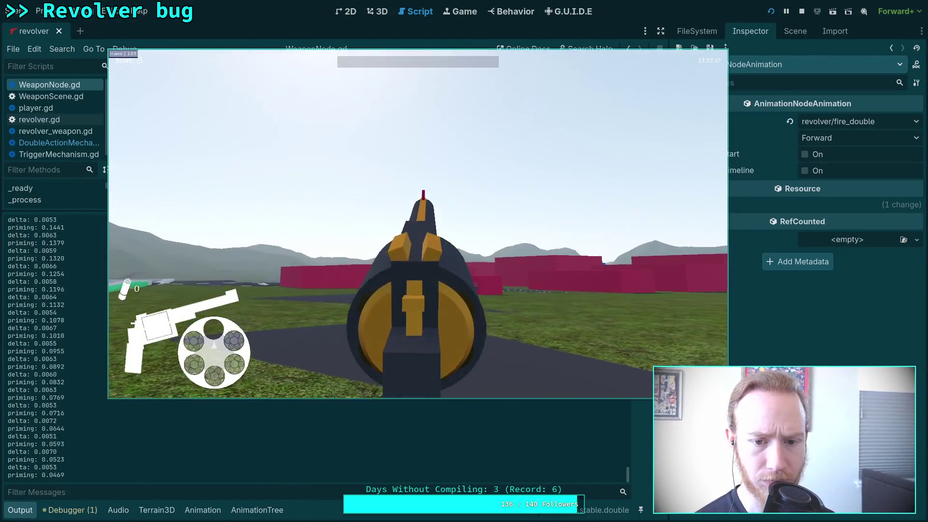
key("Escape")
left_click(429, 239)
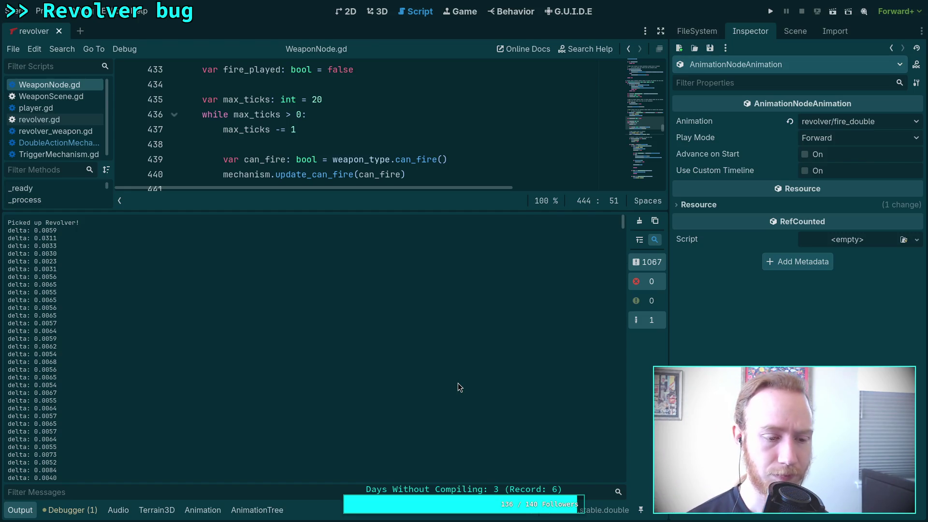
- Scroll the output log to the 'actuate', 'action fire' and 'single!' messages and resize the panel
scroll(434, 400, "down", 8)
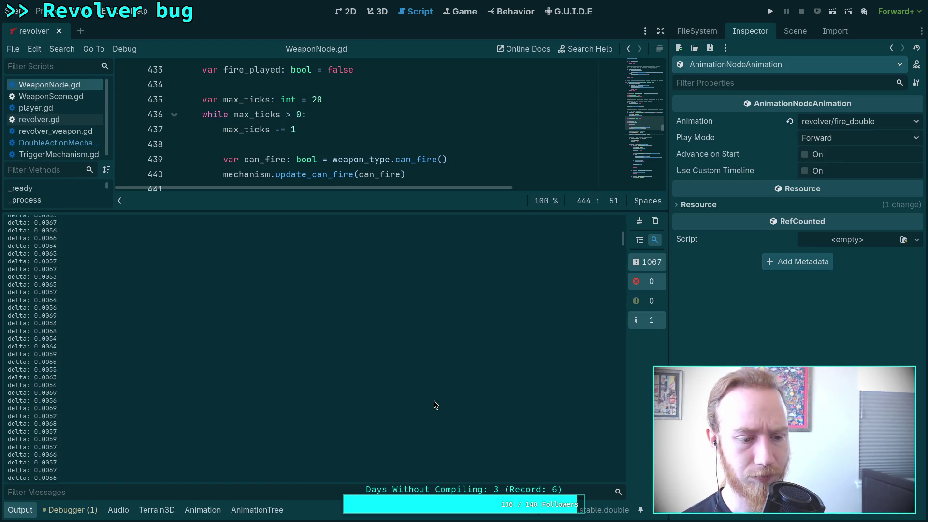
scroll(434, 400, "down", 5)
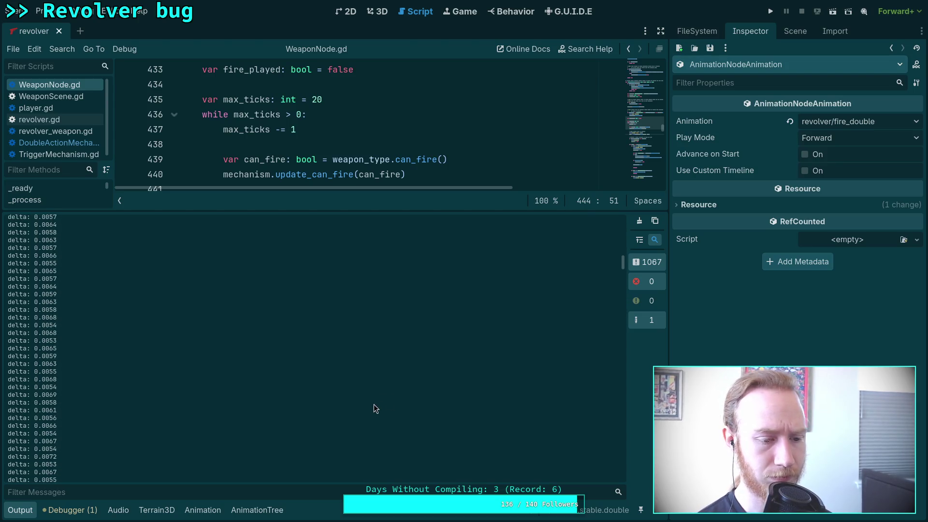
scroll(376, 415, "down", 10)
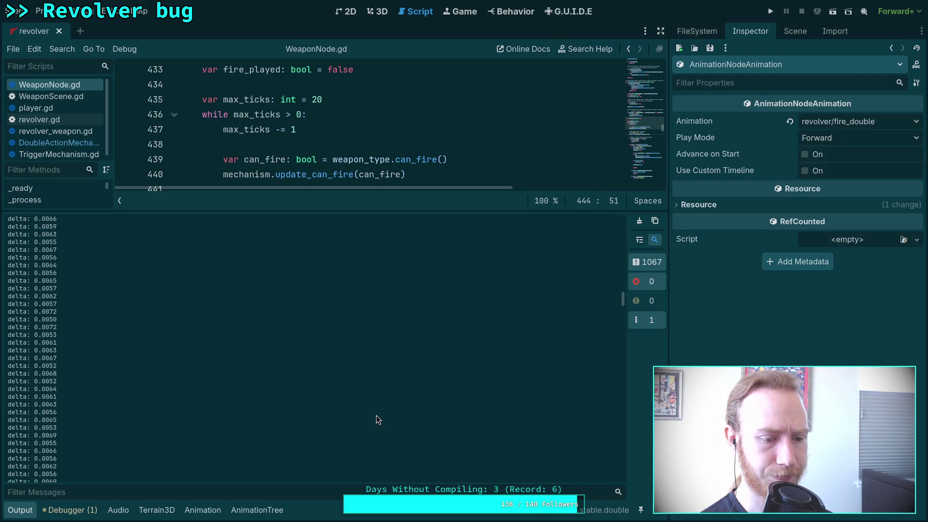
scroll(378, 420, "down", 5)
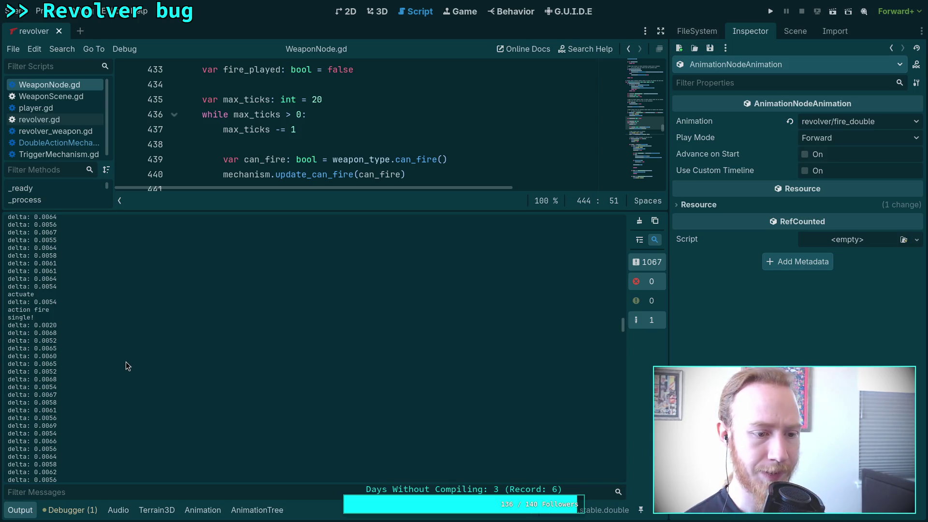
scroll(122, 364, "up", 2)
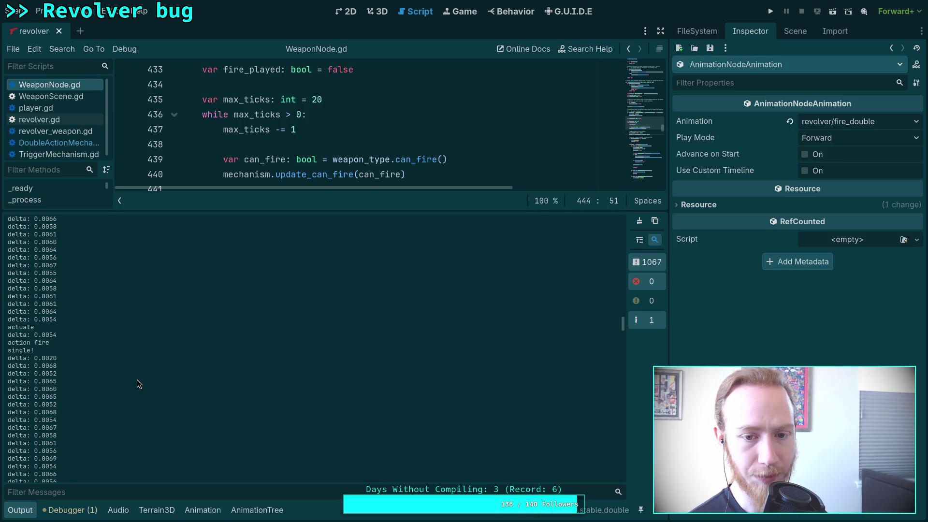
left_click_drag(274, 210, 261, 307)
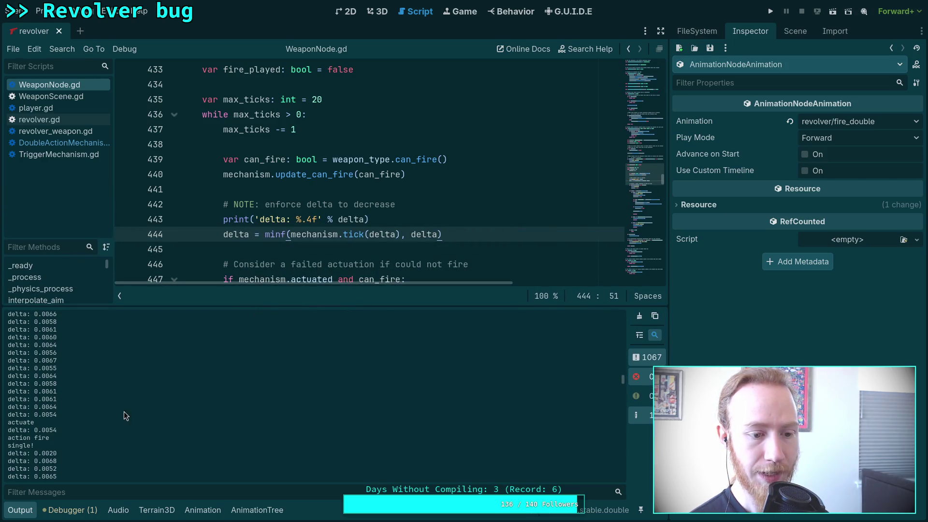
- Open DoubleActionMechanism.gd and scroll through the tick function to the fire_delay branch
left_click(83, 144)
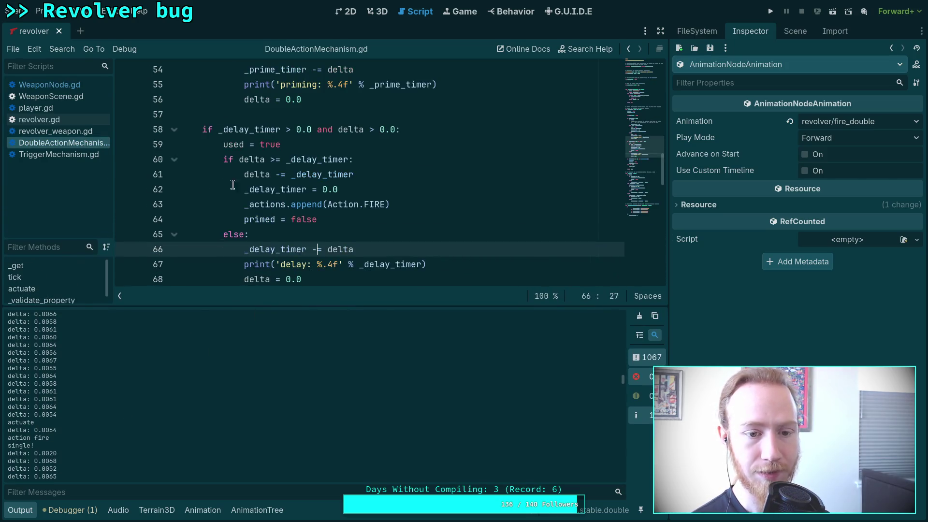
left_click(318, 205)
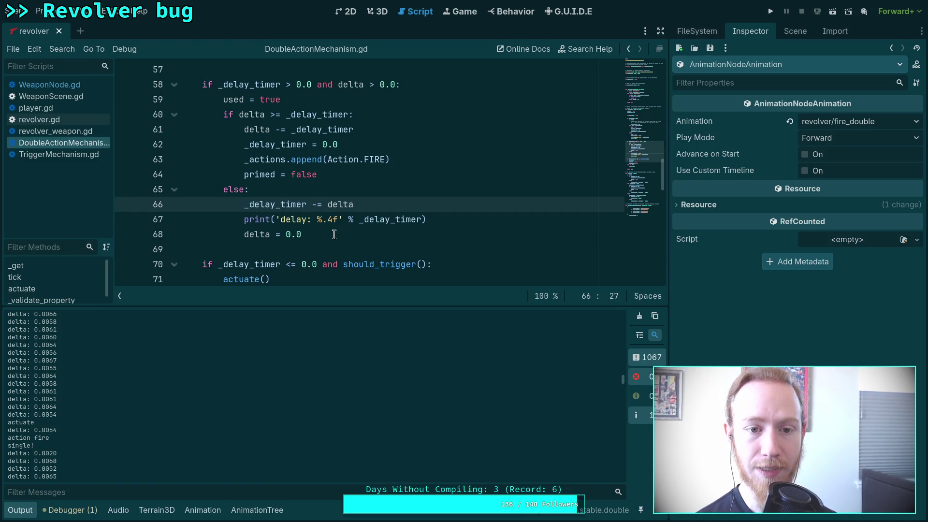
scroll(334, 234, "down", 13)
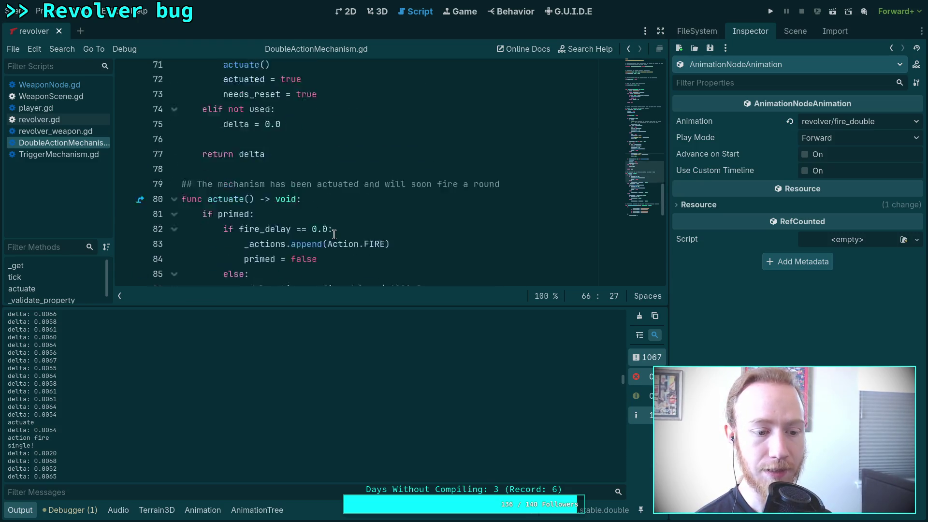
scroll(342, 234, "down", 2)
scroll(343, 233, "up", 2)
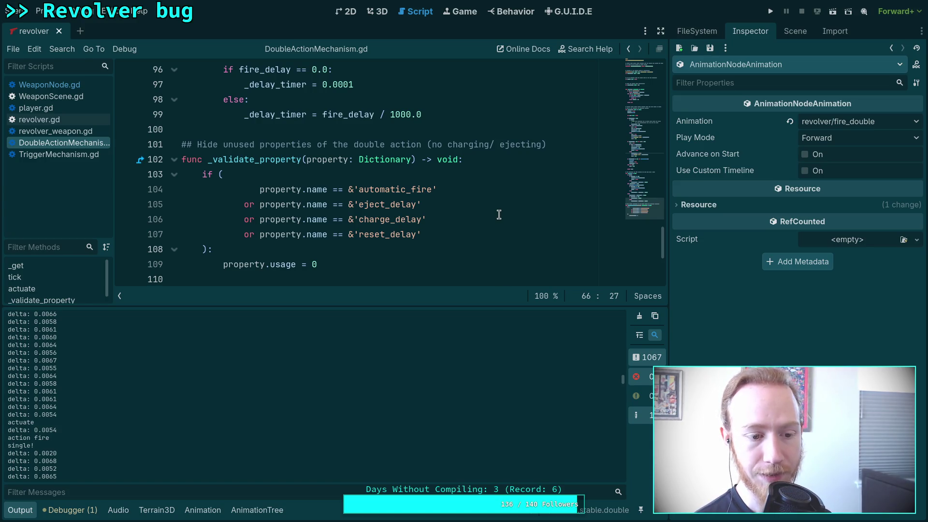
scroll(395, 227, "up", 4)
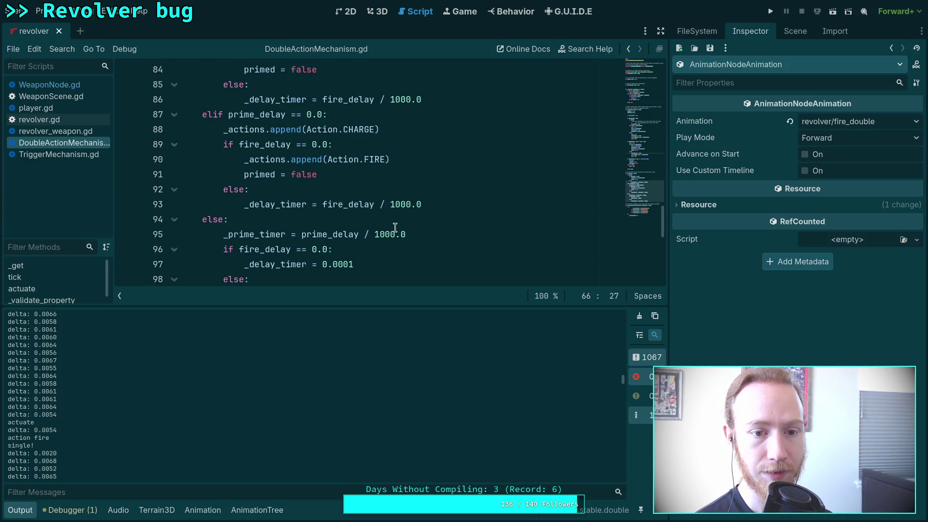
scroll(395, 220, "up", 2)
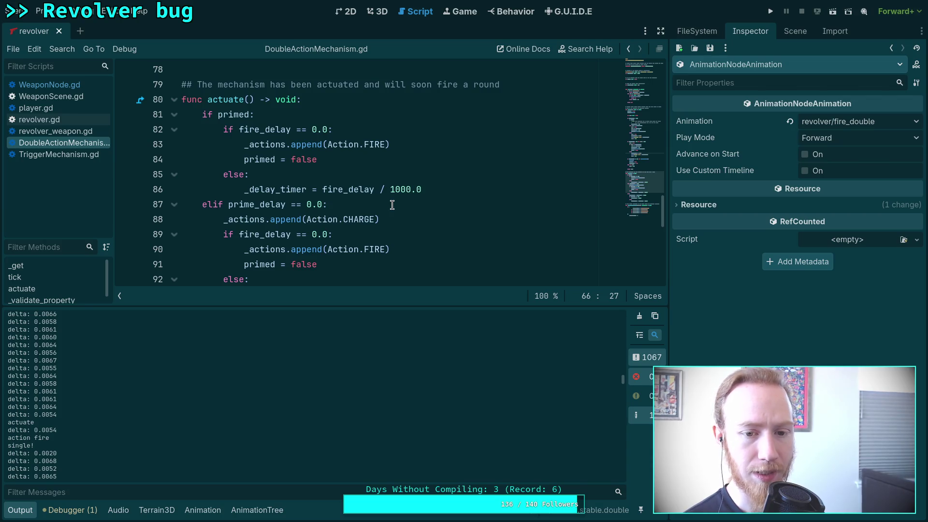
scroll(392, 205, "down", 2)
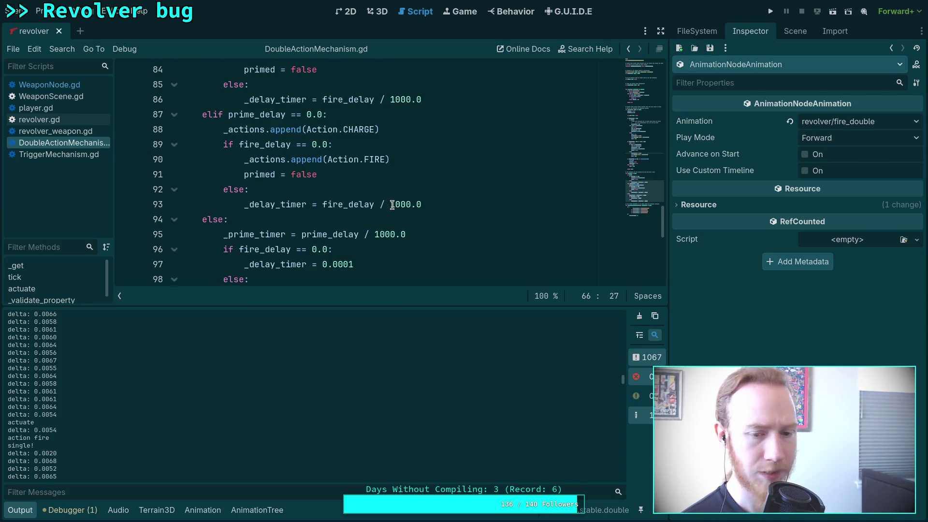
scroll(393, 205, "down", 3)
scroll(392, 205, "up", 2)
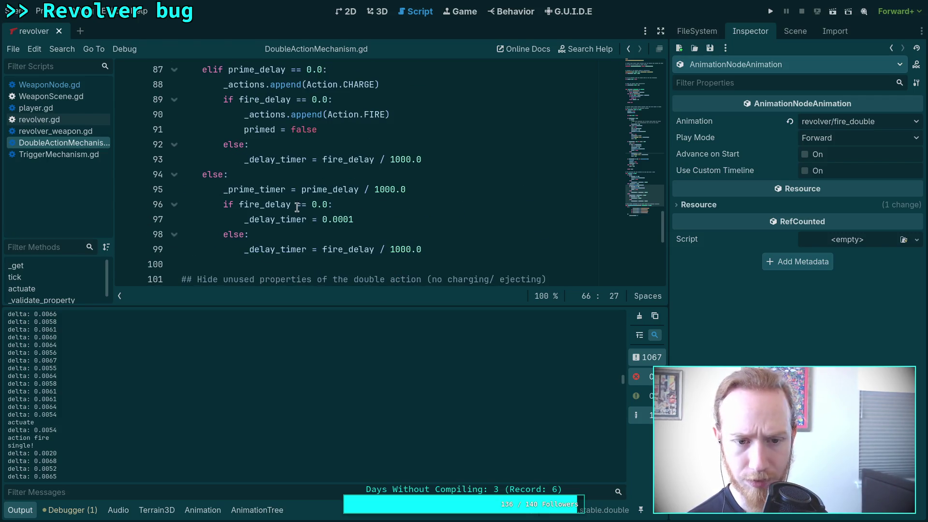
- Select fire_delay on line 96 and show the revolver folder in the FileSystem panel
mouse_move(266, 205)
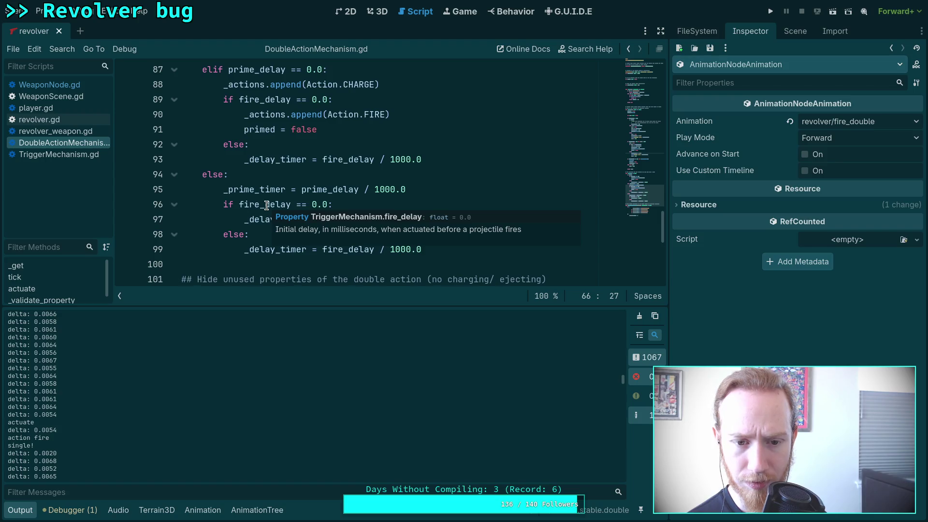
double_click(267, 205)
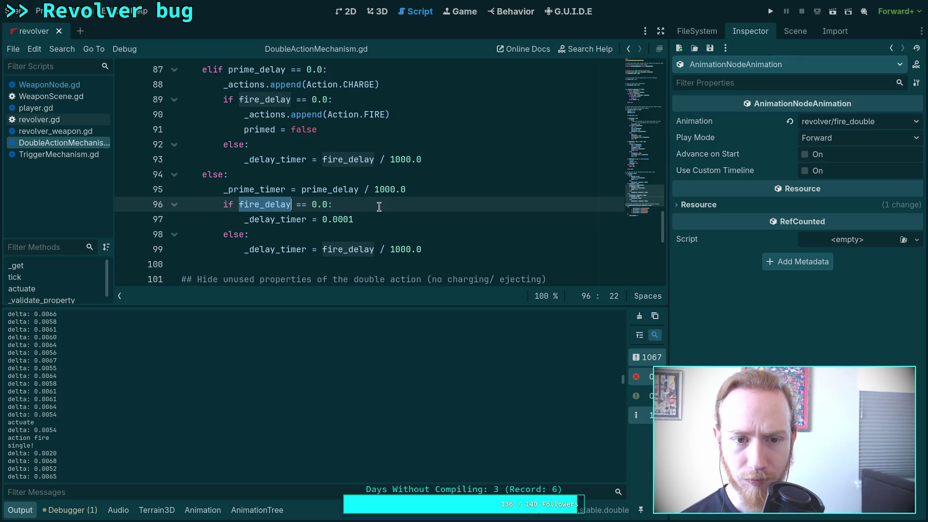
left_click(794, 32)
left_click(710, 32)
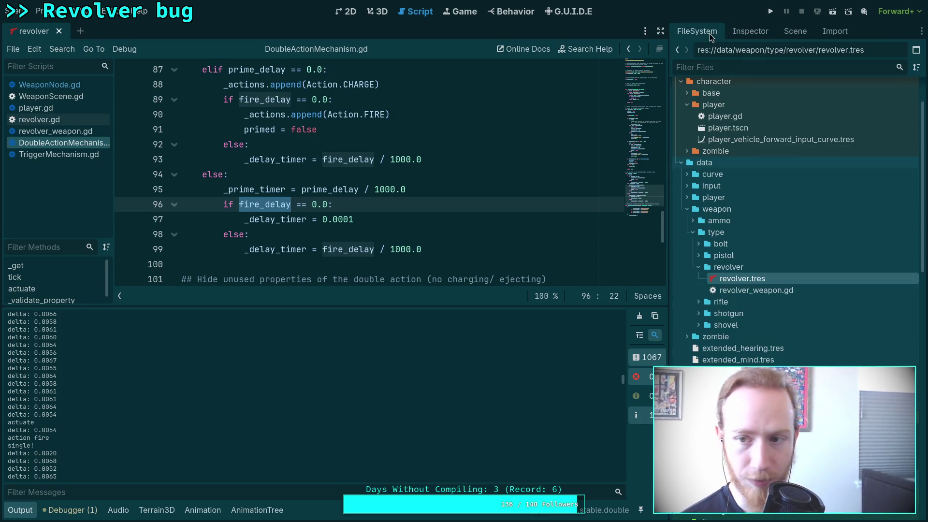
- Open revolver.tres in the Inspector and change Fire Delay from 3.4 to 34 ms
left_click(766, 33)
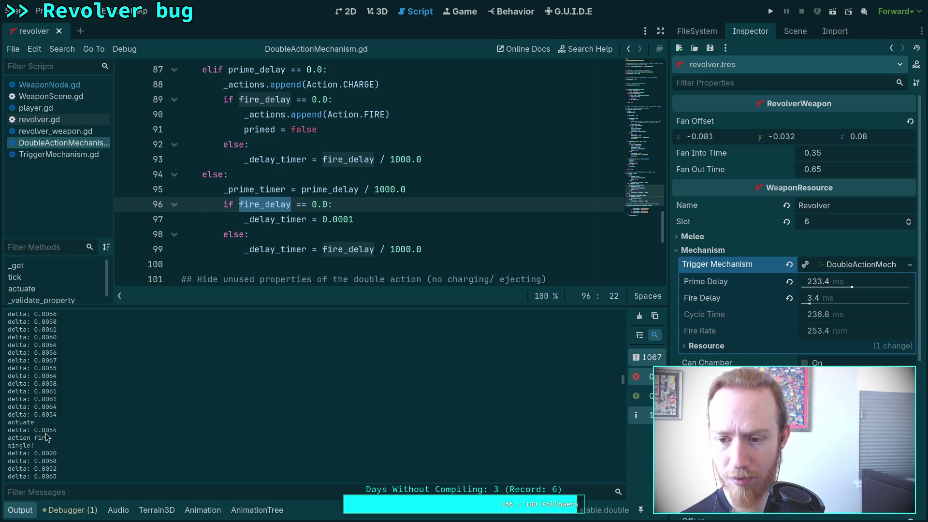
left_click(853, 300)
type("34")
key("Return")
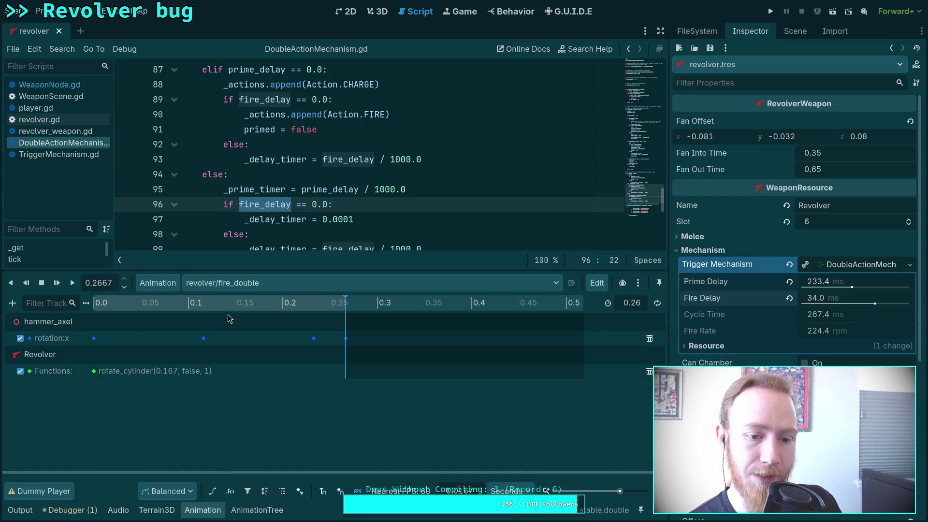
- Scrub the fire_double timeline, set Fire Delay to 33.4 ms, and run the game
left_click(314, 304)
left_click_drag(314, 306, 348, 304)
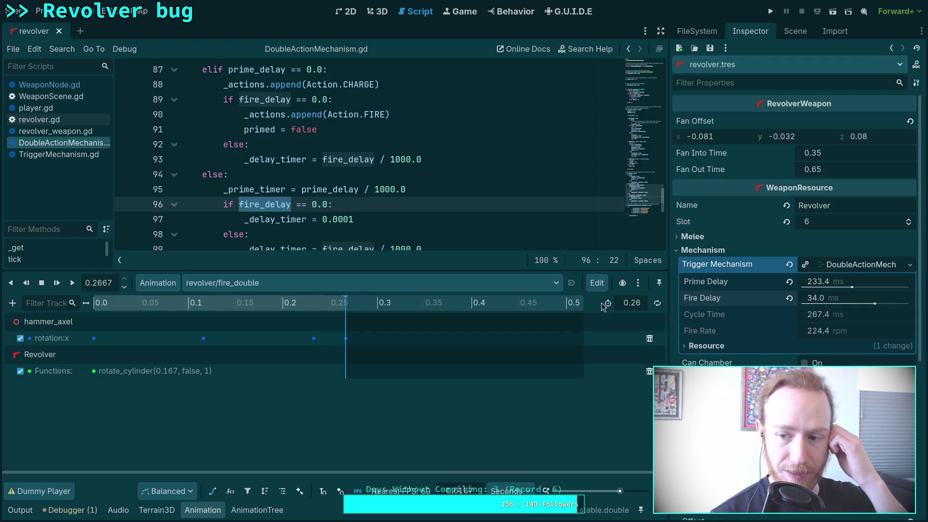
left_click(839, 298)
key("BackSpace")
key("BackSpace")
key("BackSpace")
type("3.5")
key("BackSpace")
type("4")
key("Return")
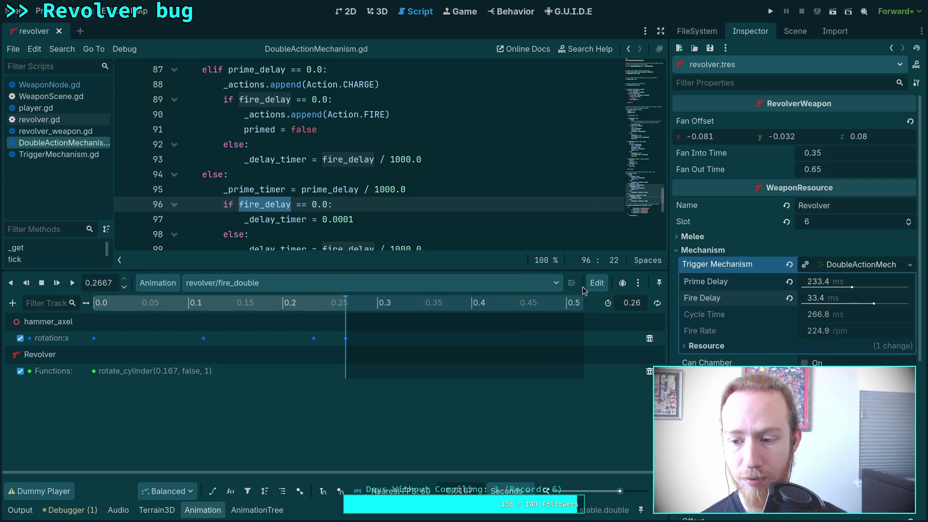
key("F5")
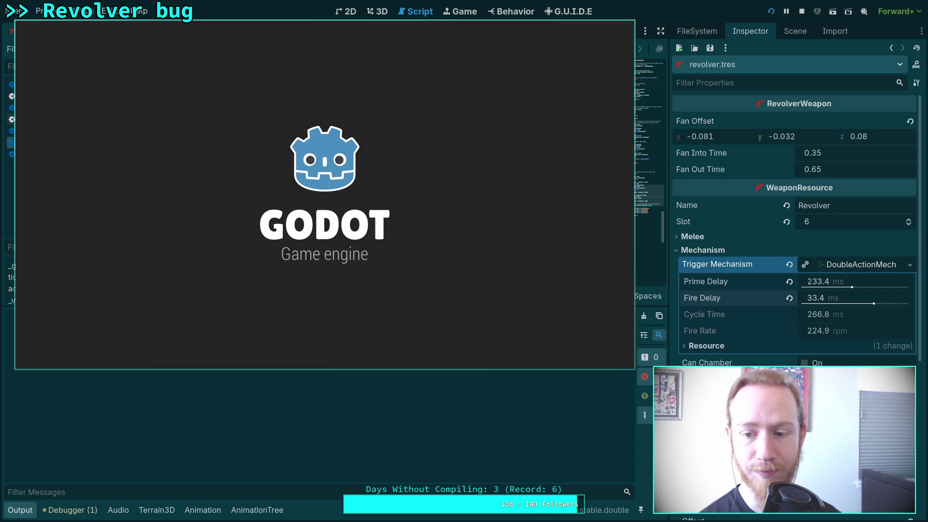
- Pick up and aim the revolver, fire once, then exit the game to the editor
key("w")
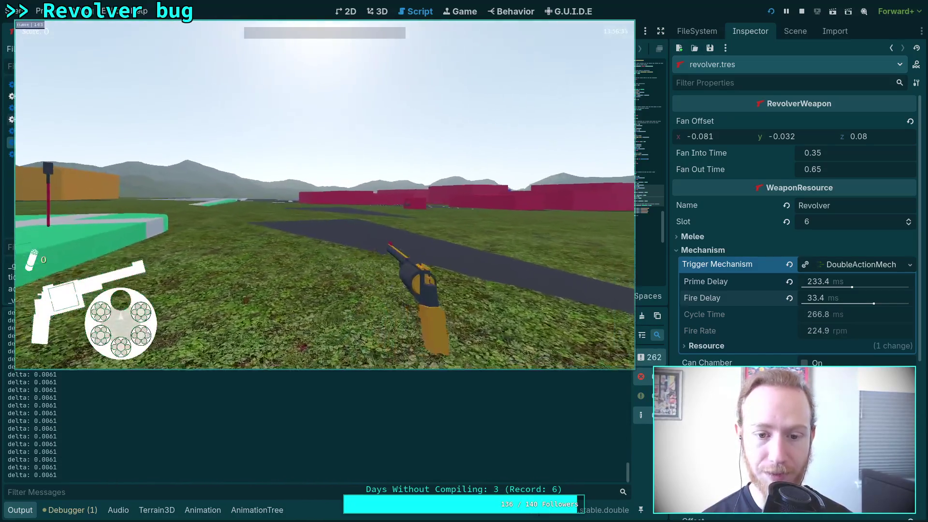
right_click(325, 193)
left_click(325, 194)
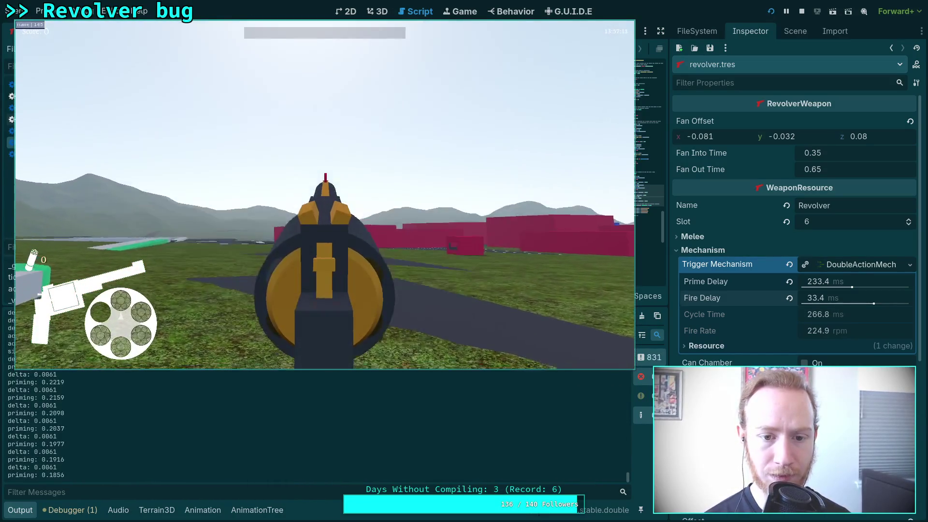
key("Escape")
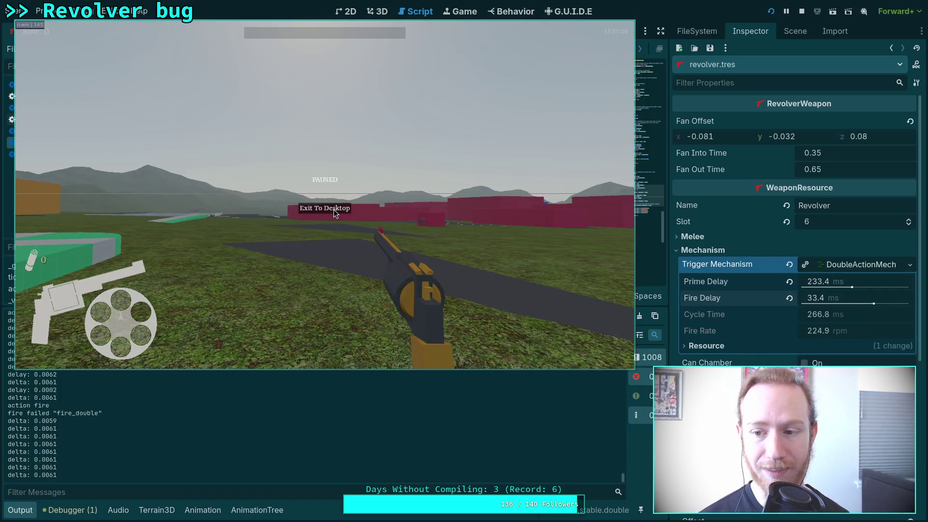
left_click(334, 209)
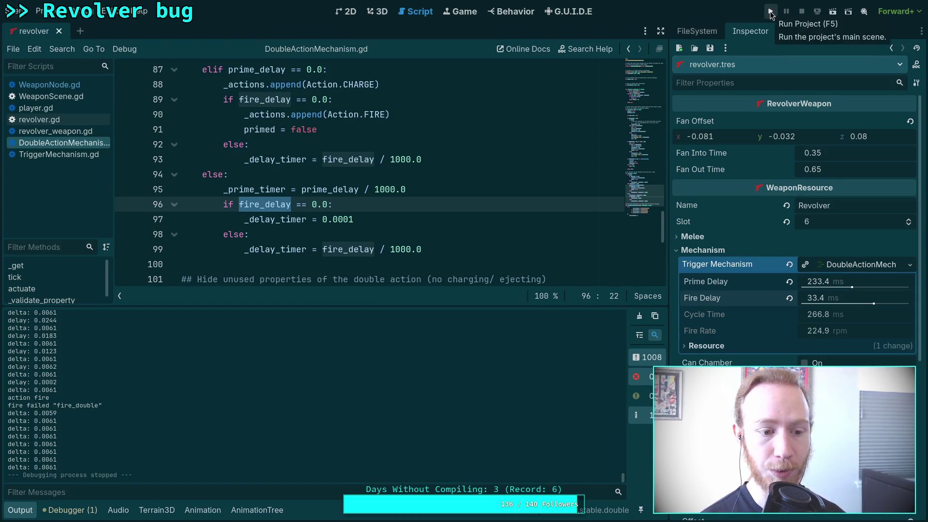
mouse_move(624, 477)
left_mouse_down()
mouse_move(627, 307)
mouse_move(624, 373)
left_mouse_up()
scroll(83, 403, "down", 3)
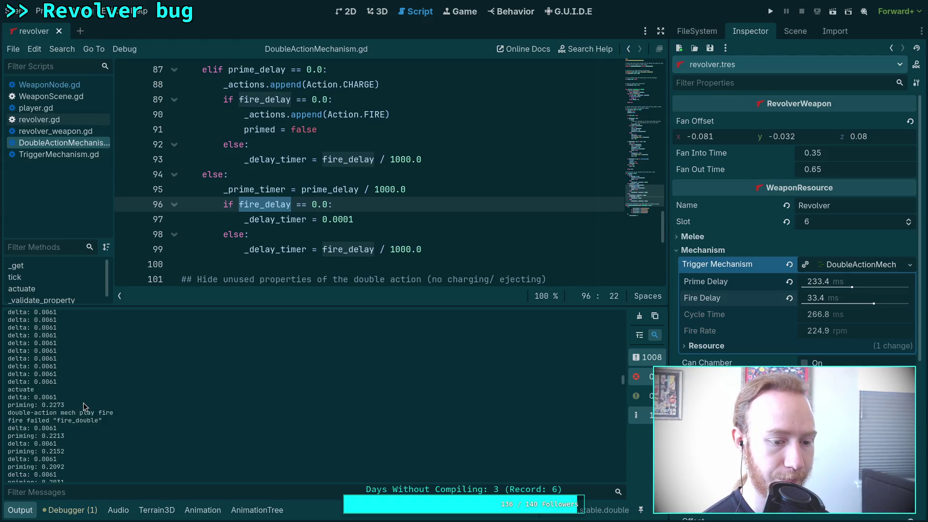
scroll(85, 402, "down", 1)
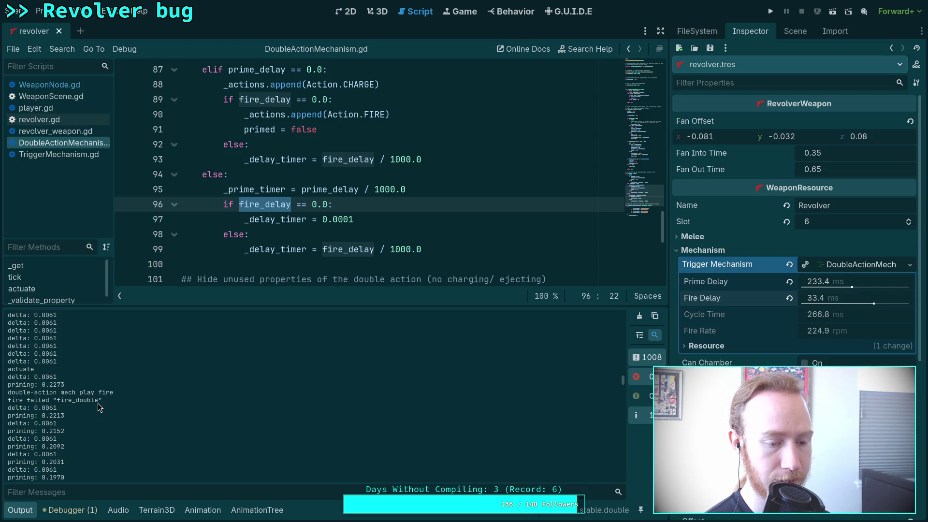
scroll(98, 403, "down", 1)
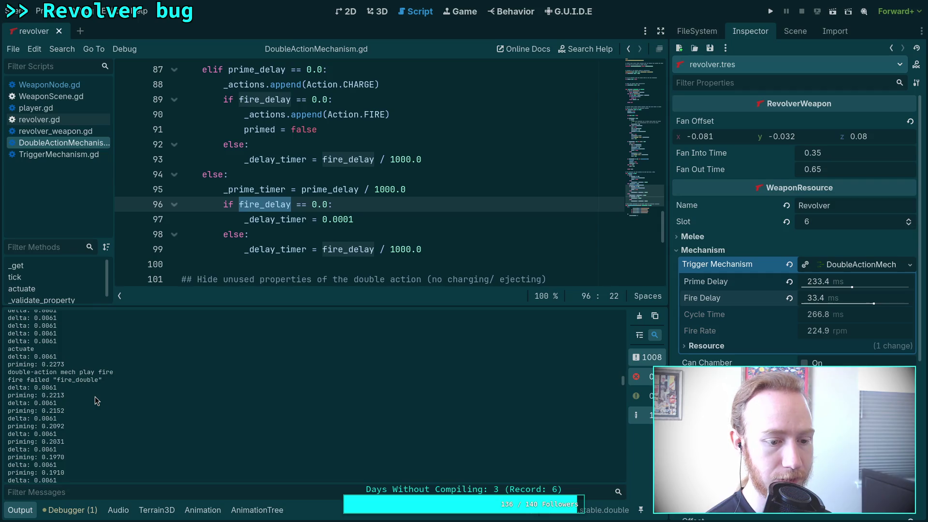
scroll(95, 396, "down", 8)
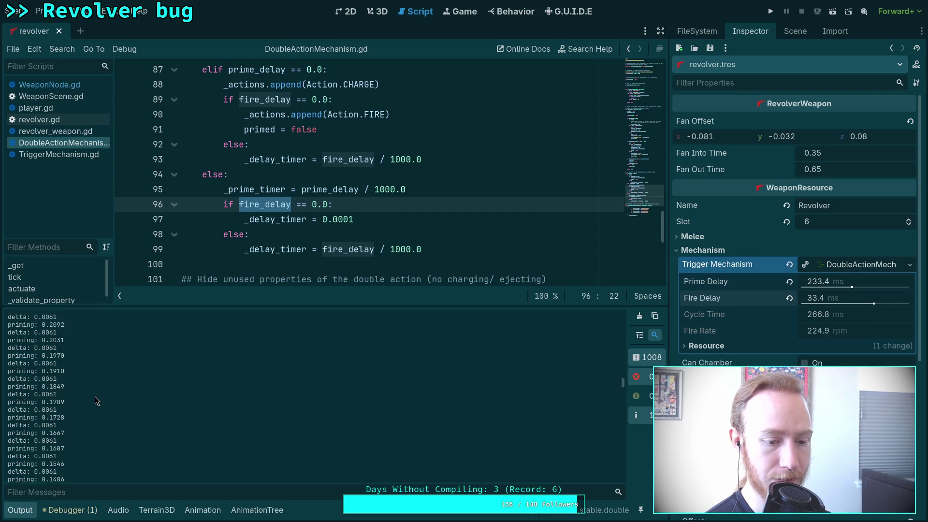
scroll(95, 396, "down", 9)
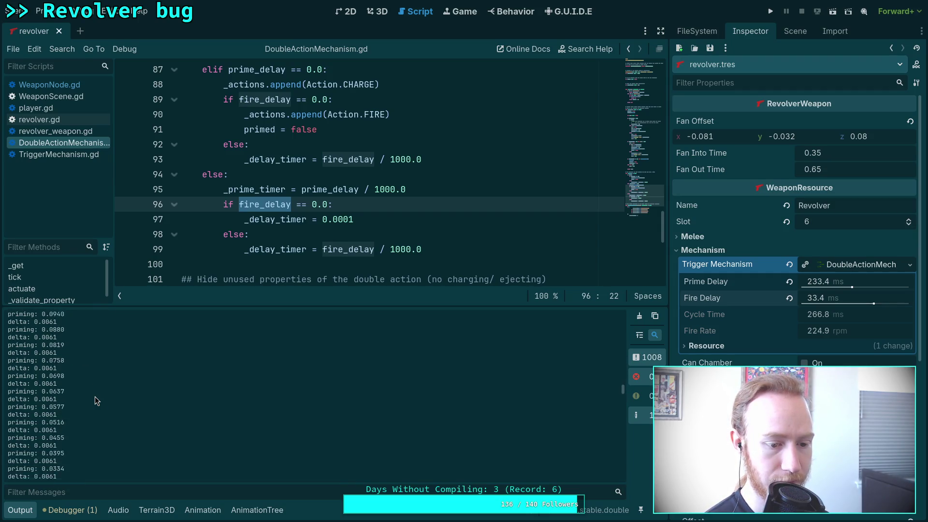
scroll(95, 396, "down", 6)
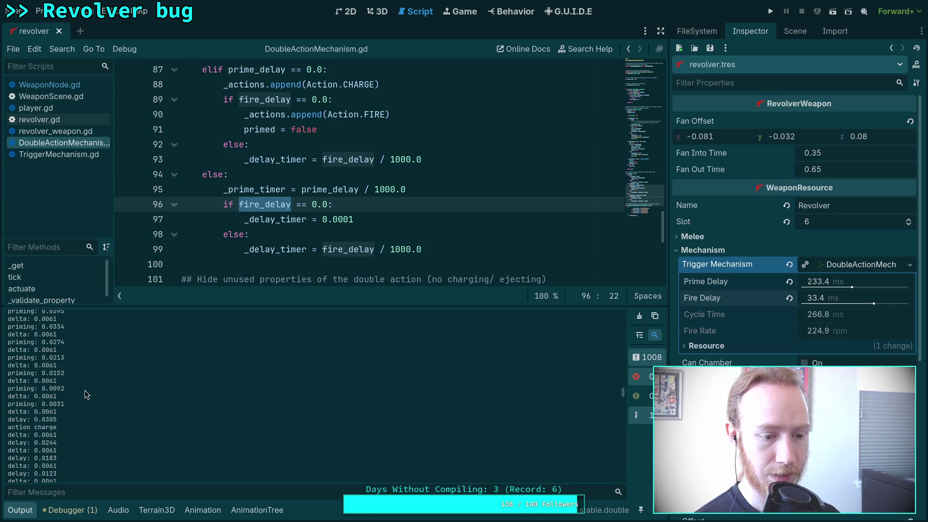
scroll(82, 395, "down", 2)
scroll(81, 396, "down", 1)
scroll(80, 392, "down", 1)
scroll(80, 391, "down", 1)
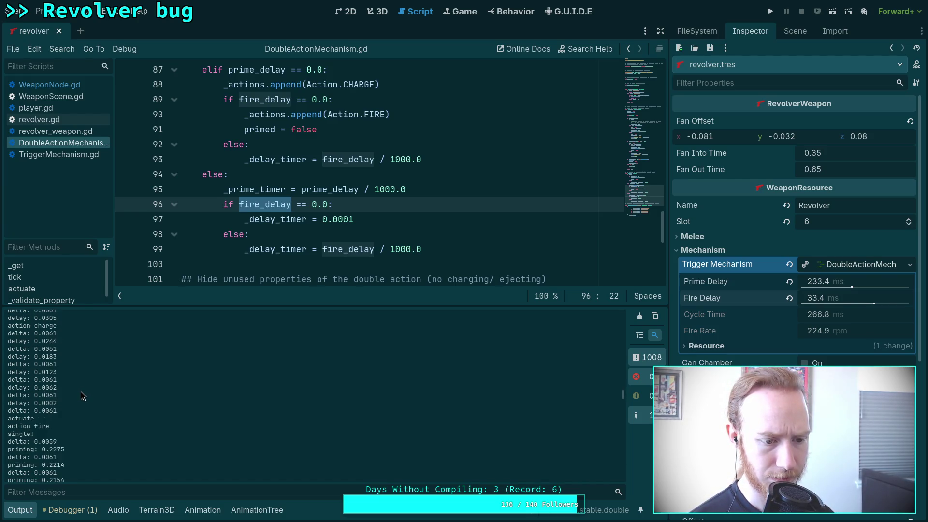
scroll(81, 392, "down", 1)
scroll(81, 392, "down", 1)
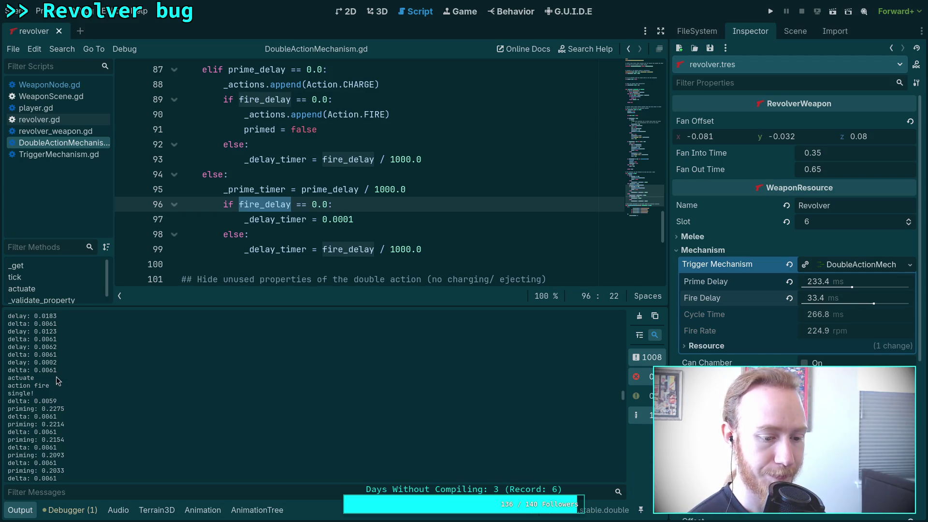
left_click(20, 510)
- Review DoubleActionMechanism.gd, then switch to WeaponNode.gd showing the tick loop's delta and fire prints
scroll(266, 406, "up", 10)
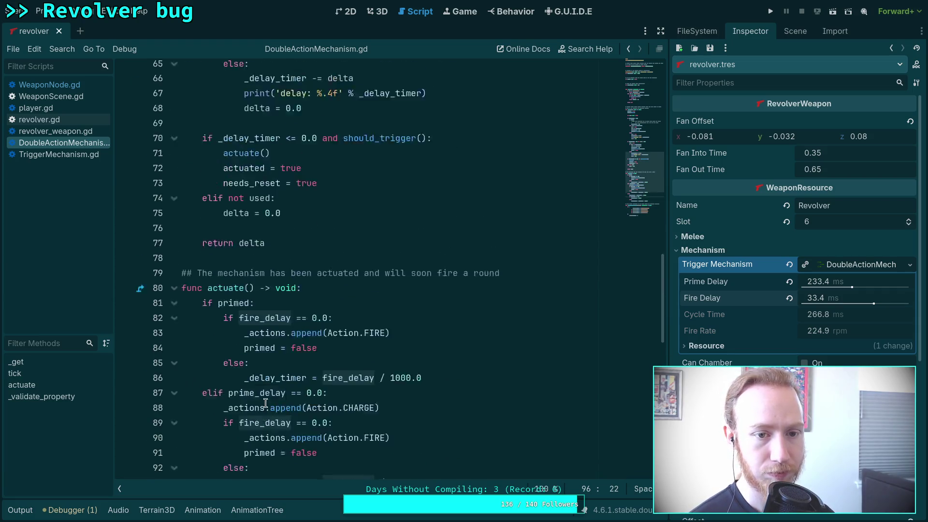
scroll(295, 332, "up", 10)
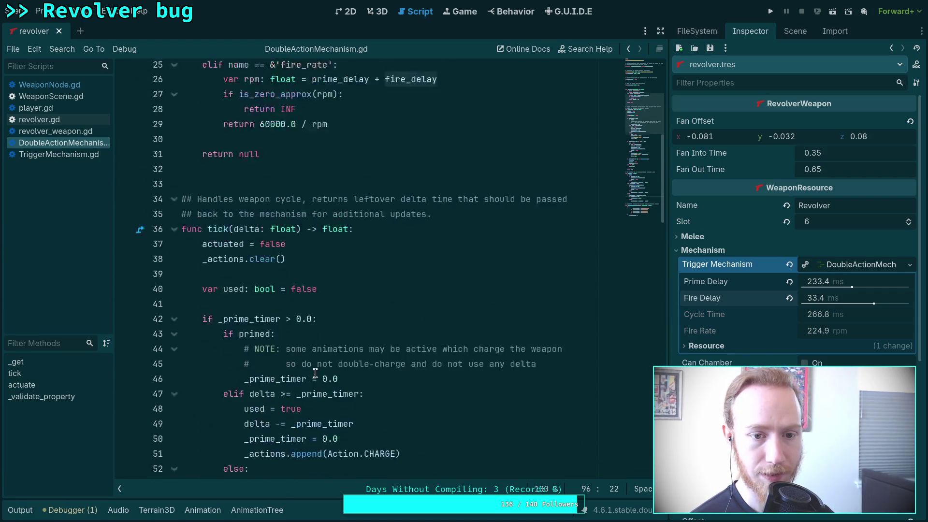
scroll(292, 349, "down", 6)
scroll(293, 349, "down", 9)
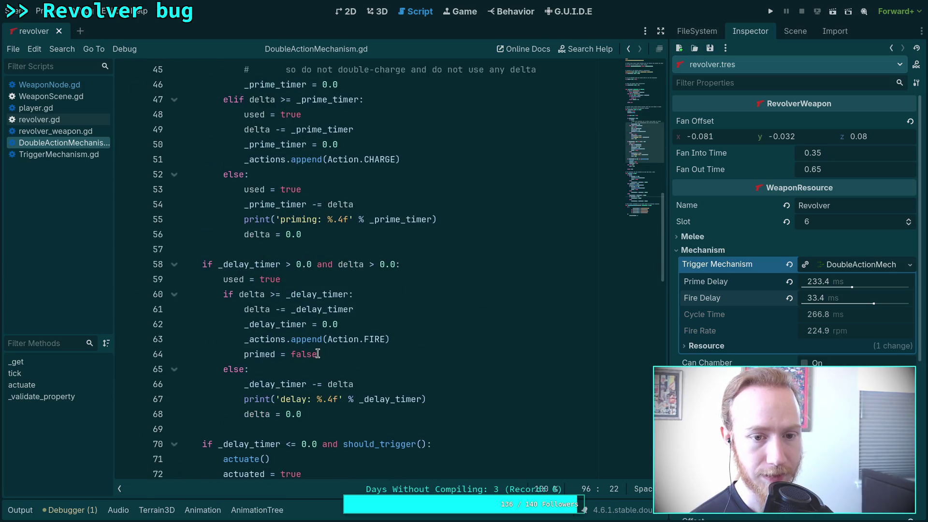
left_click(49, 85)
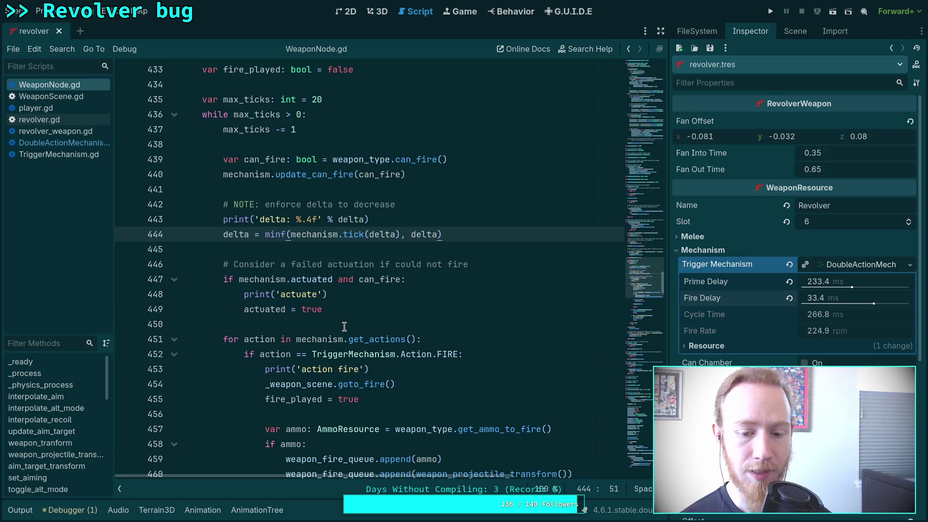
scroll(345, 327, "down", 11)
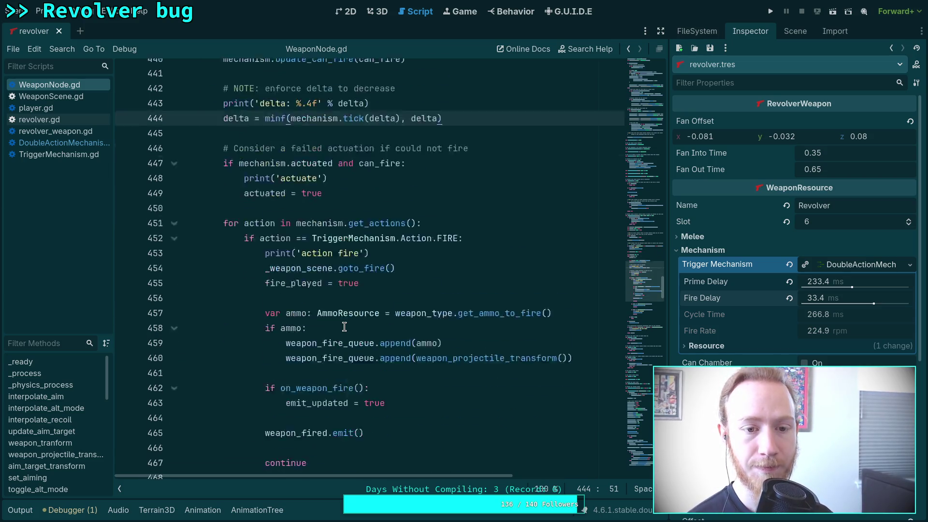
left_click_drag(397, 384, 223, 371)
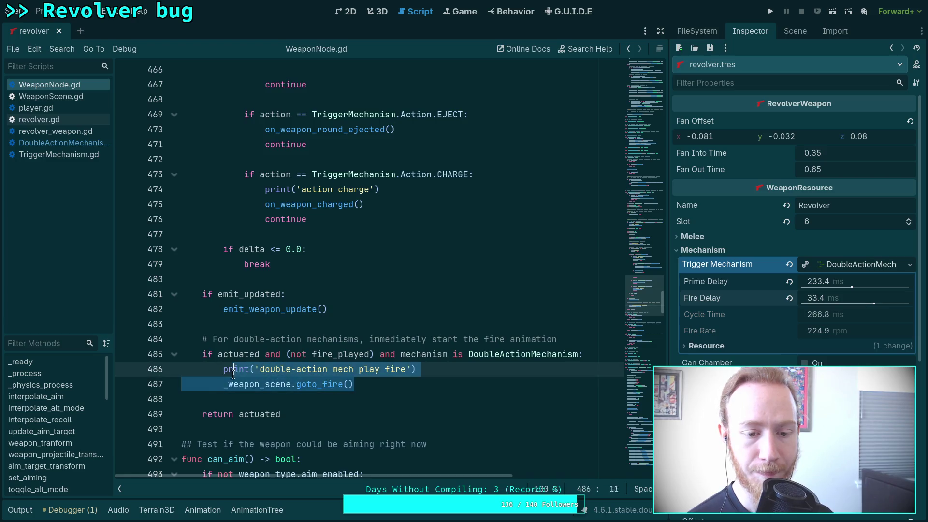
left_click(423, 390)
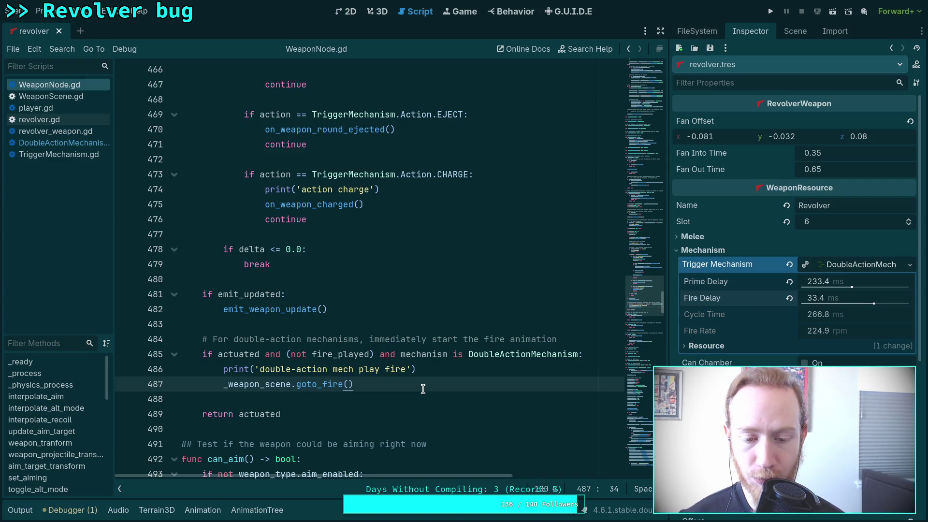
mouse_move(271, 388)
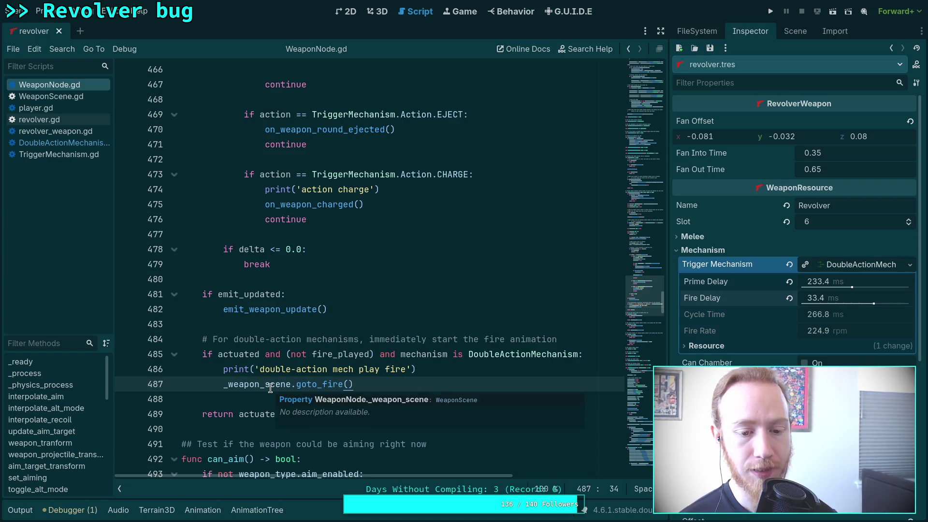
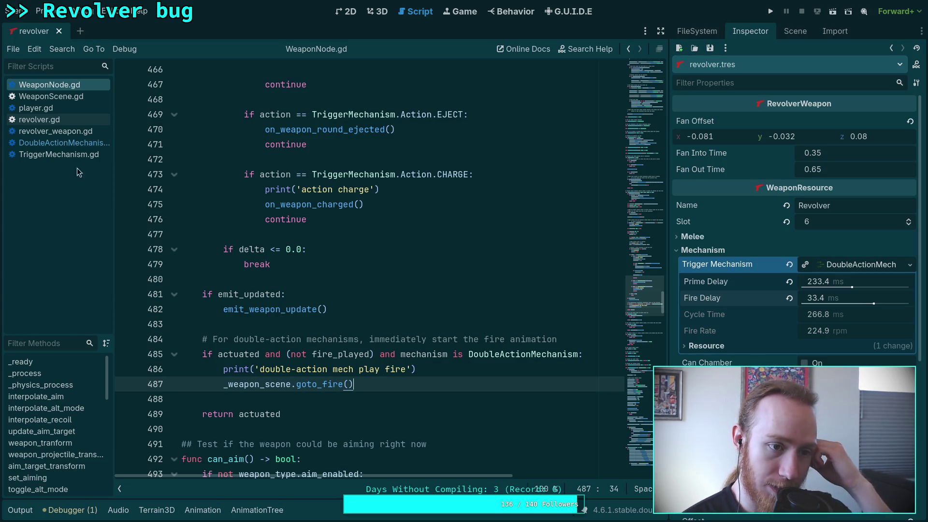
- Open revolver.gd and select goto_fire()'s fanning, cocked and double-fire branches
left_click(70, 116)
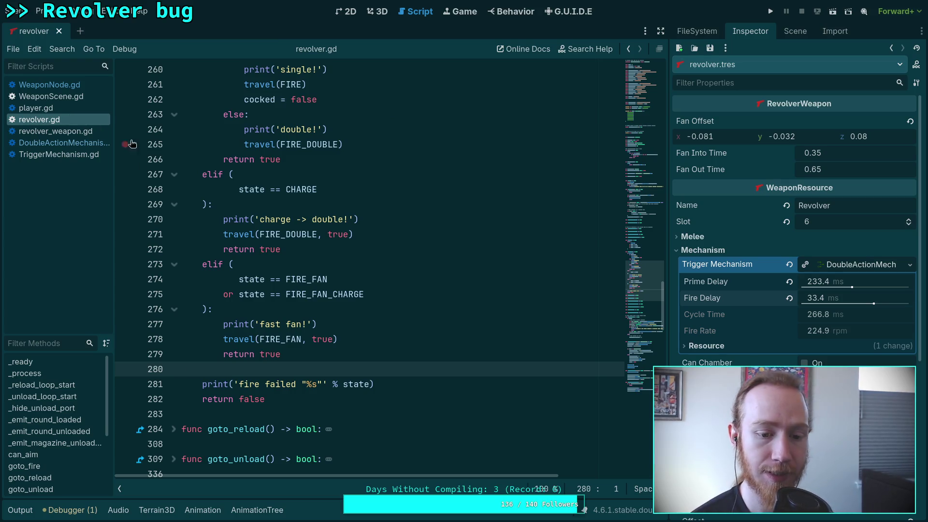
scroll(321, 385, "up", 4)
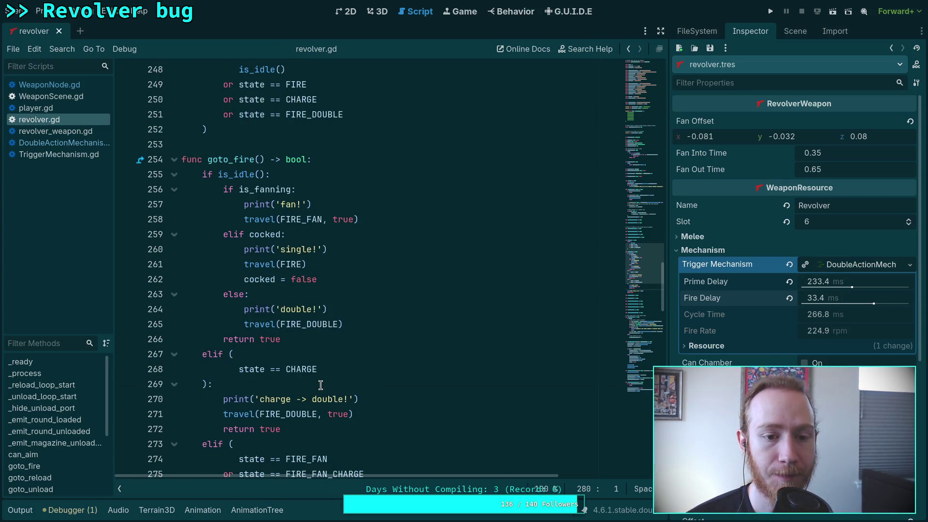
scroll(321, 385, "down", 1)
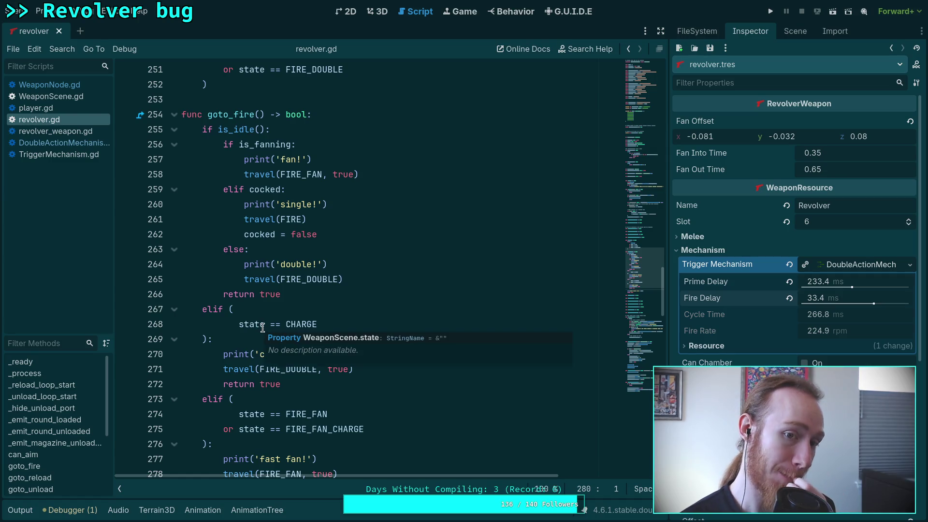
scroll(264, 335, "down", 1)
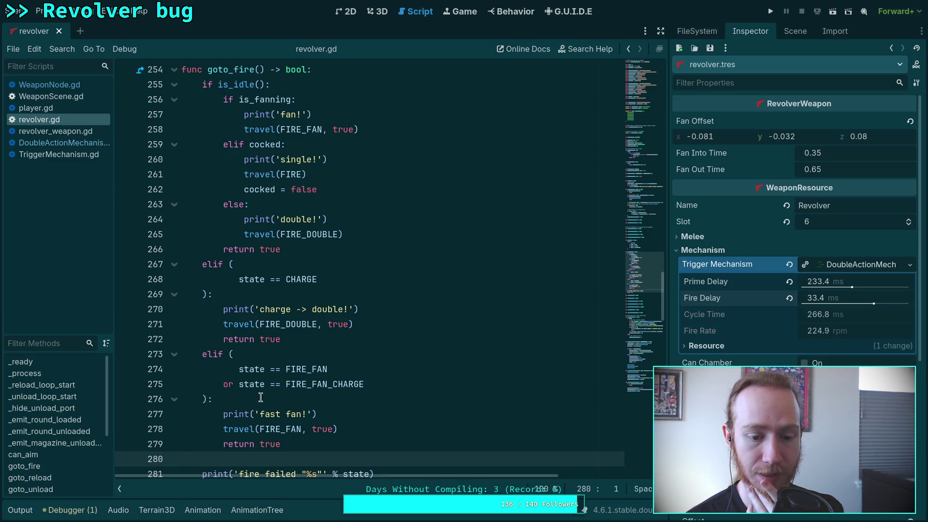
mouse_move(222, 100)
left_mouse_down()
mouse_move(312, 130)
mouse_move(350, 247)
left_mouse_up()
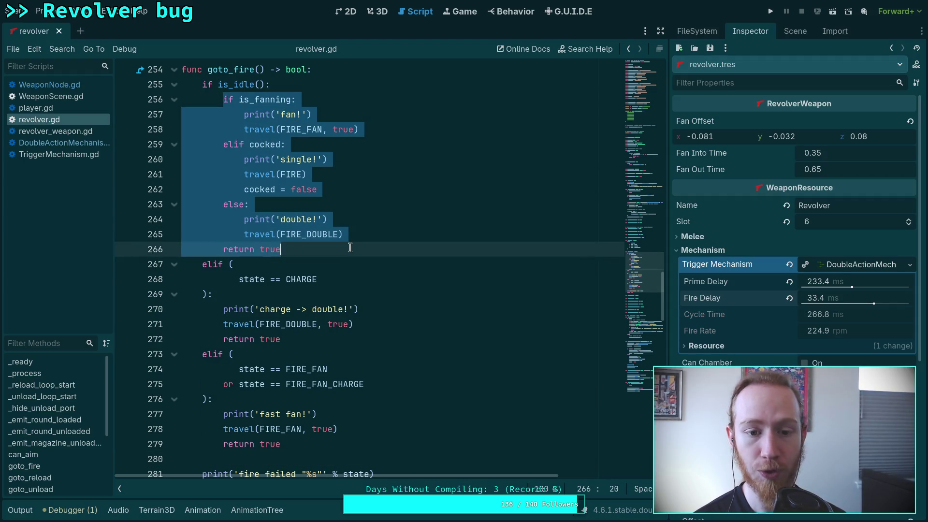
- Move the fanning/cocked/double-fire block below the fast-fan branch, dedent it, and delete the fire-failed fallback
key("alt+Down")
key("alt+Down")
key("alt+Down")
key("alt+Down")
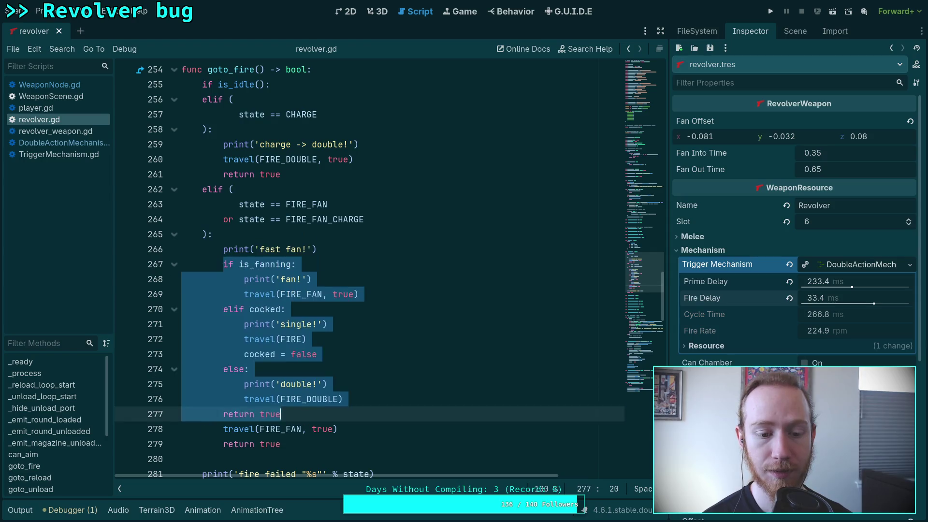
key("shift+Tab")
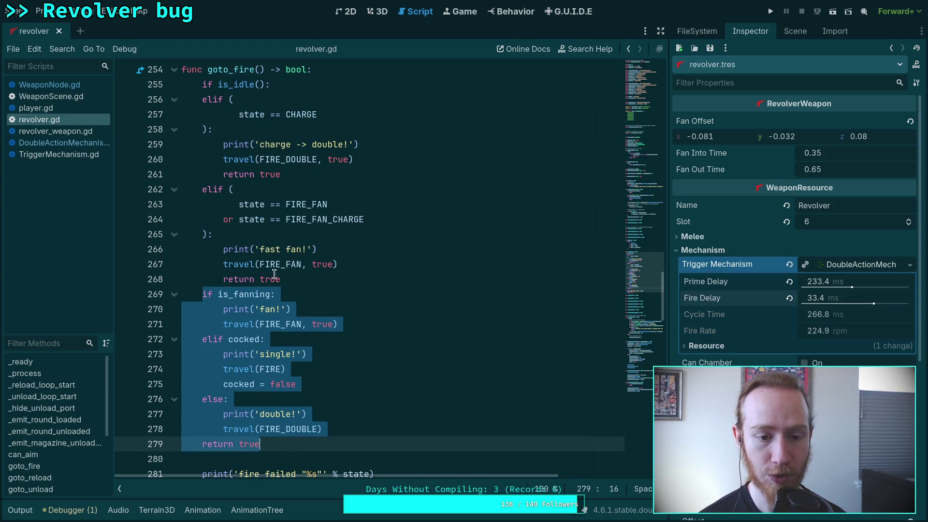
left_click(293, 279)
key("Return")
scroll(305, 334, "down", 3)
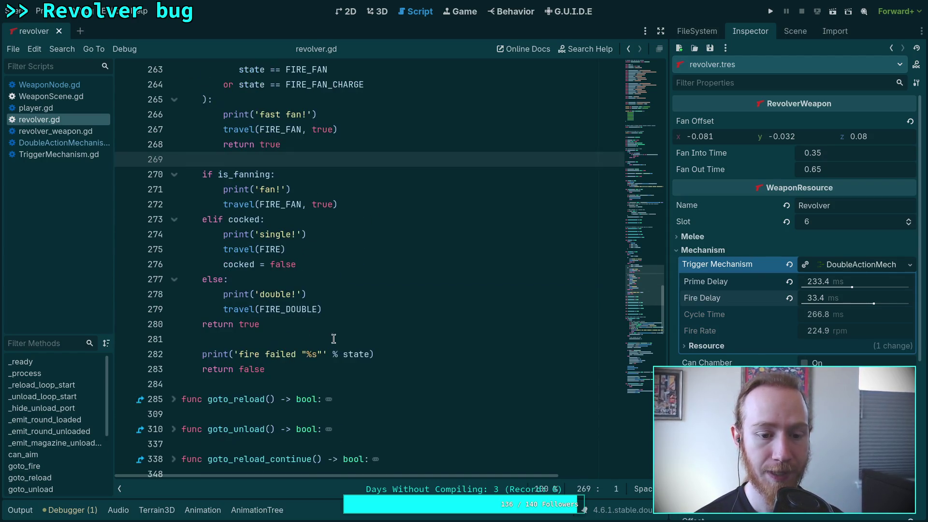
left_click_drag(374, 364, 366, 329)
key("BackSpace")
- Delete the is_idle() condition and merge the CHARGE check into a single plain if line
scroll(360, 333, "up", 3)
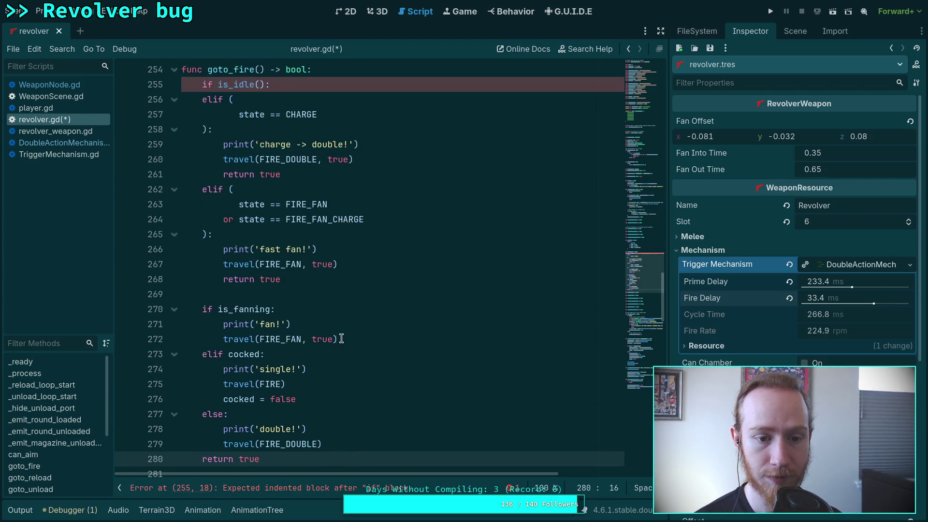
left_click(142, 93)
key("BackSpace")
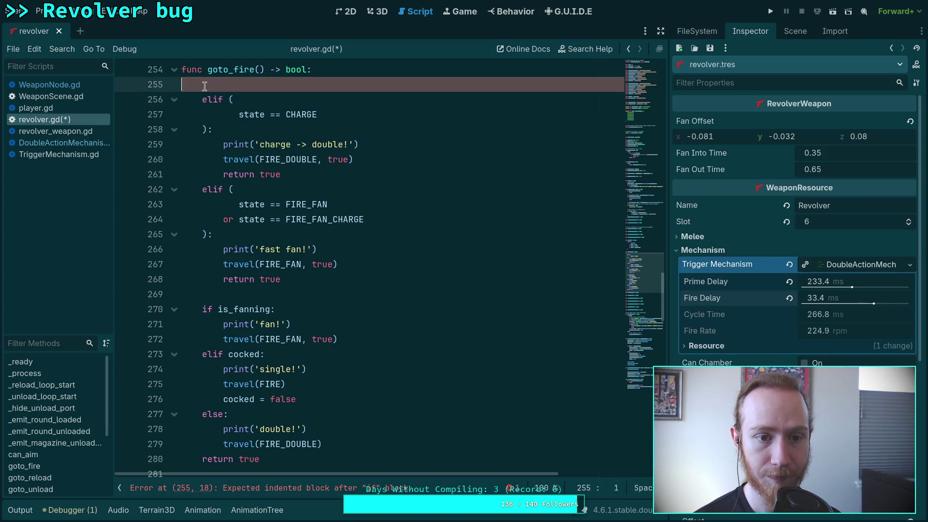
left_click(216, 100)
key("BackSpace")
key("BackSpace")
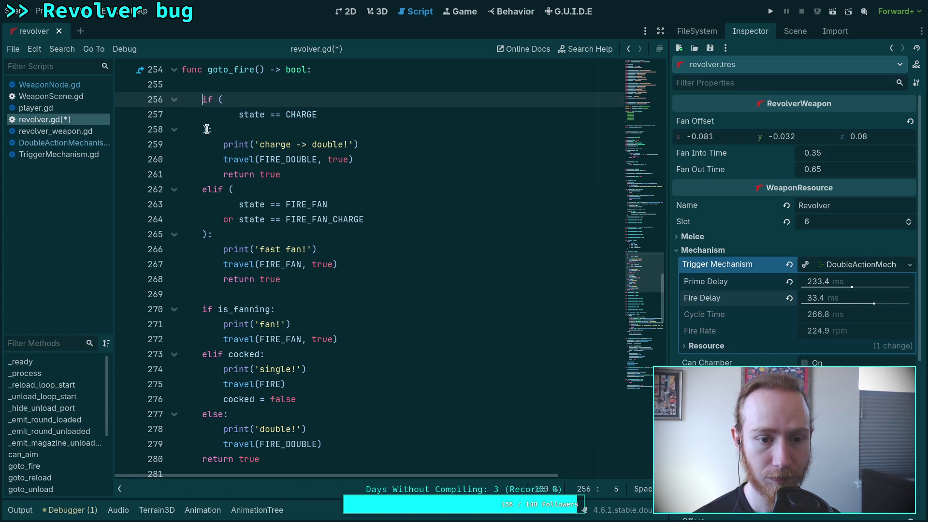
left_click(212, 129)
key("BackSpace")
key("BackSpace")
key("BackSpace")
type(":")
left_click_drag(238, 114, 221, 99)
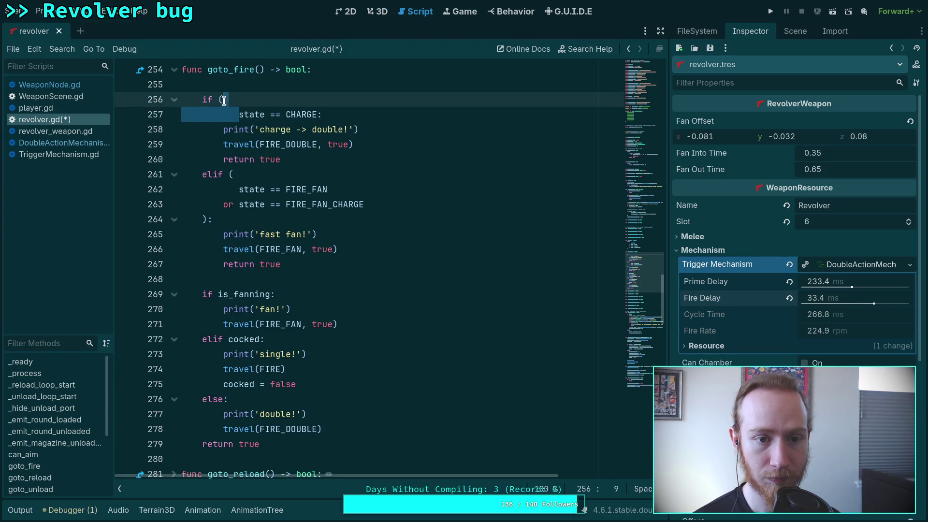
key("BackSpace")
left_click(243, 86)
key("BackSpace")
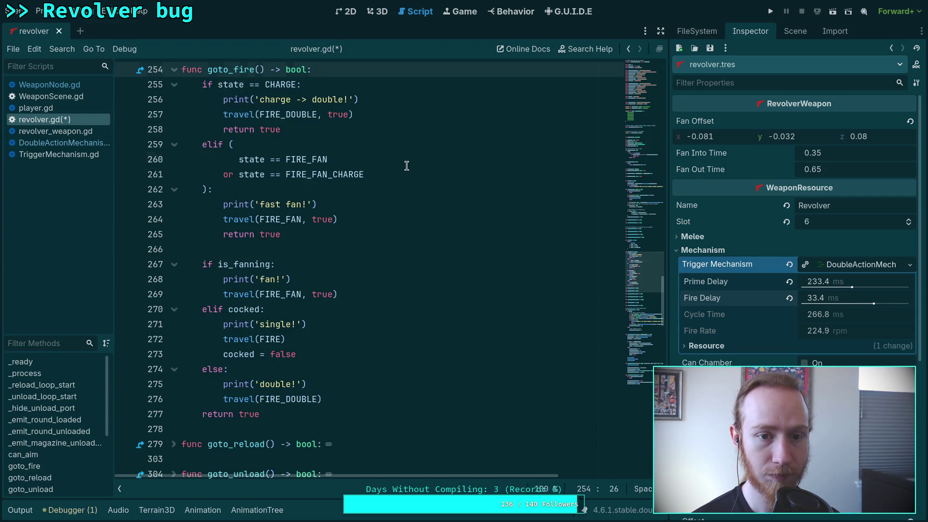
- Add a line before return true, remove cocked = false from the cocked branch, and save
left_click(407, 164)
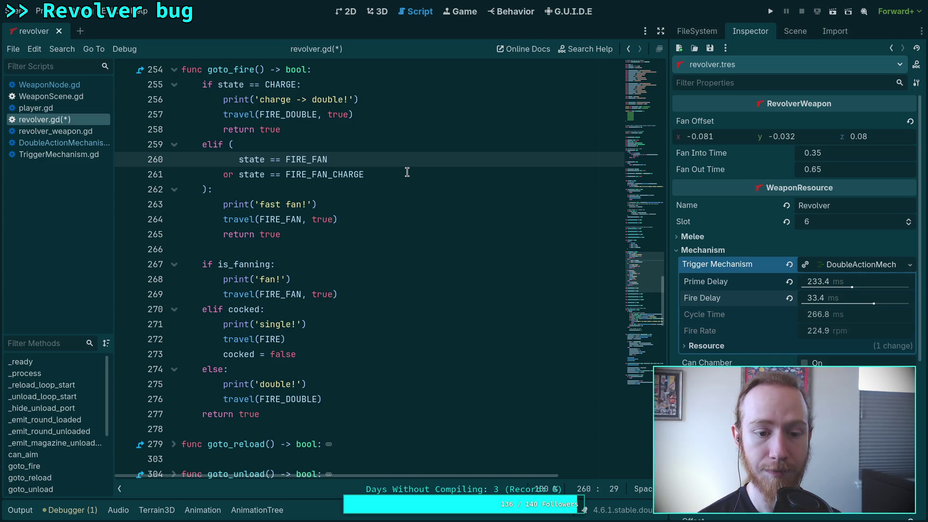
left_click(327, 399)
key("Return")
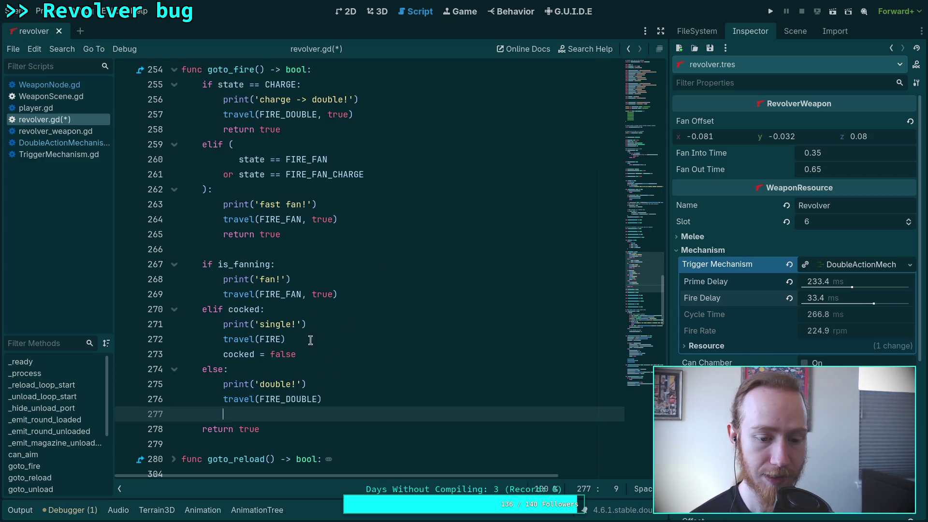
key("ctrl+s")
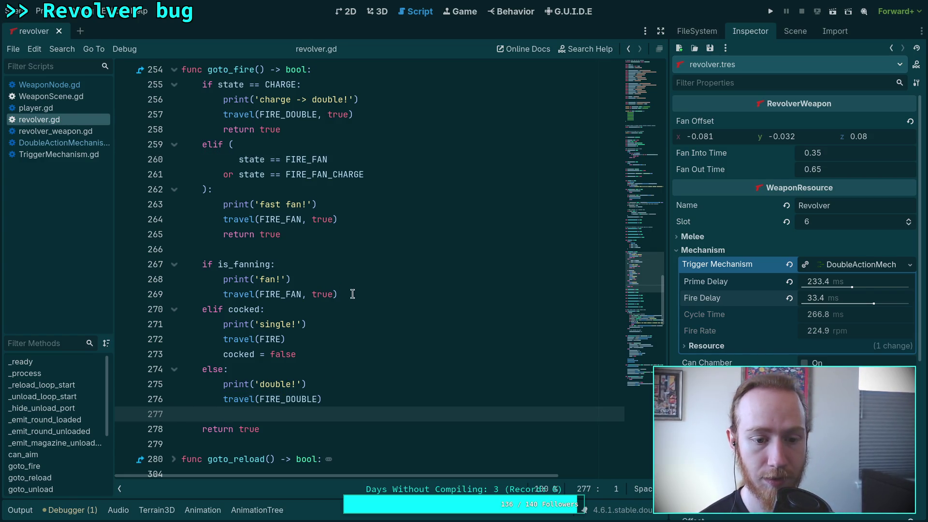
left_click_drag(309, 355, 309, 340)
key("BackSpace")
key("ctrl+s")
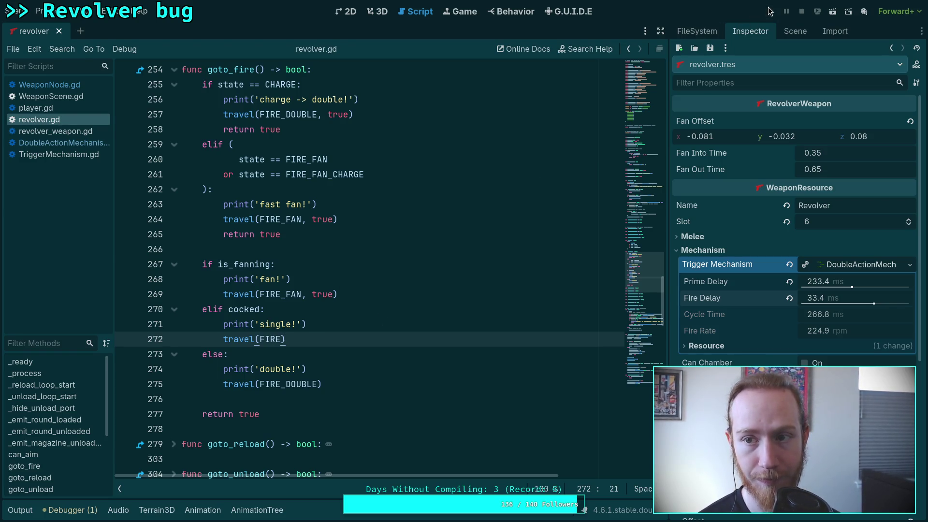
- Run the game, pick up and aim the revolver, exit to desktop, and review the Output firing log
left_click(771, 11)
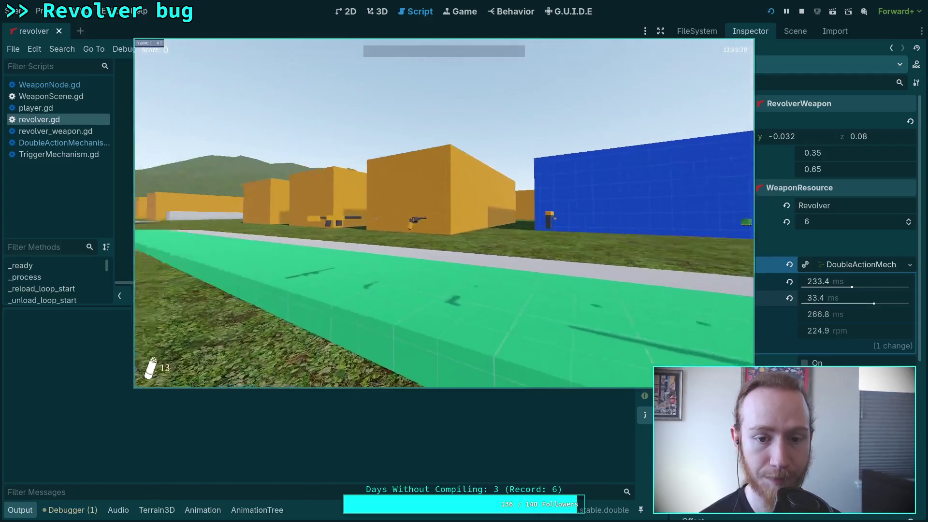
key("w")
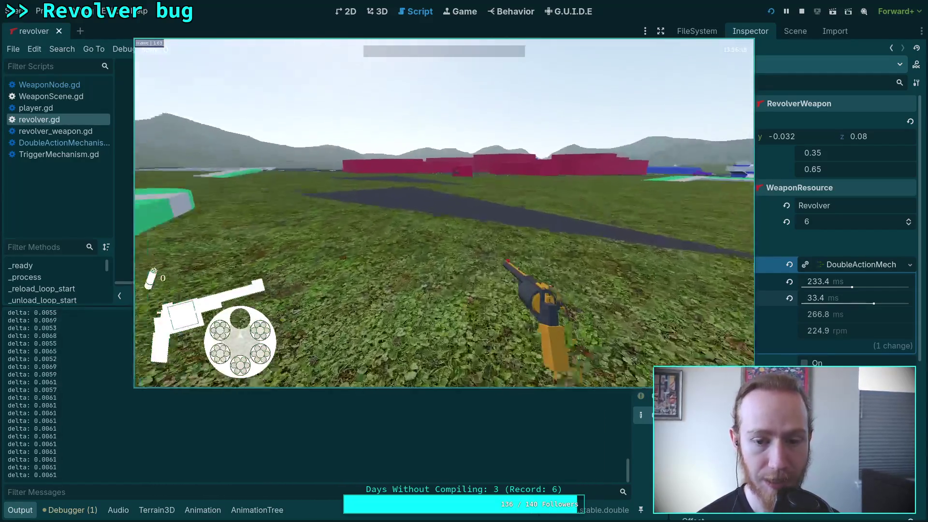
right_click(444, 212)
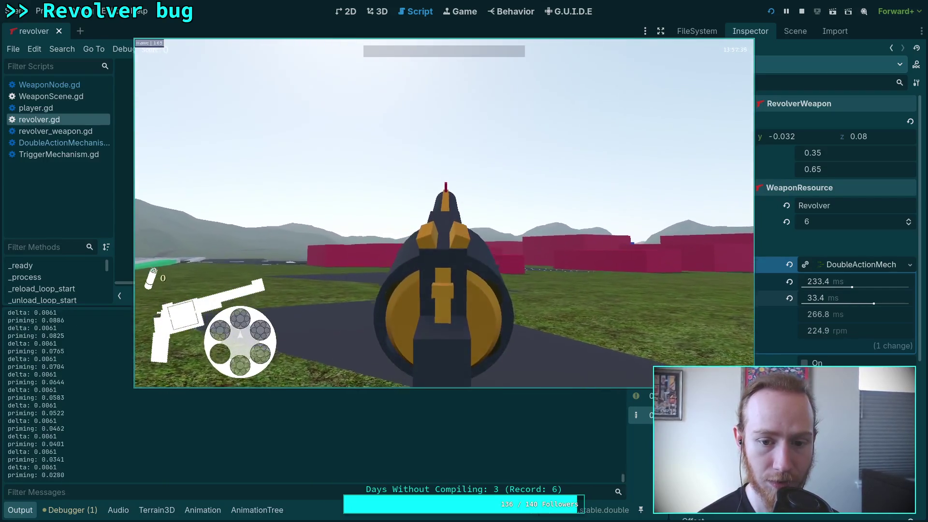
key("Escape")
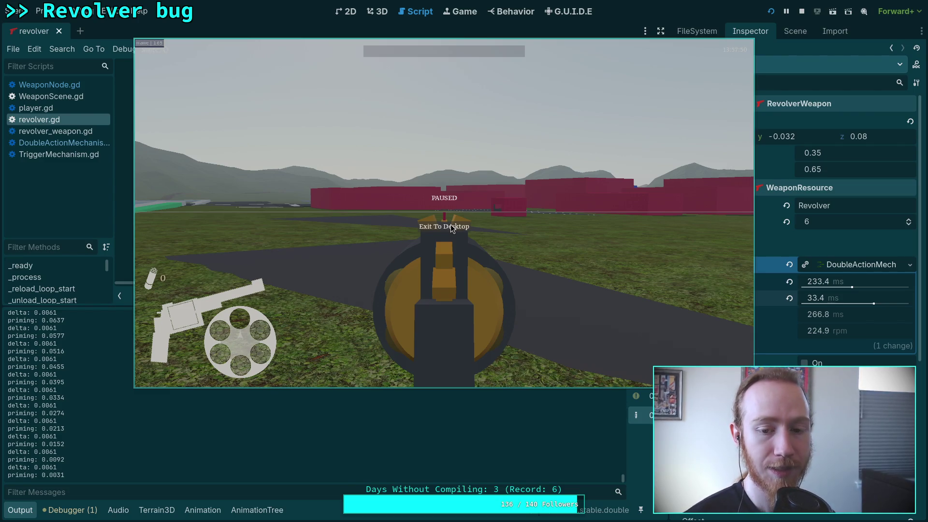
left_click(451, 225)
mouse_move(622, 480)
left_mouse_down()
mouse_move(617, 449)
mouse_move(633, 396)
mouse_move(625, 342)
mouse_move(623, 359)
left_mouse_up()
scroll(385, 413, "down", 5)
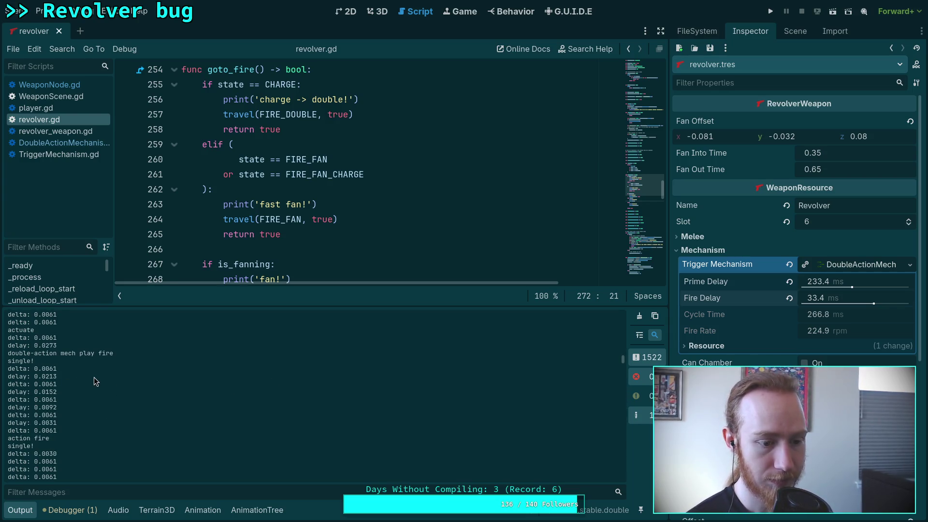
- Look through DoubleActionMechanism.gd and TriggerMechanism.gd, then open WeaponNode.gd
scroll(344, 216, "up", 4)
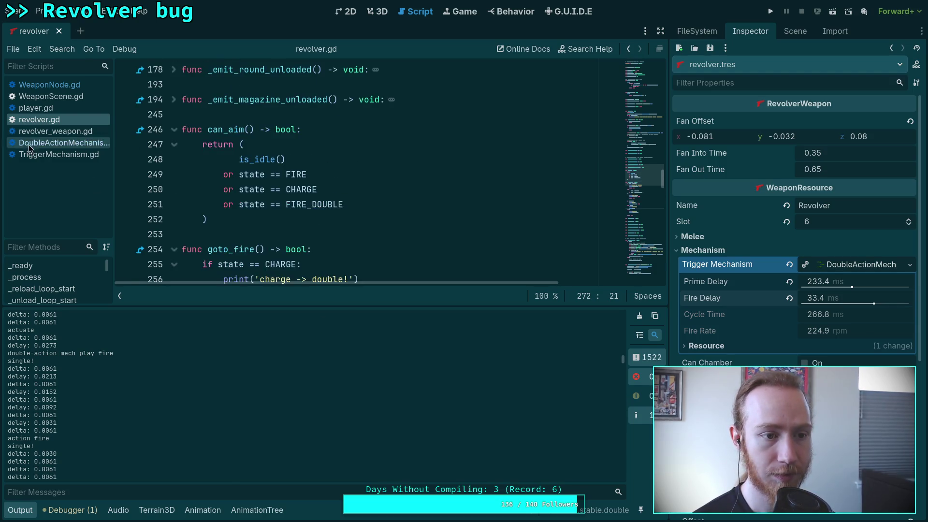
left_click(47, 144)
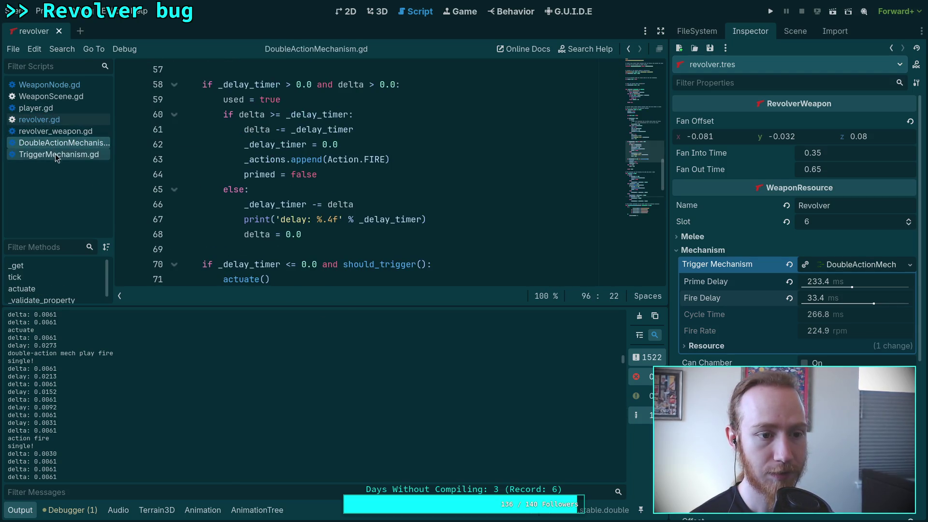
left_click(91, 155)
left_click(49, 85)
scroll(313, 215, "up", 12)
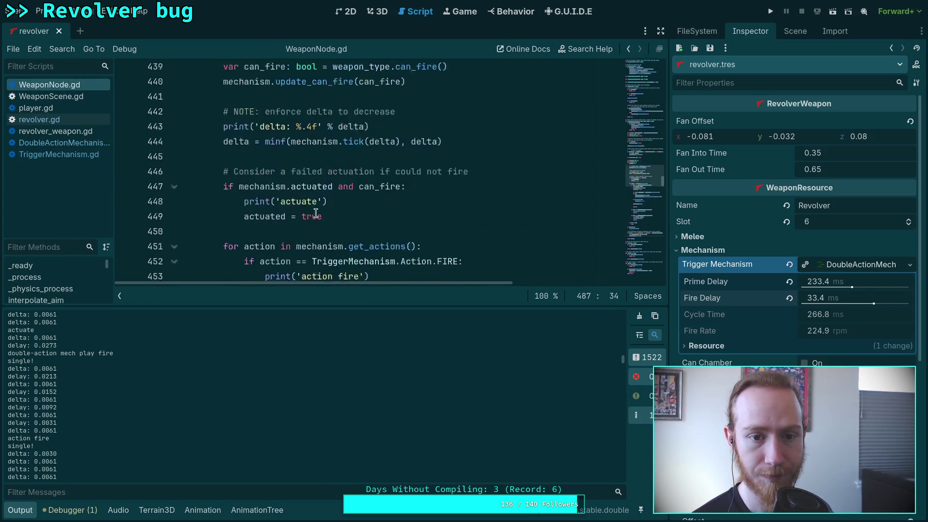
scroll(313, 215, "down", 2)
- Shorten the delta debug print label to 't', save WeaponNode.gd, and rerun the game
left_click(277, 174)
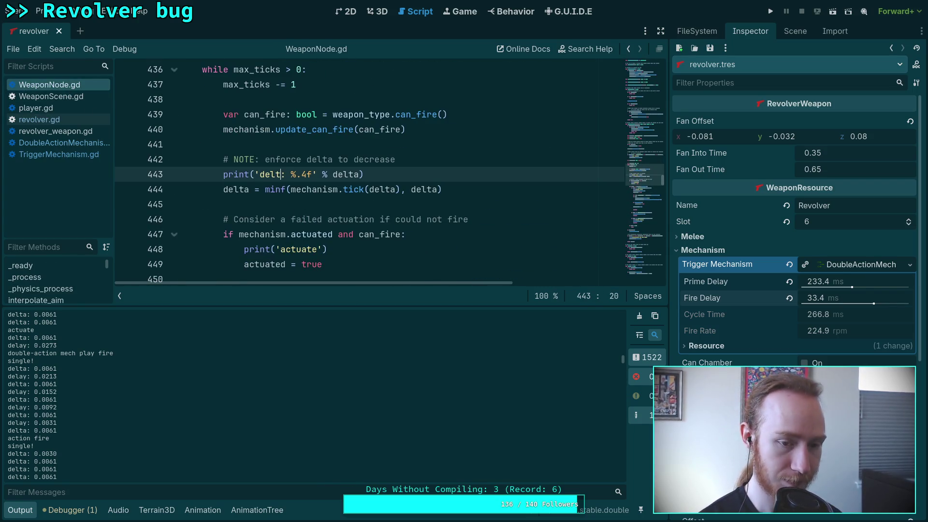
key("BackSpace")
key("BackSpace")
key("BackSpace")
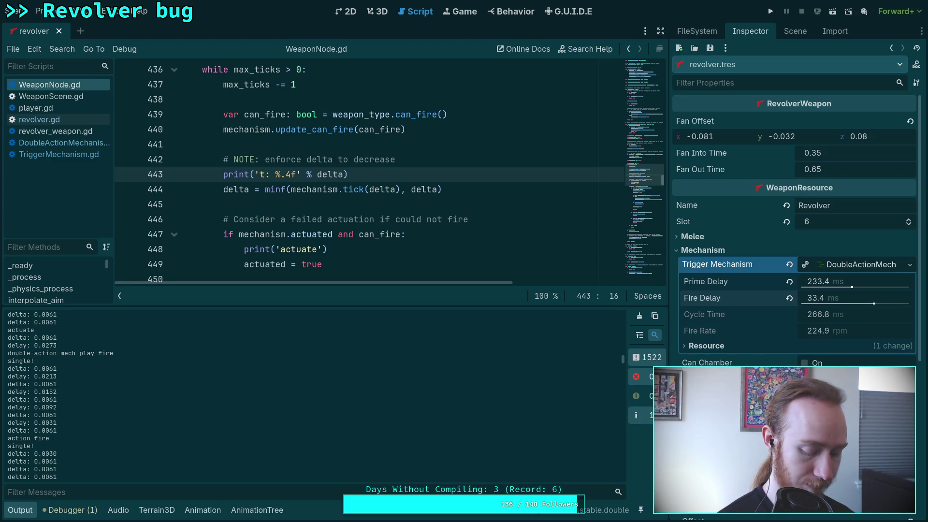
key("ctrl+s")
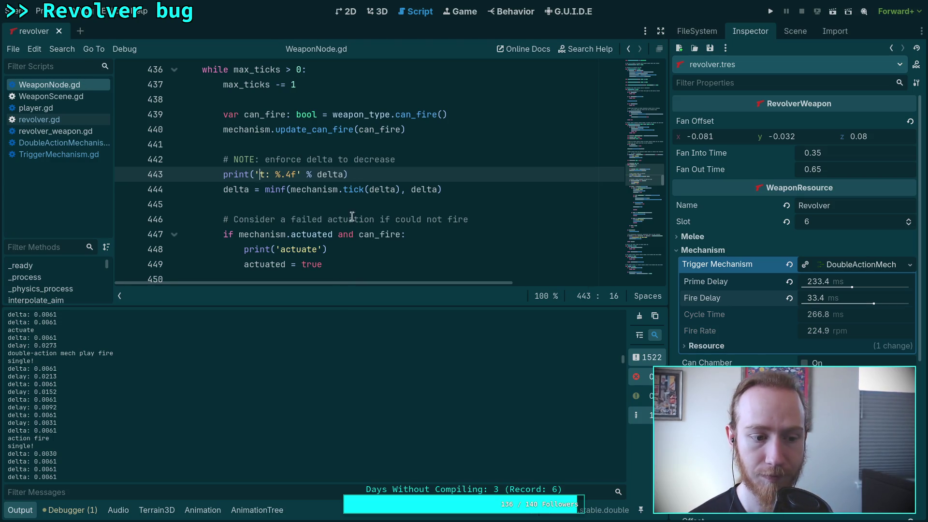
key("F5")
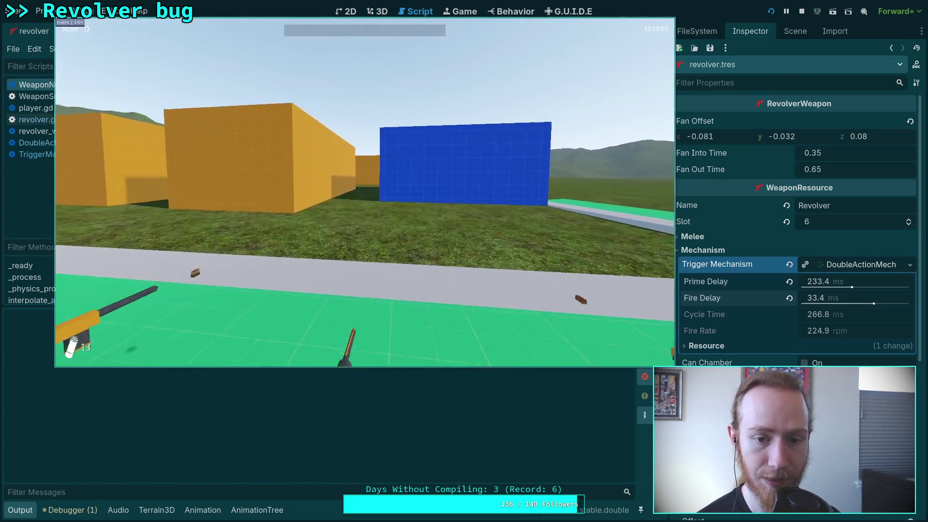
- Switch to the revolver with key 6 and fire it over two runs, exiting to the editor each time
key("6")
left_click(365, 194)
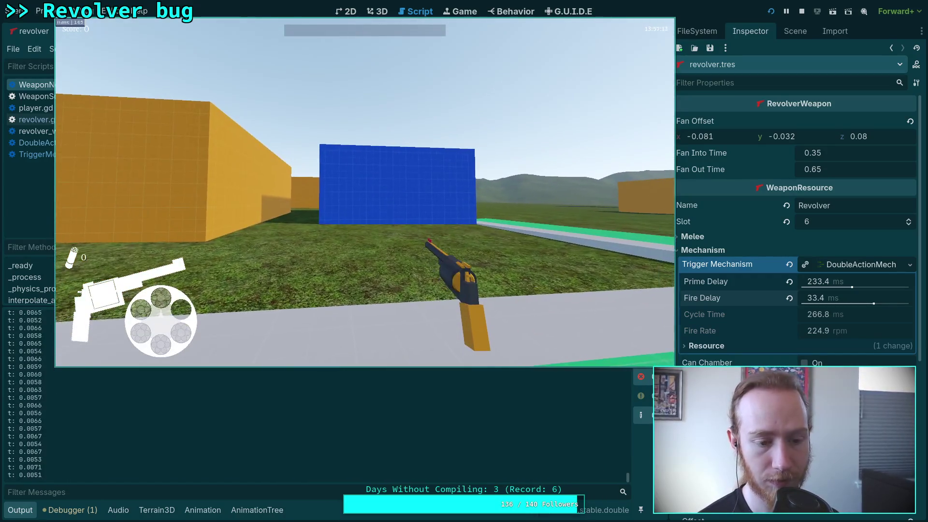
key("Escape")
left_click(367, 209)
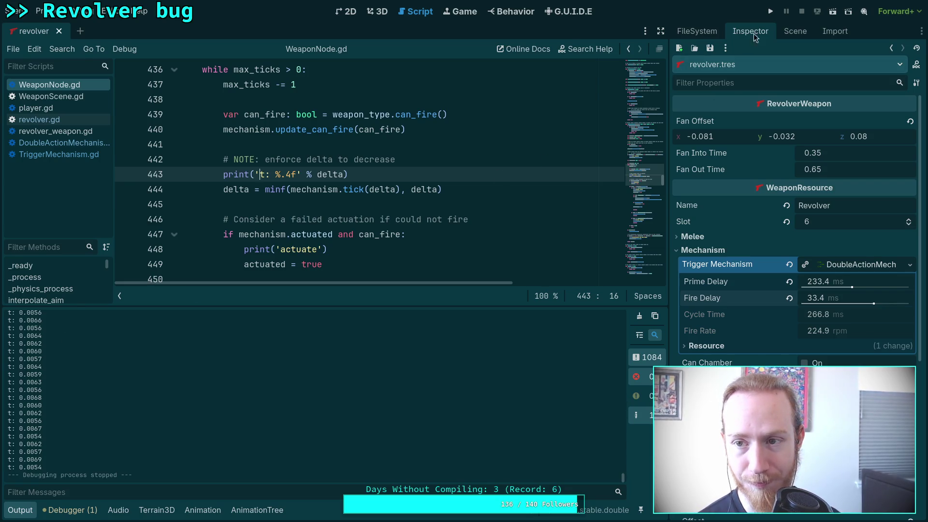
left_click(771, 11)
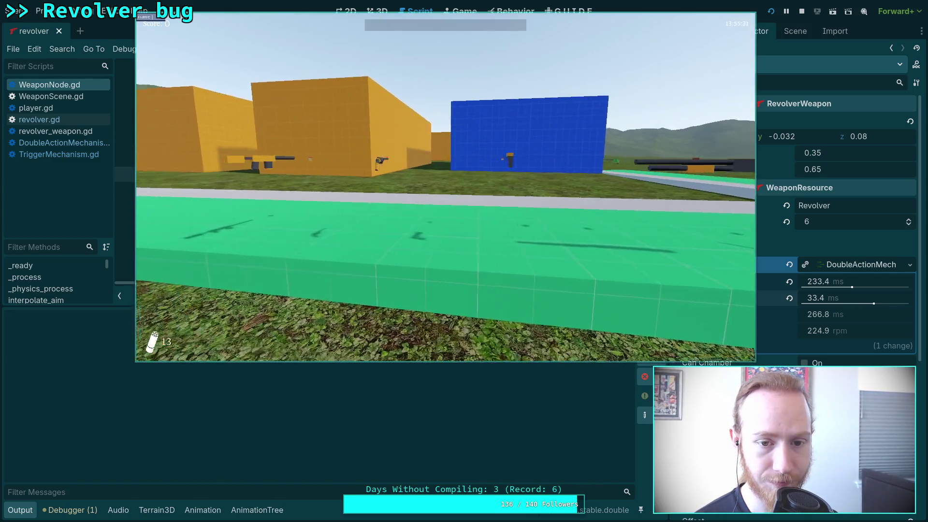
left_click(445, 187)
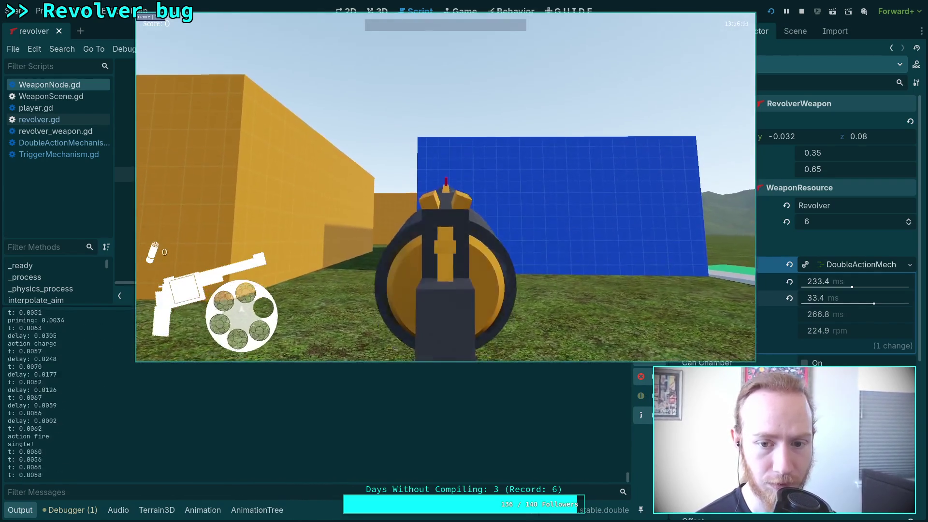
key("Escape")
left_click(467, 210)
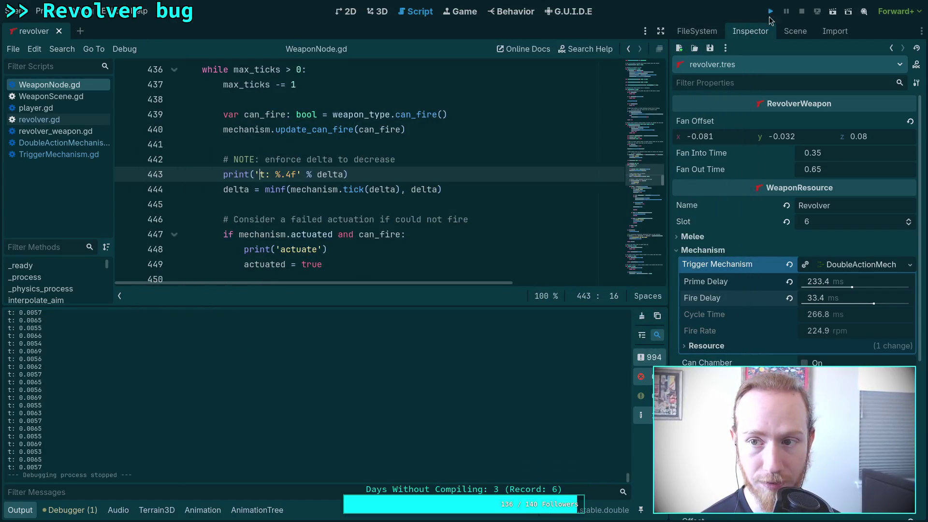
- Rerun, equip the revolver with key 2, exit, then launch again until the aim_enabled error appears
key("F5")
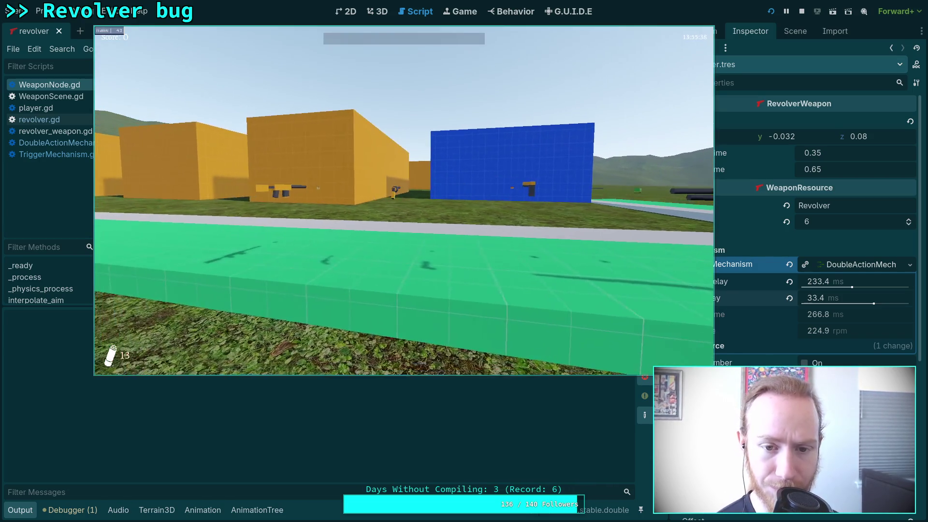
key("2")
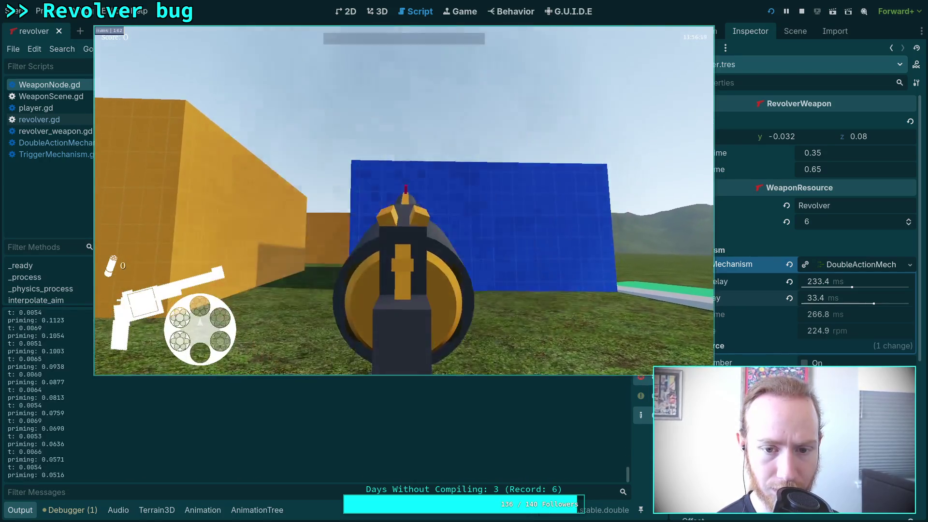
key("Escape")
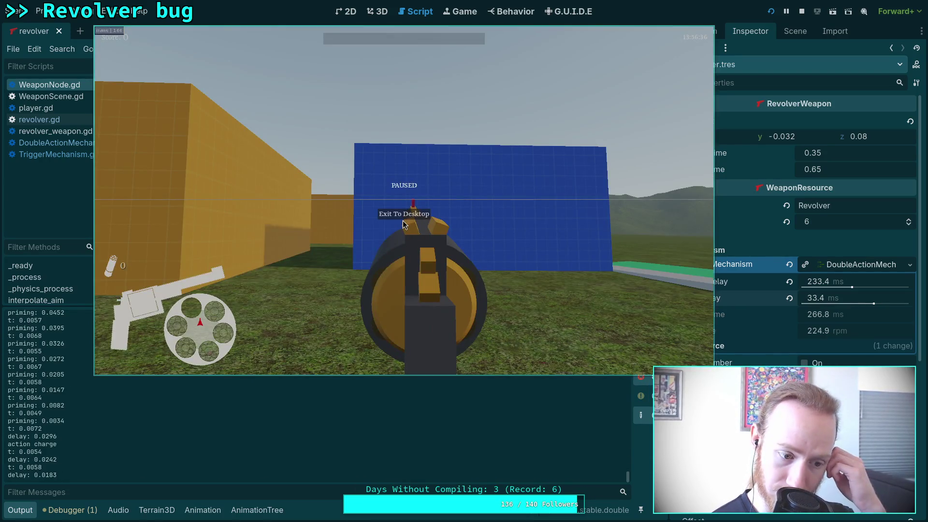
left_click(418, 218)
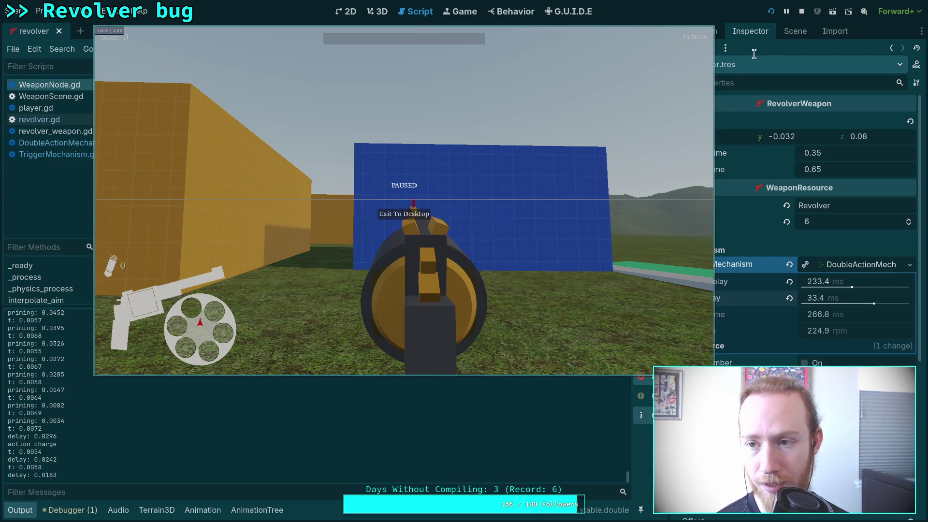
key("F5")
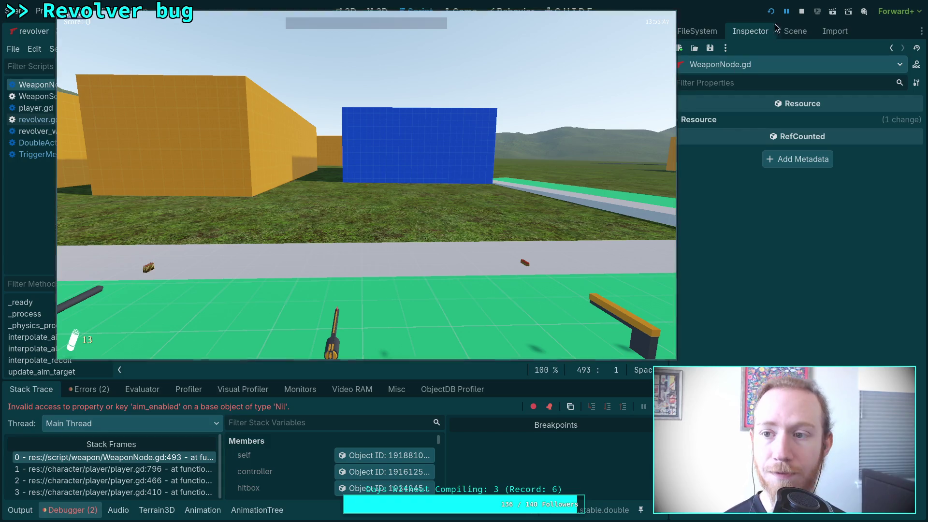
- Stop the running game and enlarge the error list to inspect can_aim() in WeaponNode.gd
left_click(801, 11)
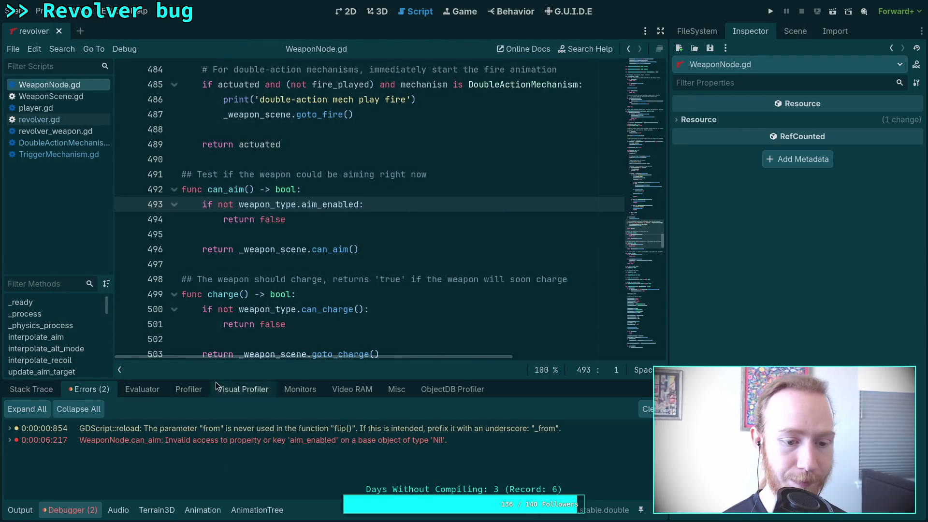
left_click_drag(239, 379, 238, 362)
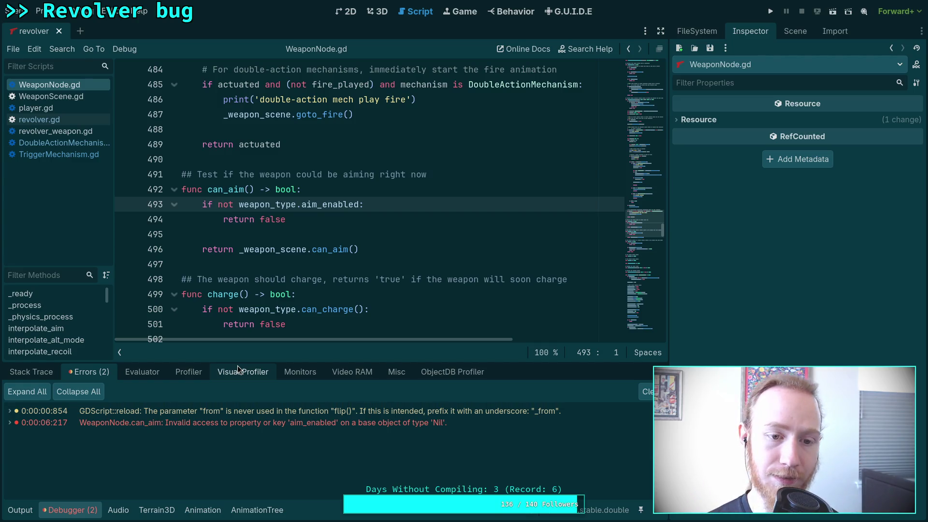
left_click(378, 189)
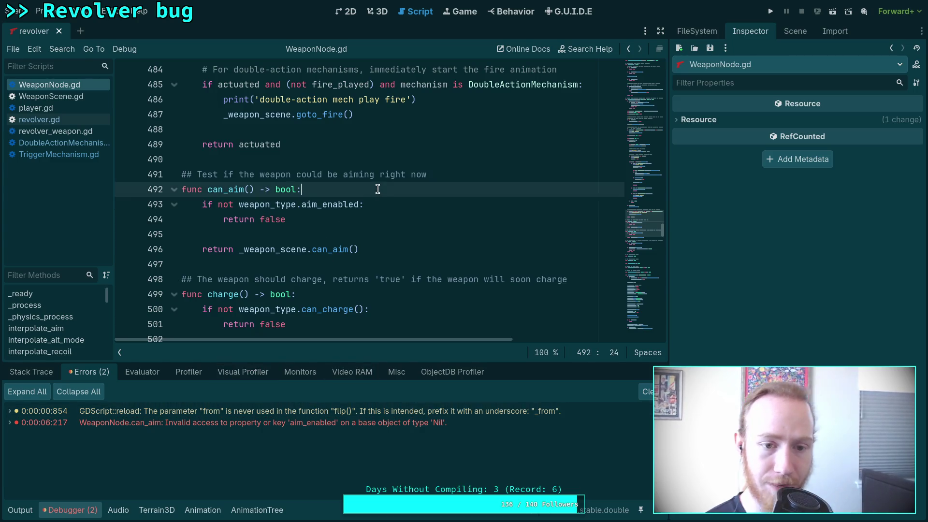
key("Return")
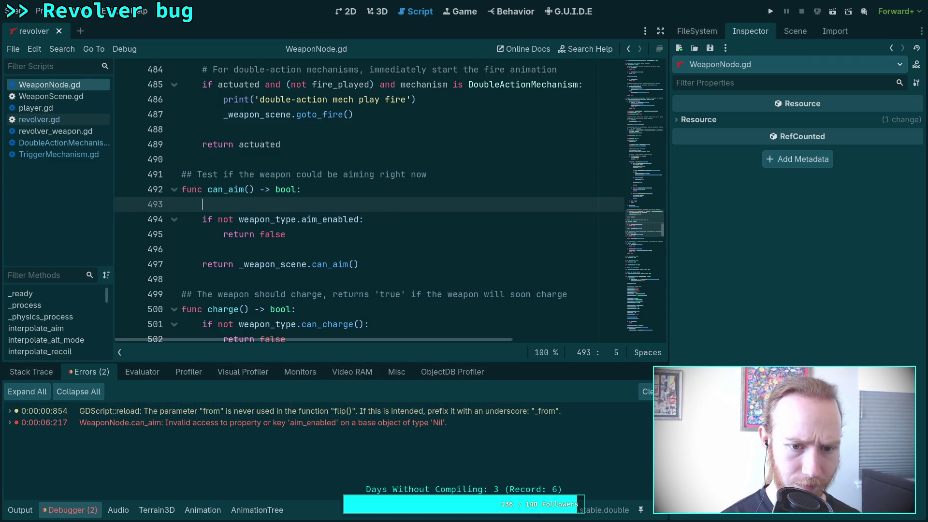
key("ctrl+z")
- Change line 493 to 'if (not weapon_type) or (not weapon_type.aim_enabled):' and save
left_click(212, 204)
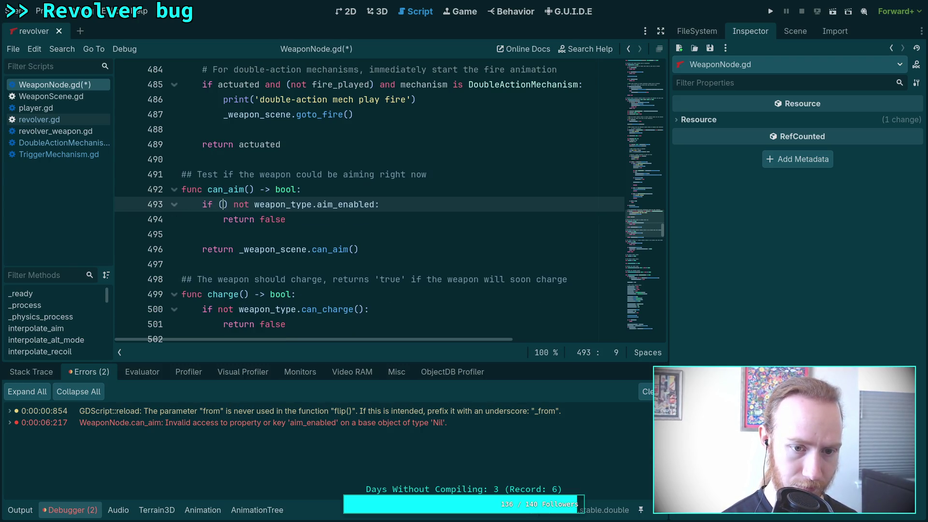
type("not weapon_type")
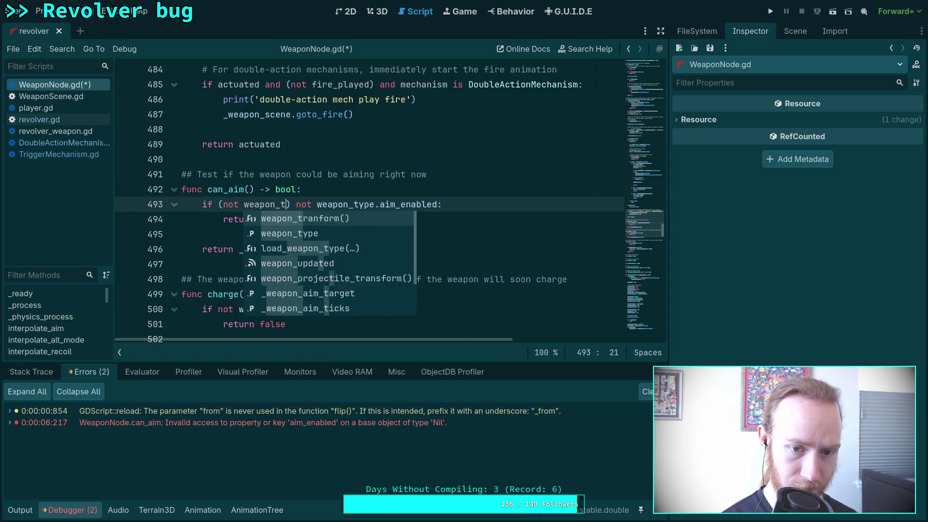
type(")")
key("Right")
type("(")
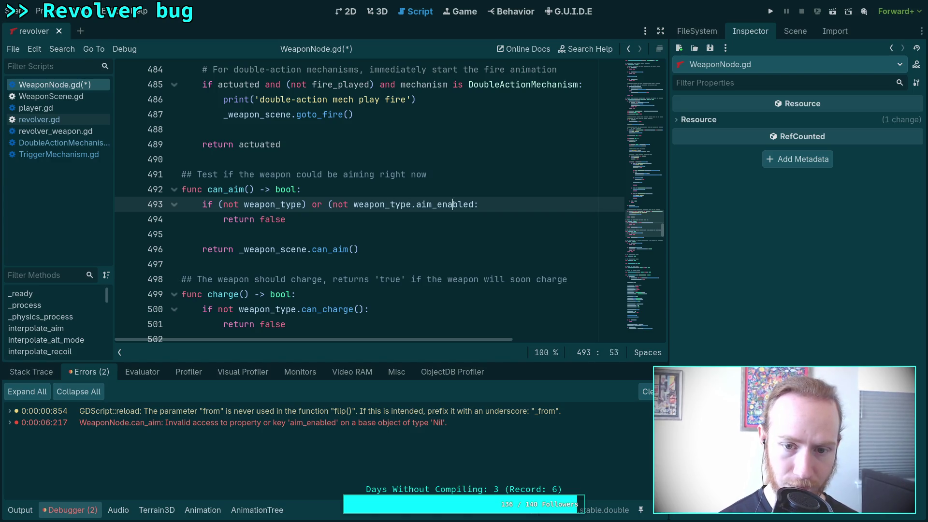
key("ctrl+Right")
key("ctrl+s")
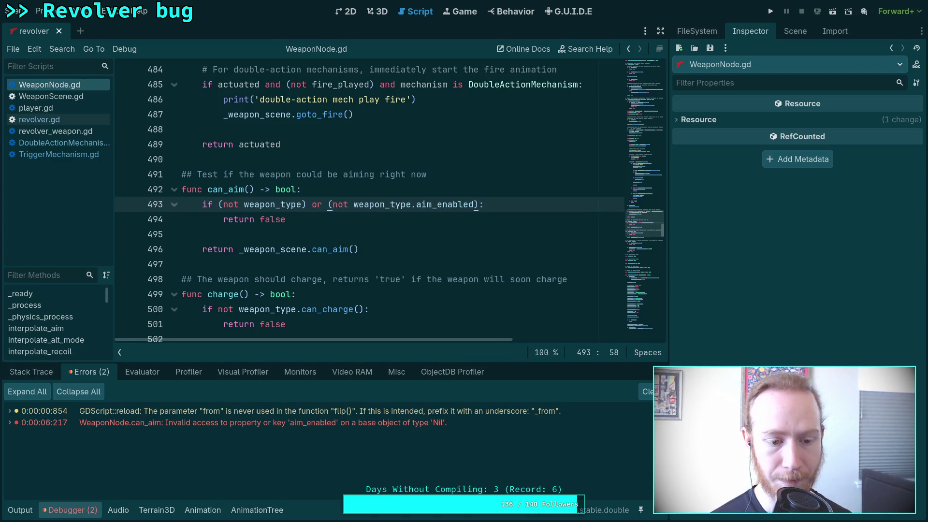
- Run the project, equip the revolver with key 2, and exit to desktop
left_click(771, 12)
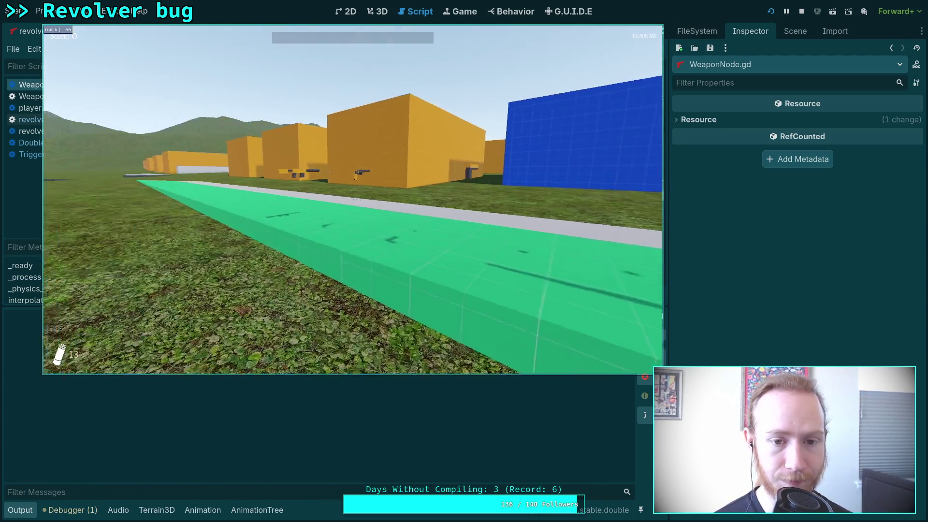
key("2")
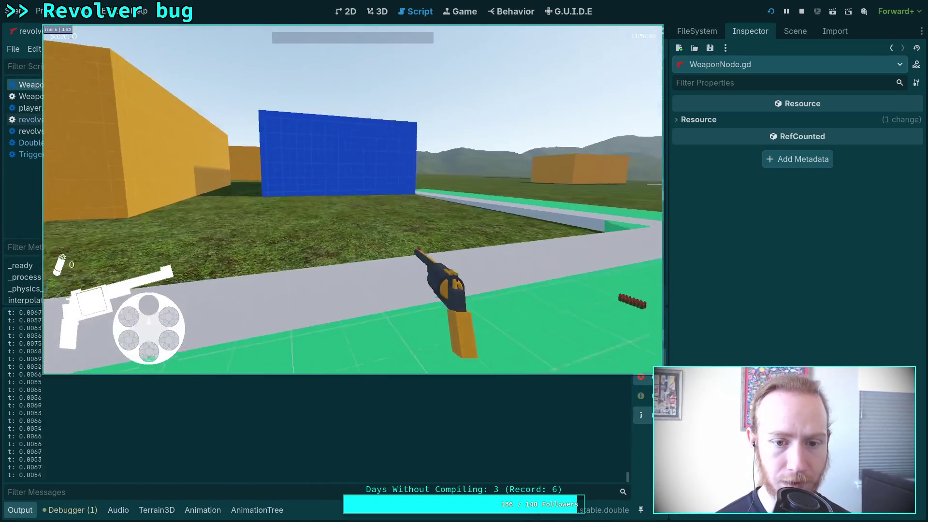
key("Escape")
left_click(353, 212)
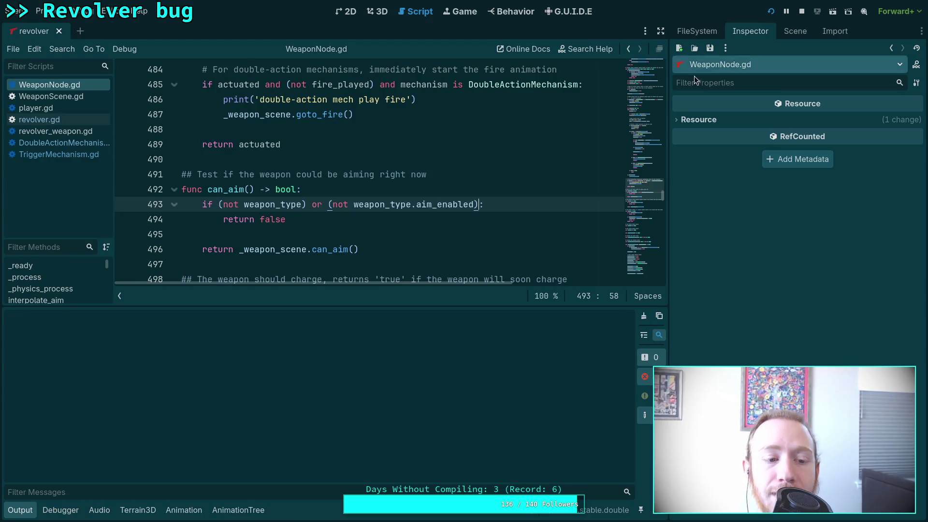
- Rerun the game, walk over to pick up the revolver, and exit again
key("F5")
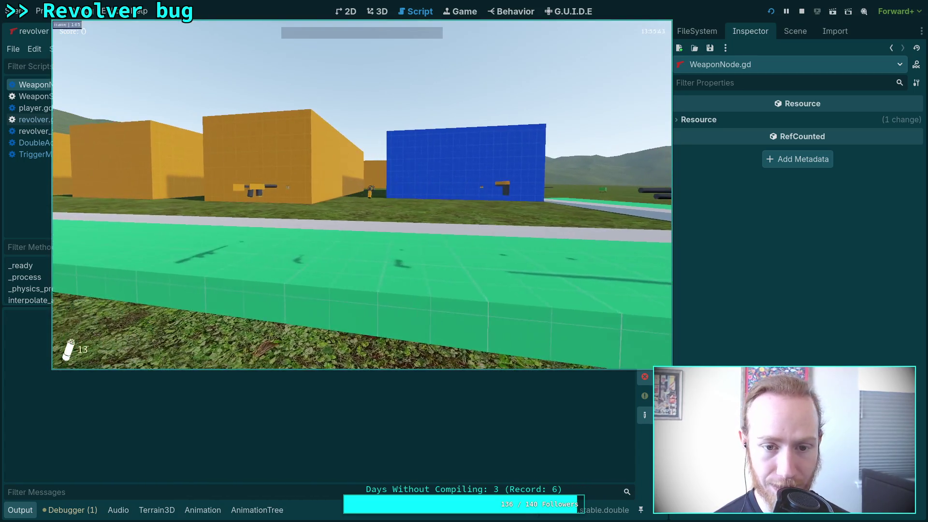
key("w")
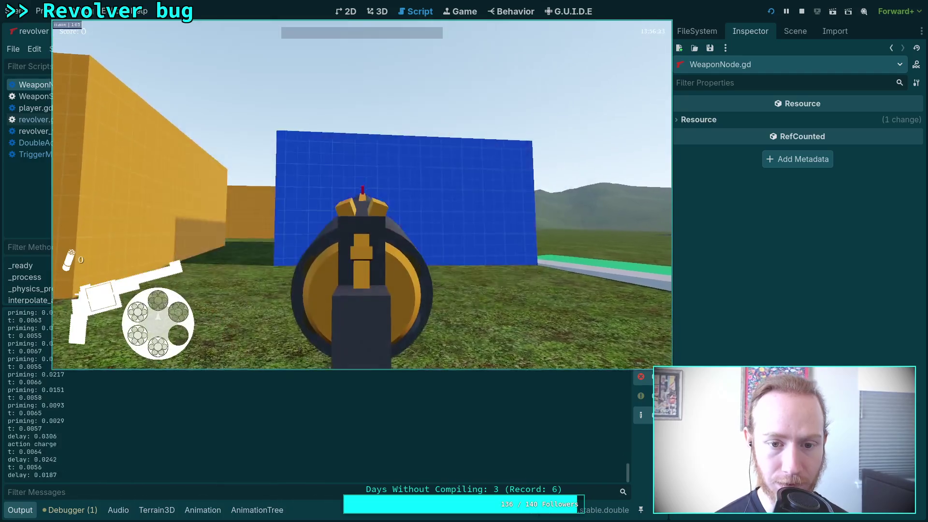
key("Escape")
left_click(368, 203)
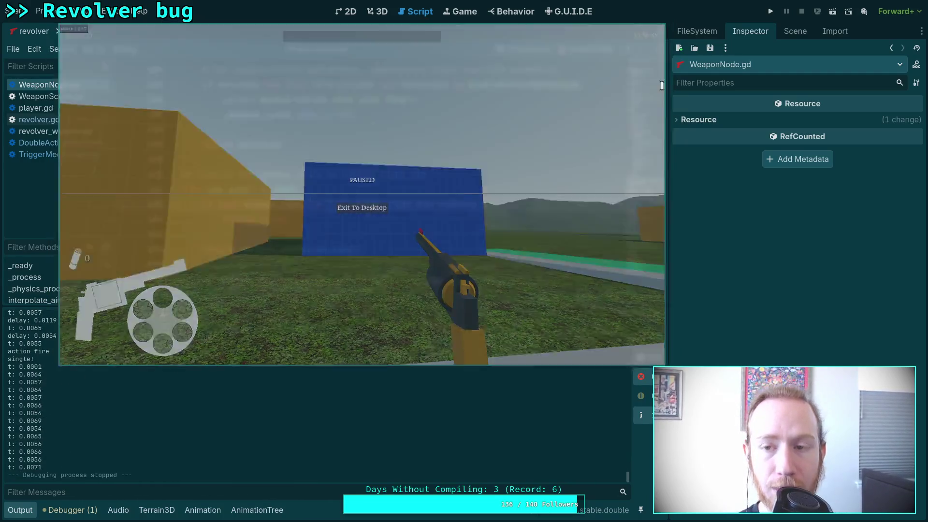
- Launch once more, fire the revolver, pause, and clear the Output log
left_click(770, 5)
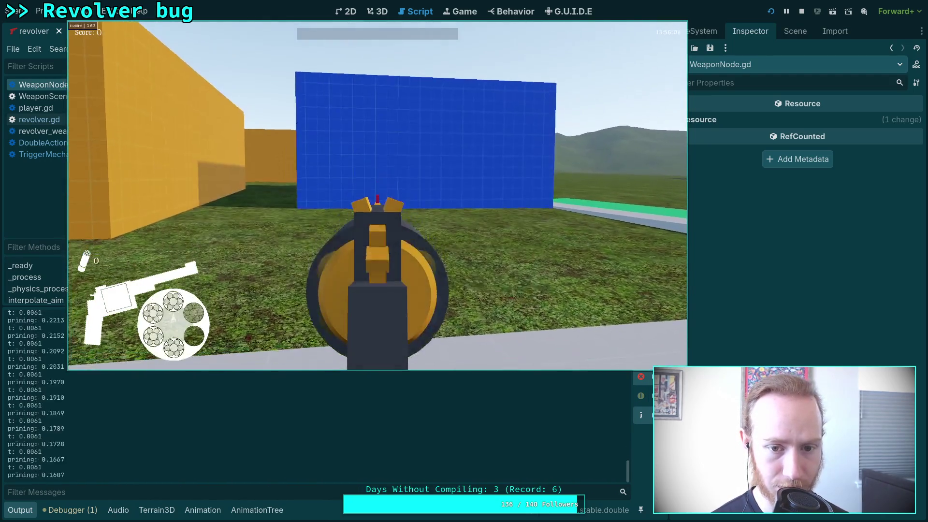
left_click(377, 201)
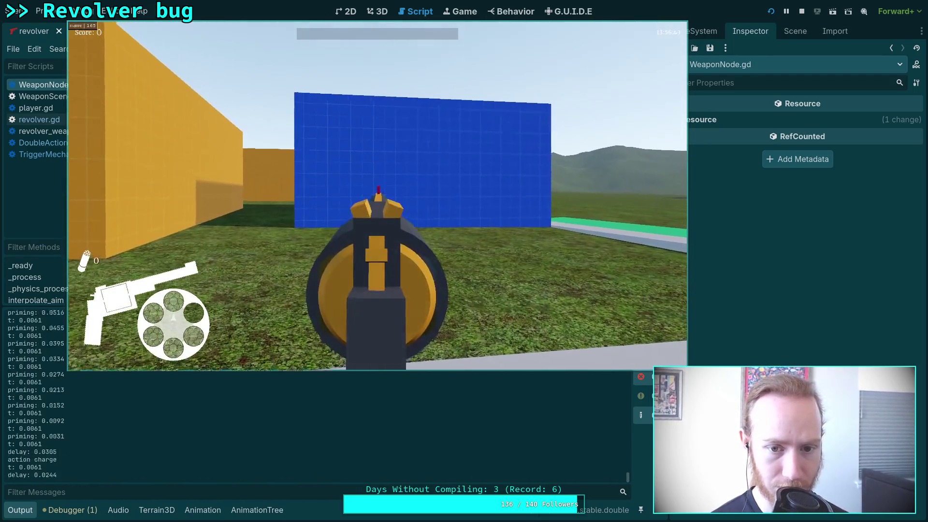
key("Escape")
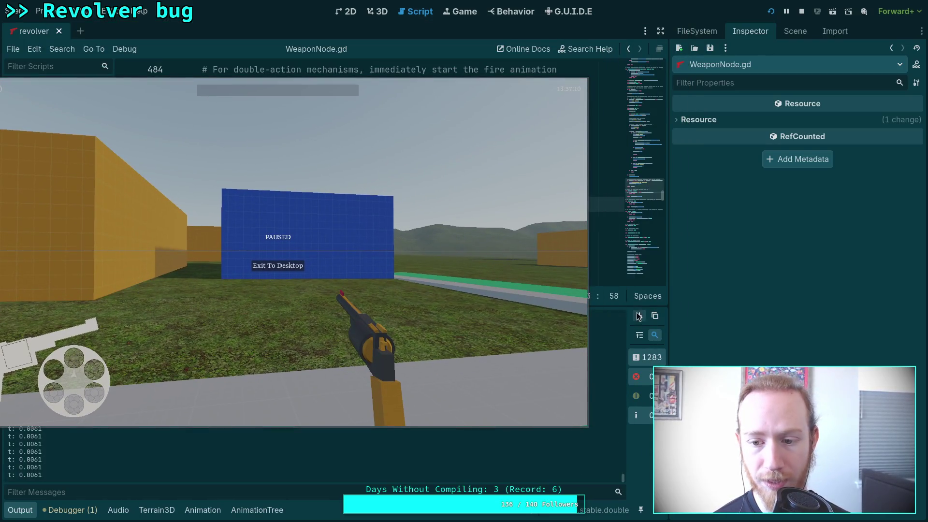
left_click(642, 319)
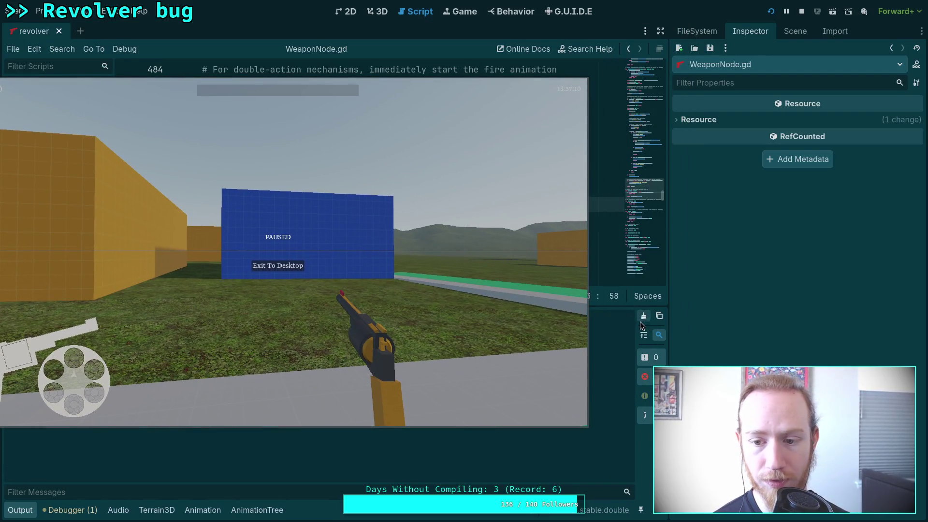
- Resume the game and try the trigger twice, clearing the Output log after each attempt
left_click(440, 298)
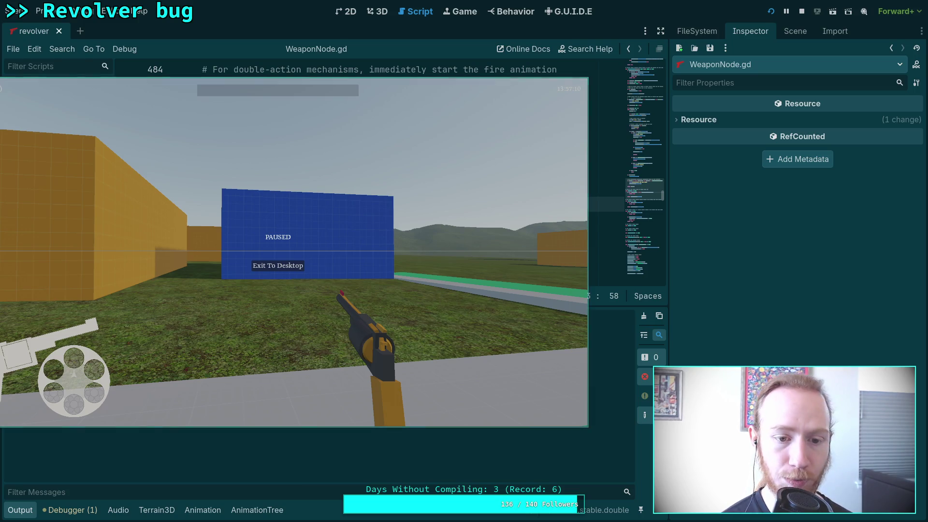
key("Escape")
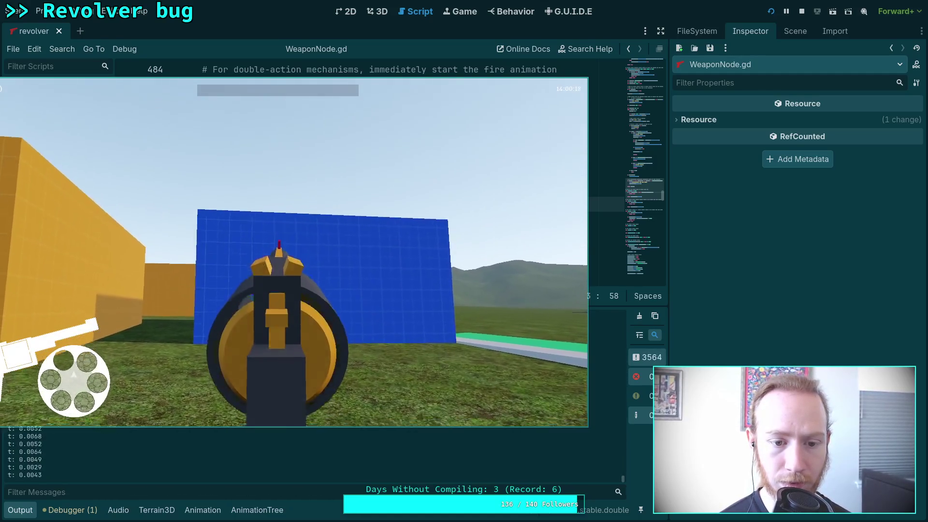
key("Escape")
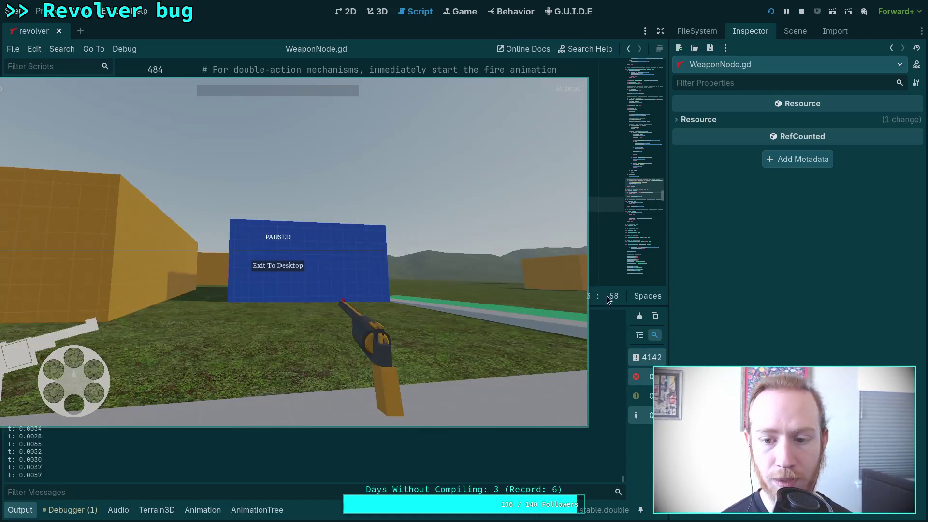
left_click(640, 316)
left_click(469, 294)
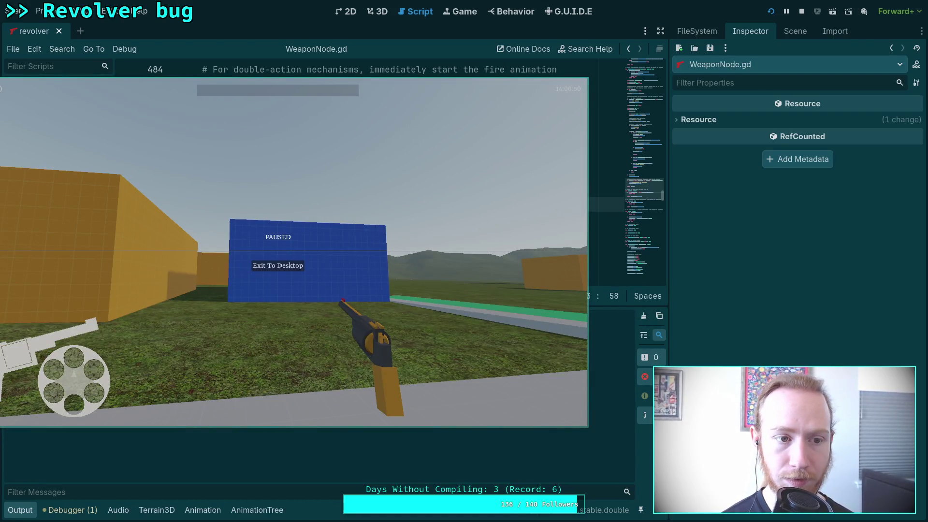
key("Escape")
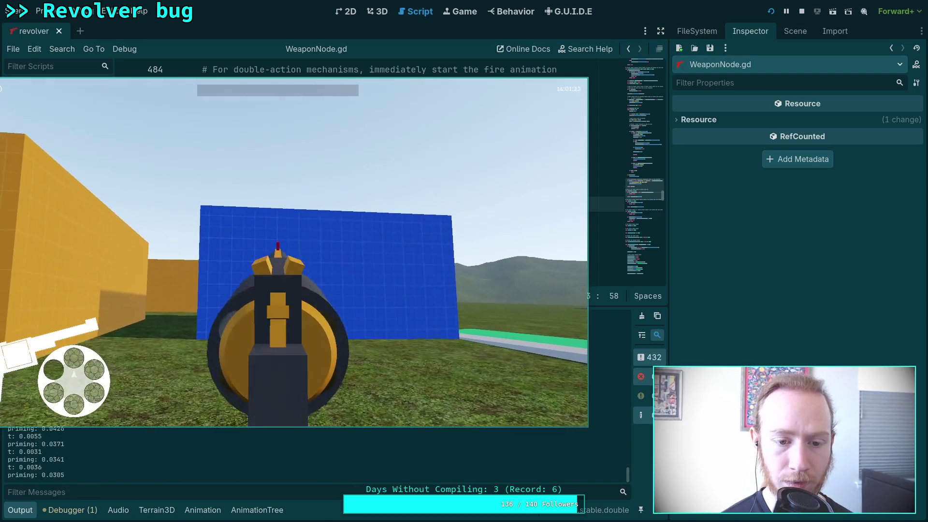
key("Escape")
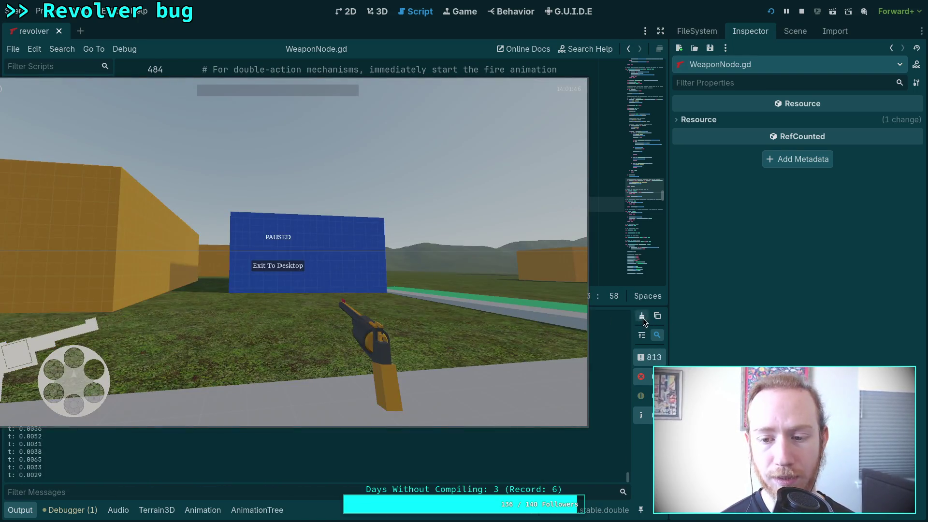
left_click(643, 317)
- Repeat aiming attempts with Output cleared between them, finishing aimed down the revolver's sights
left_click(453, 298)
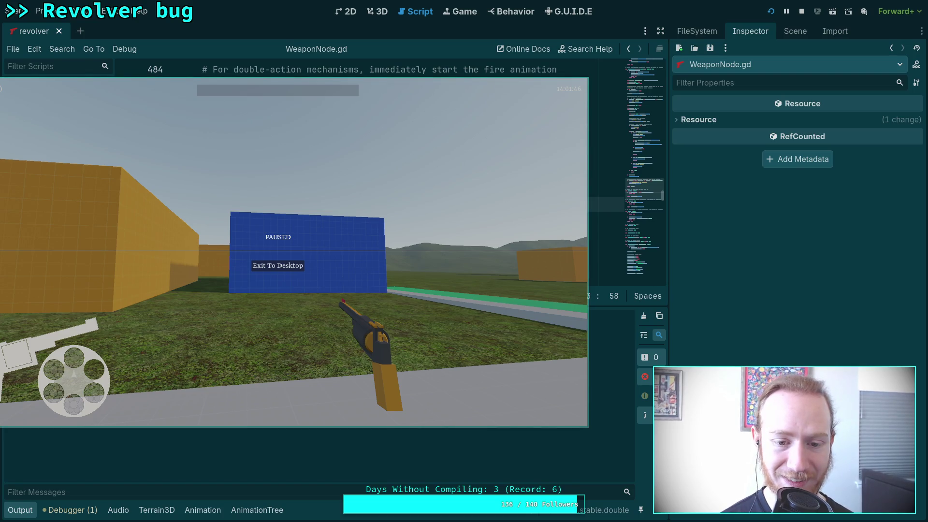
key("Escape")
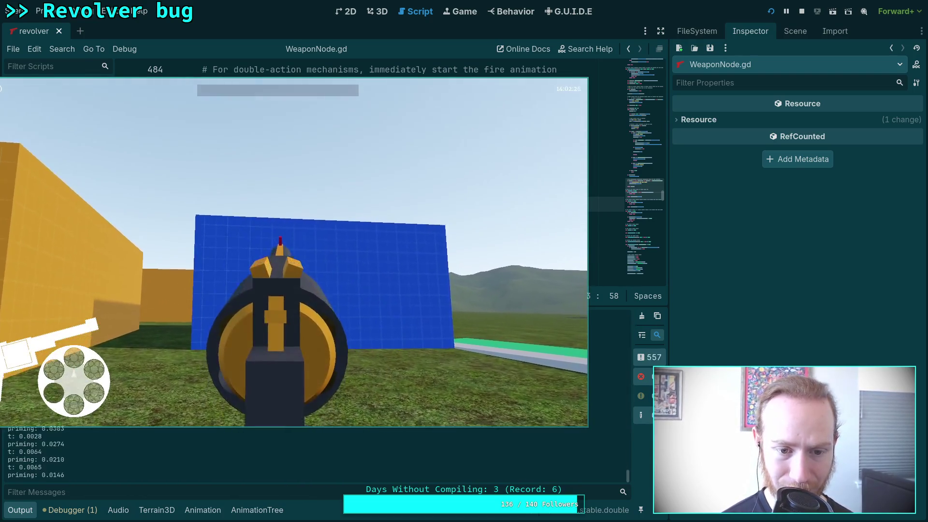
key("Escape")
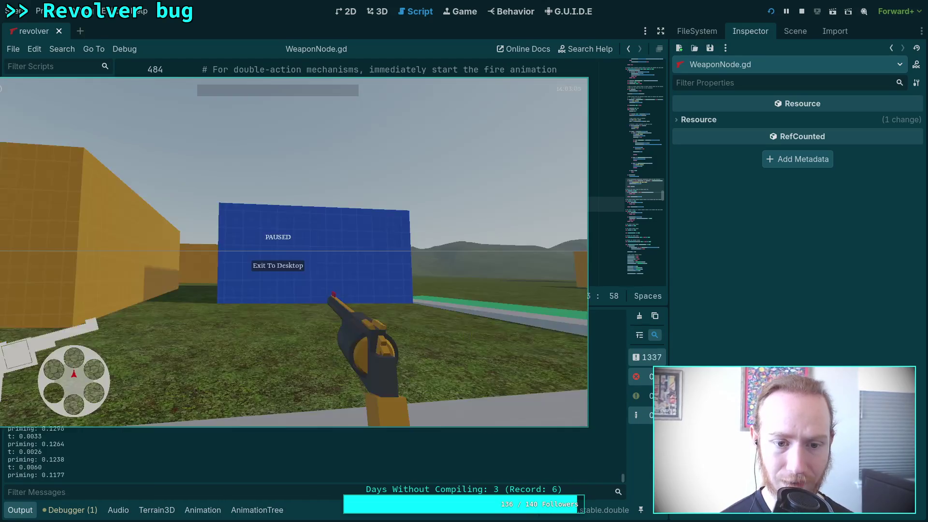
left_click(637, 317)
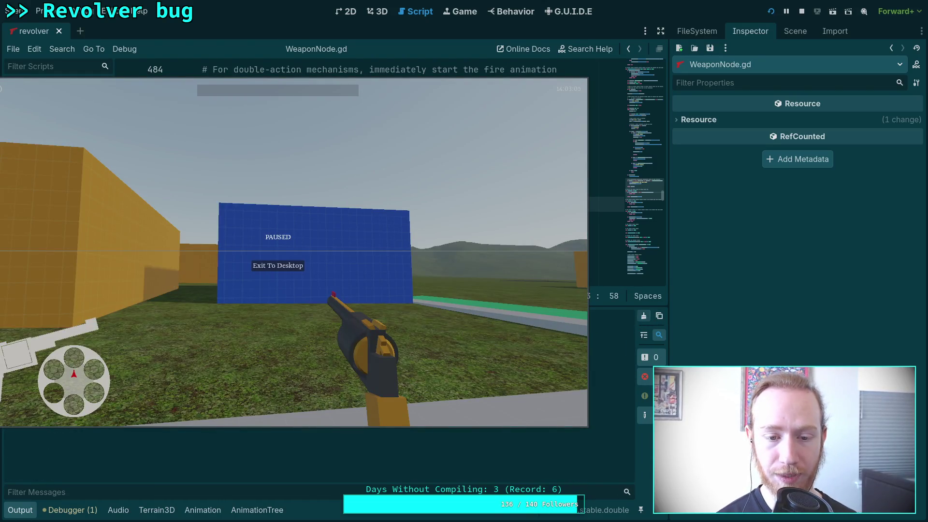
key("Escape")
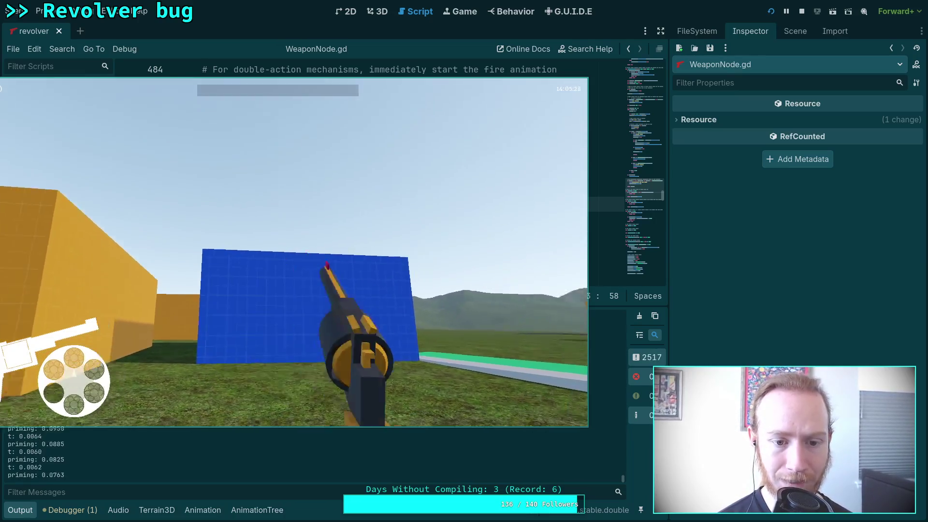
key("Escape")
left_click(638, 316)
left_click(557, 319)
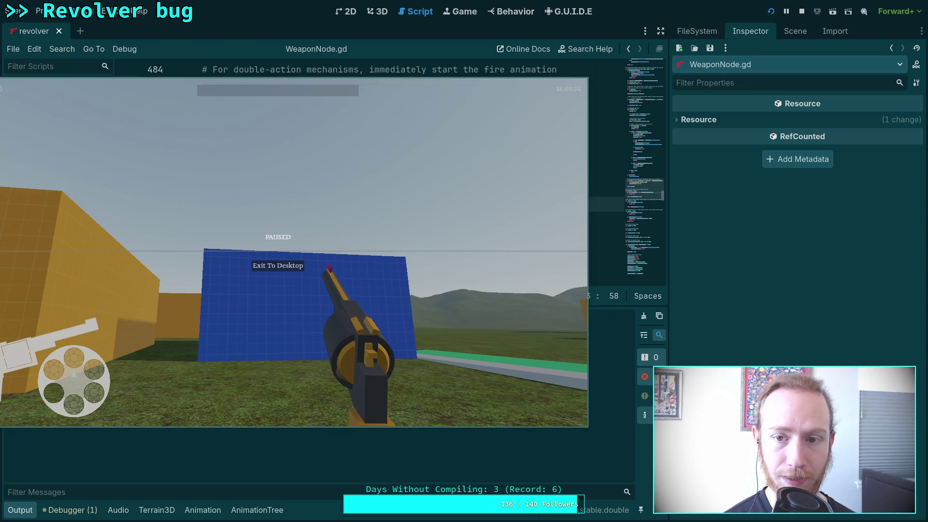
right_click(294, 252)
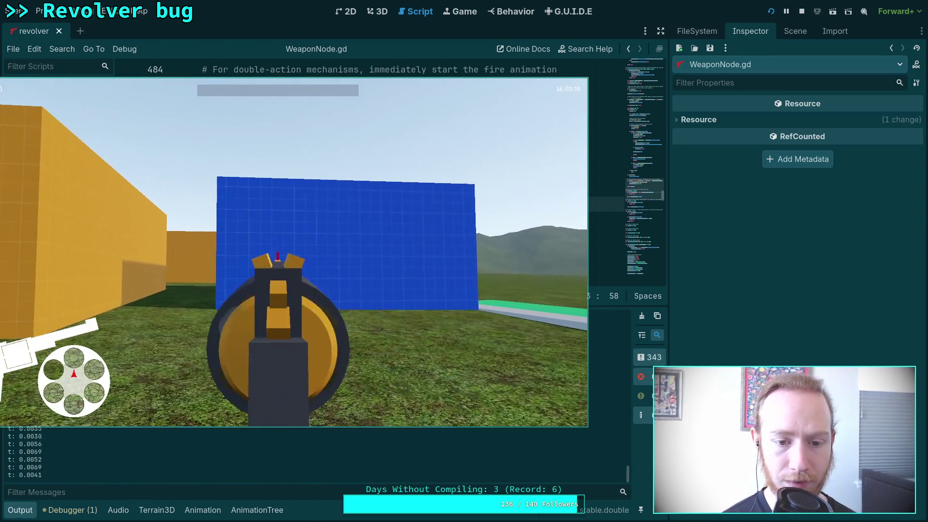
- Prime the double-action trigger, clearing the Output log between three aiming attempts
left_click(294, 252)
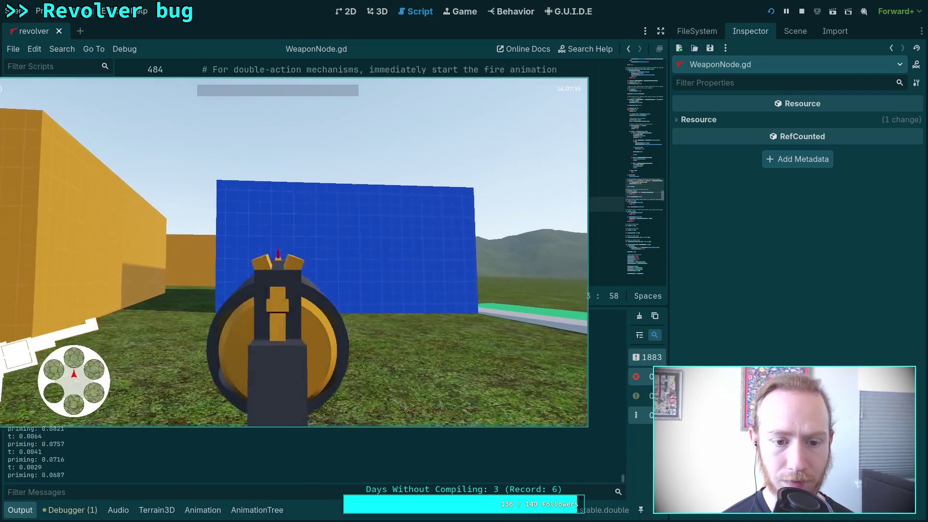
key("Escape")
left_click(639, 316)
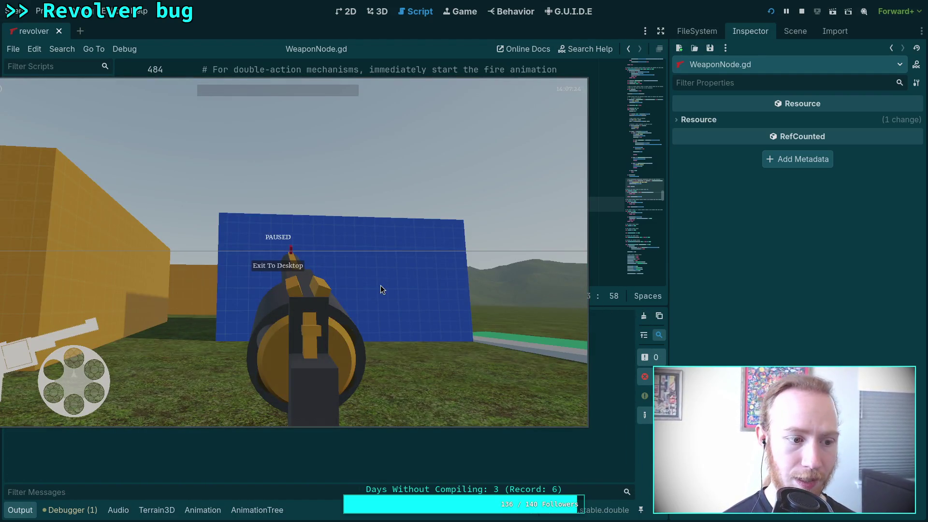
key("Escape")
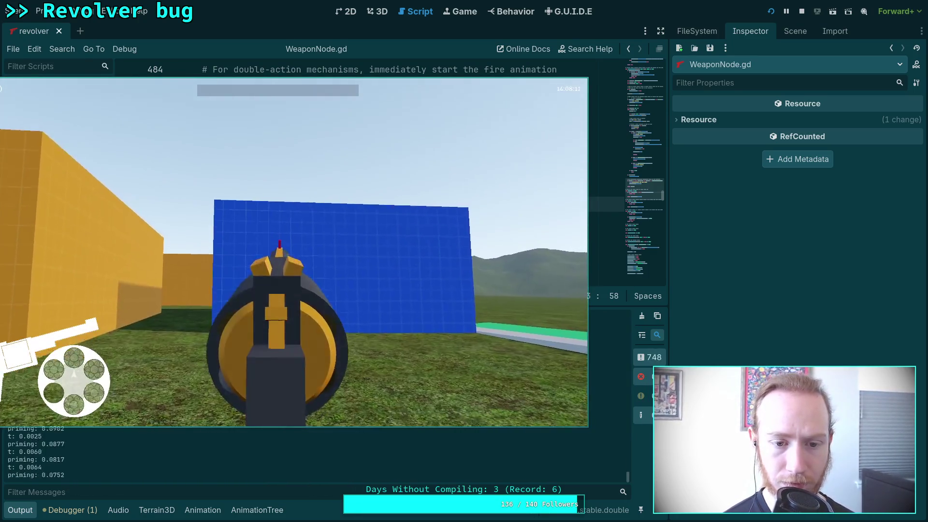
key("Escape")
left_click(637, 317)
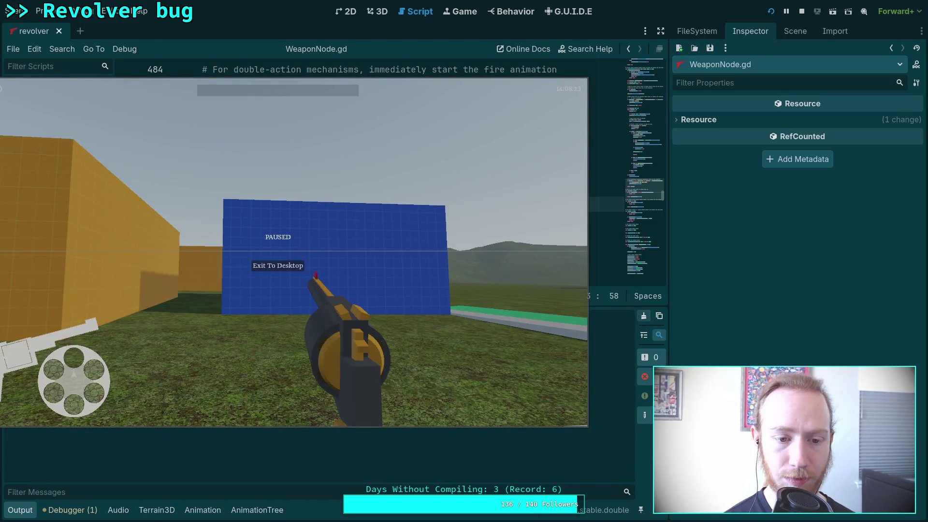
key("Escape")
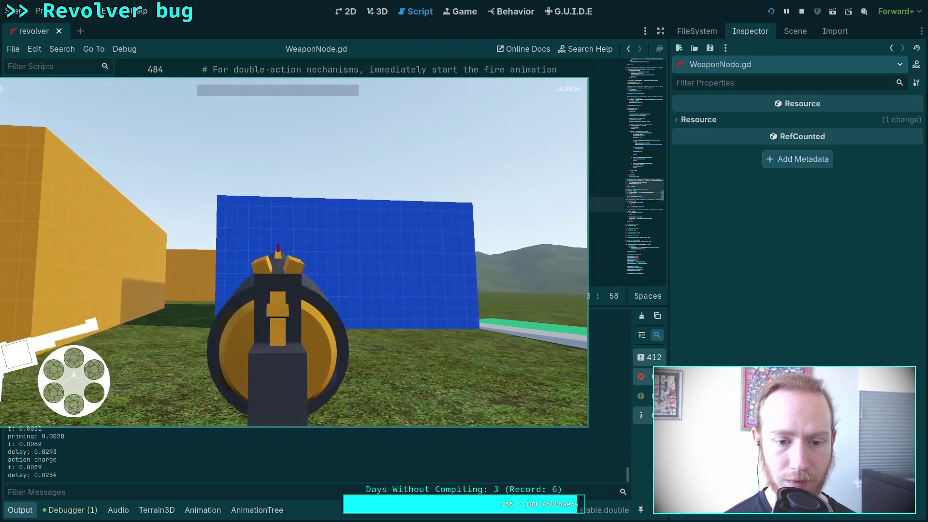
key("Escape")
left_click(644, 318)
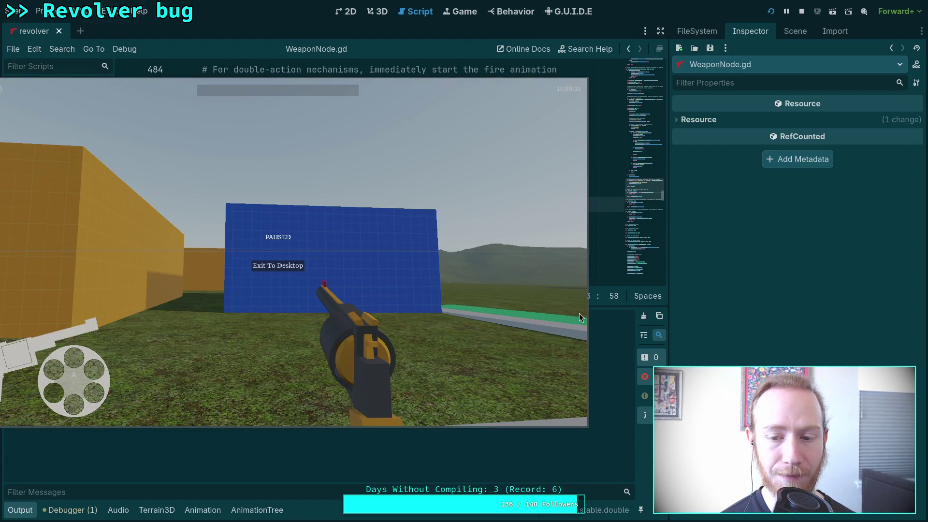
key("Escape")
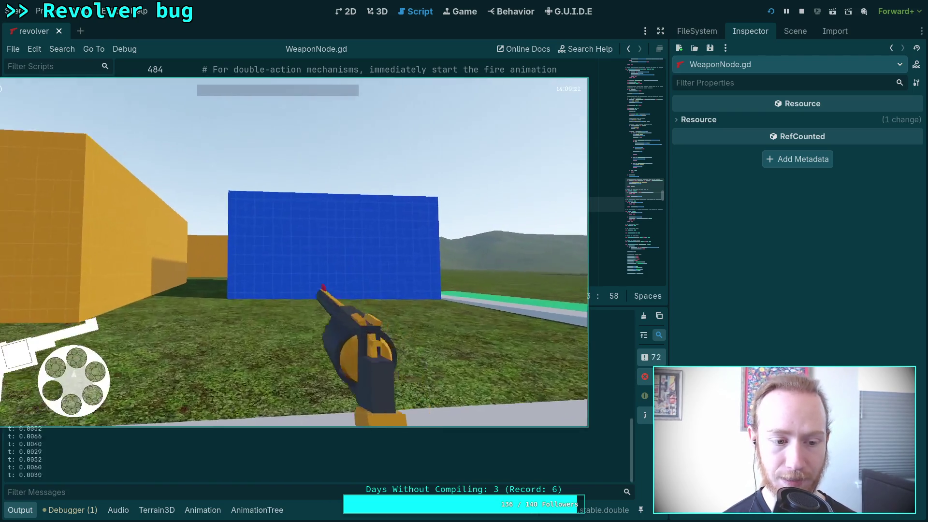
- Fire the revolver twice with Output cleared in between, then exit the game to the editor
left_click(294, 252)
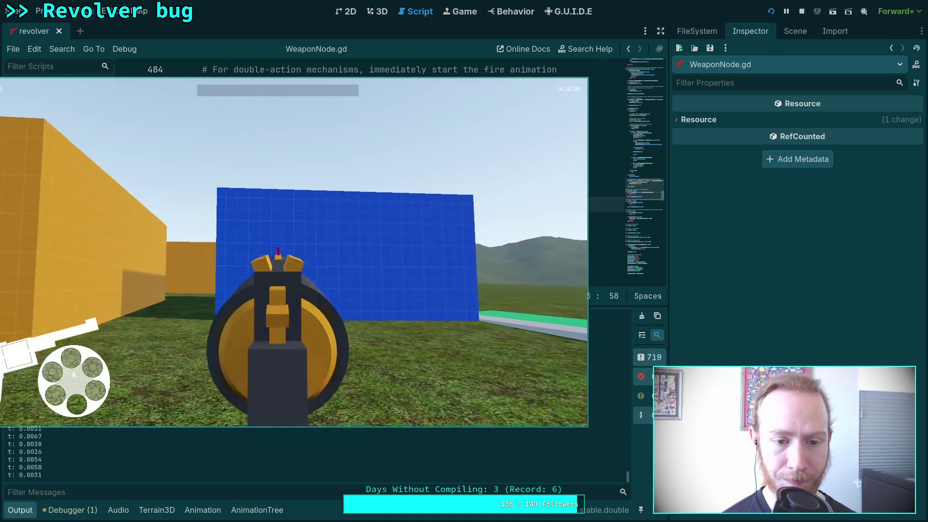
key("Escape")
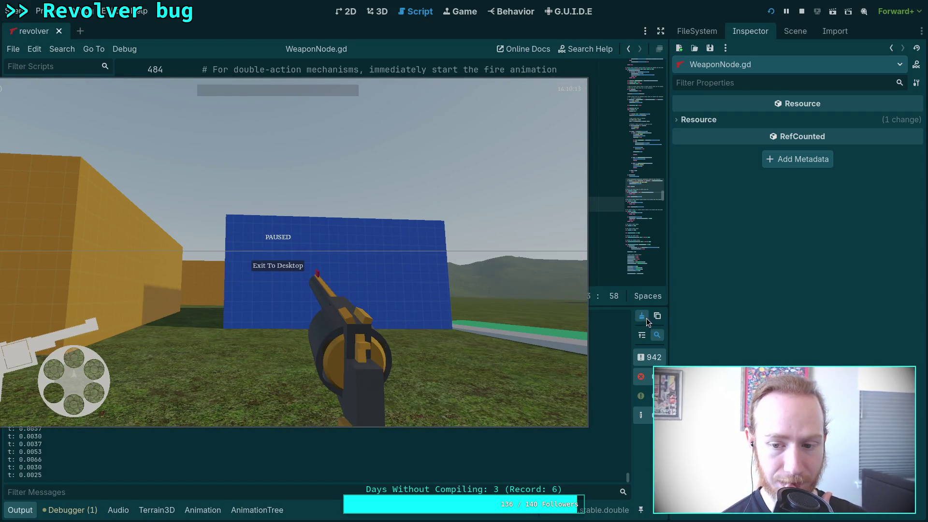
left_click(643, 317)
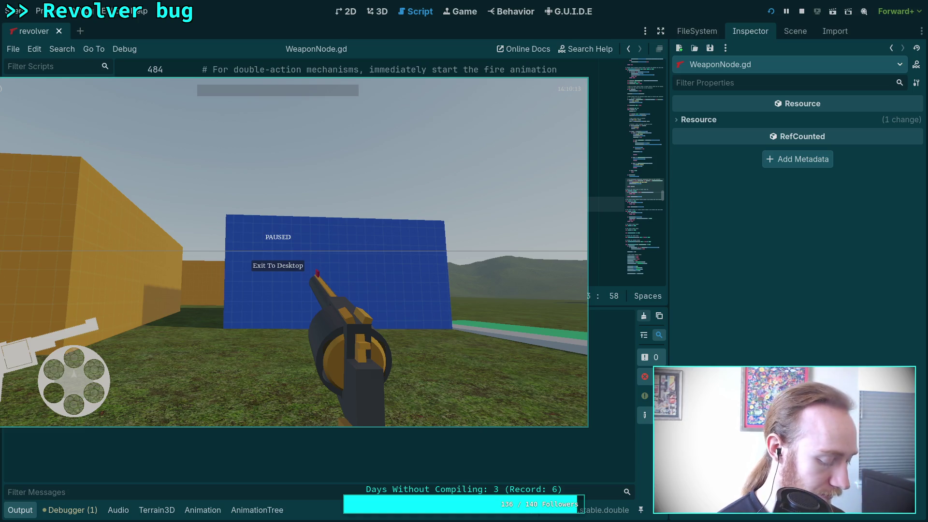
key("Escape")
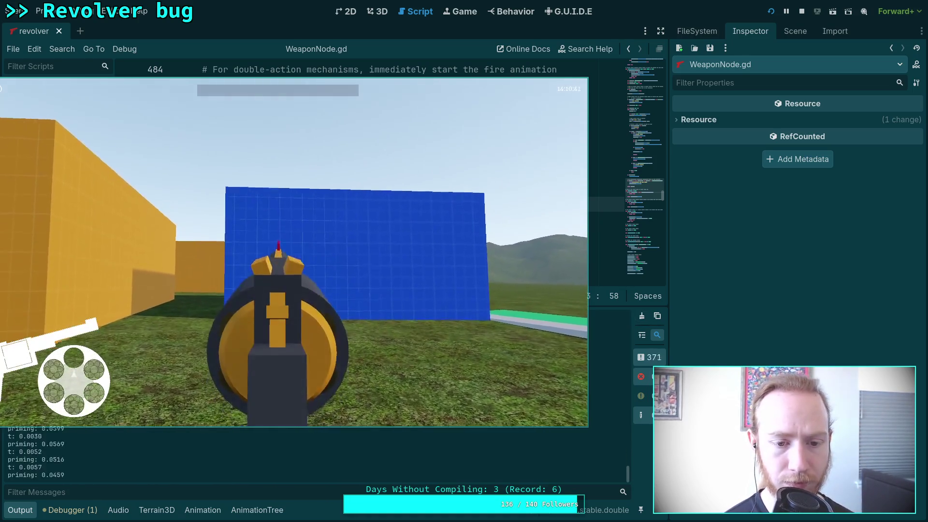
left_click(294, 252)
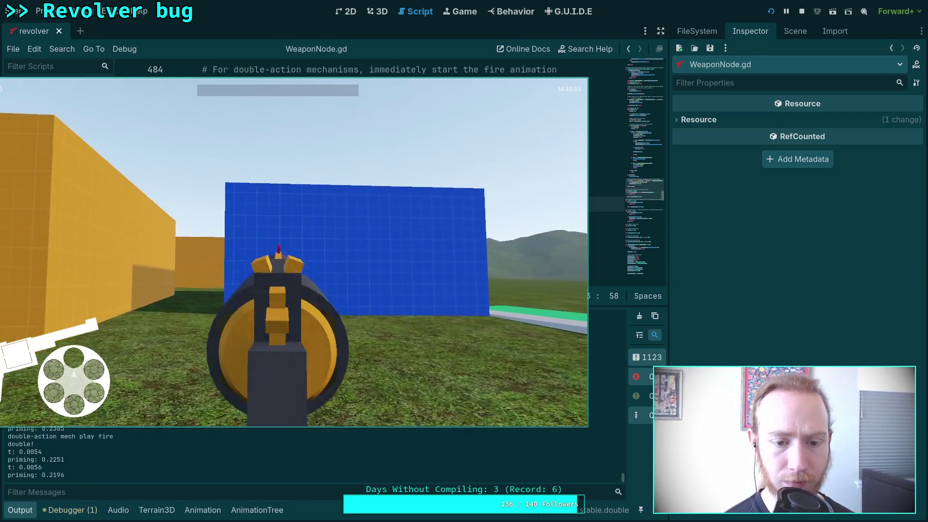
key("Escape")
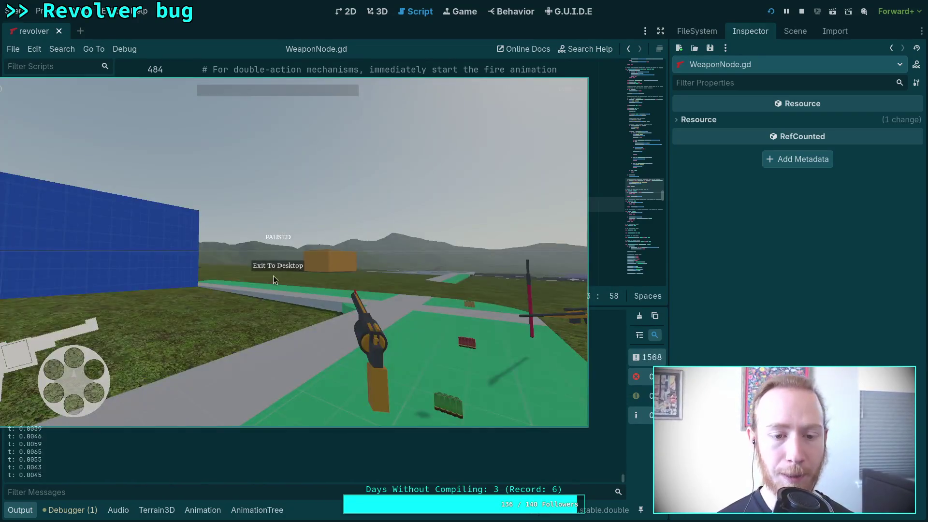
left_click(274, 266)
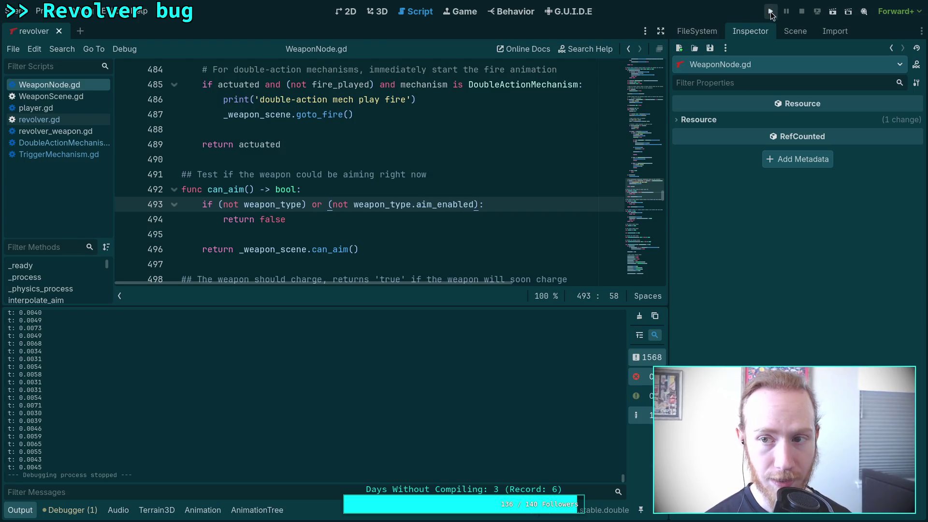
- Launch the game, fire the revolver at the red wall, and exit to desktop
left_click(770, 12)
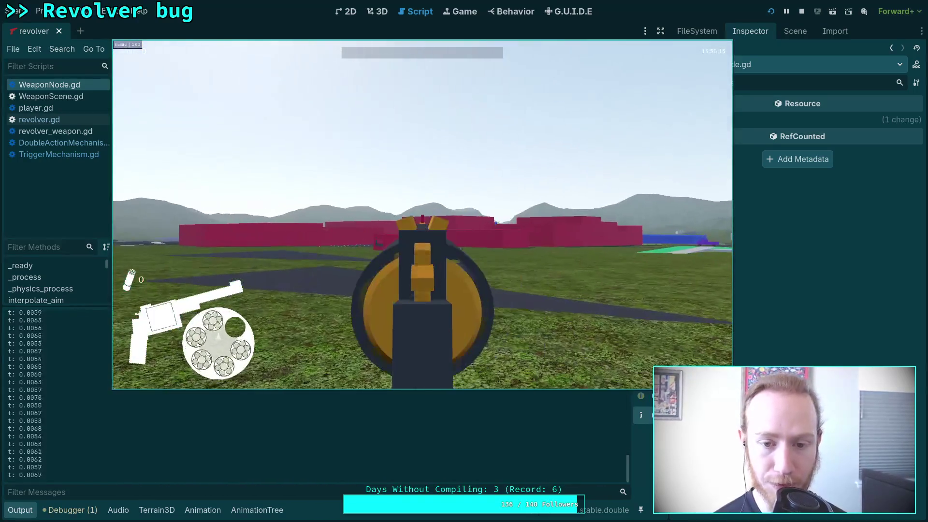
left_click(422, 215)
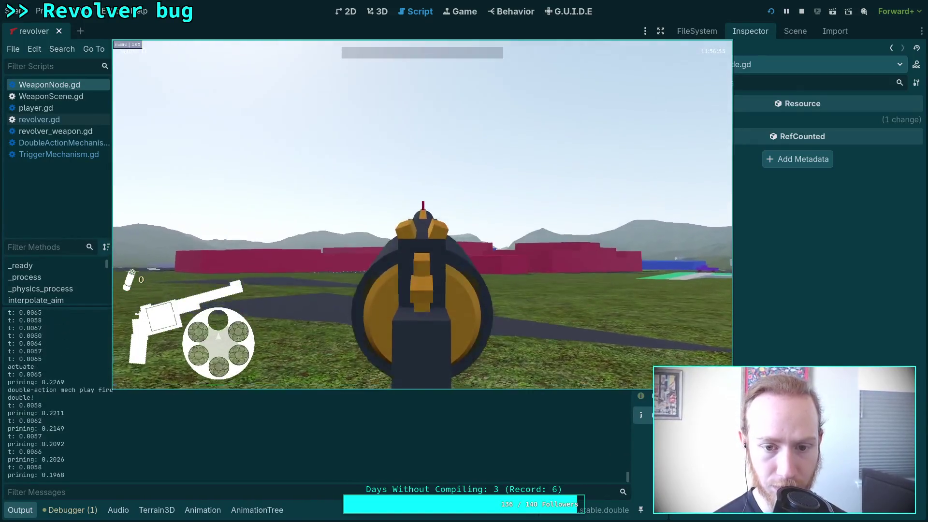
key("Escape")
left_click(432, 227)
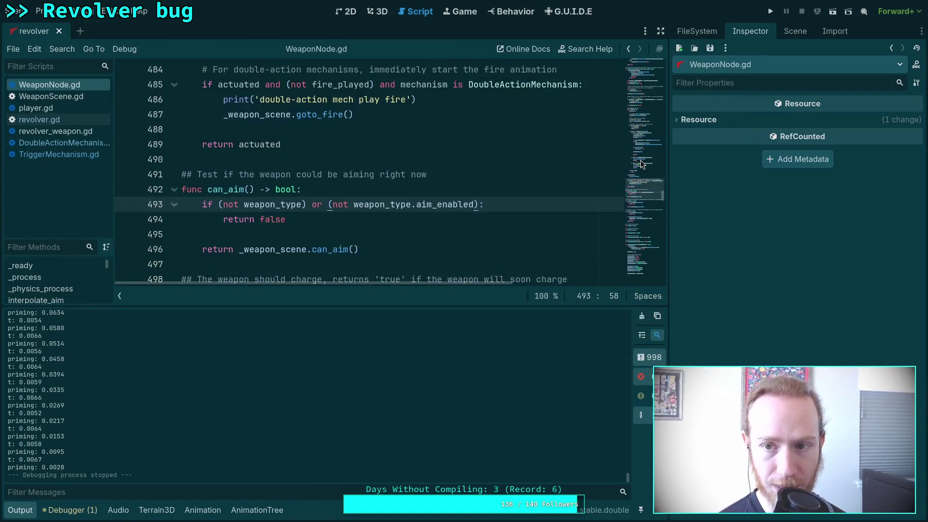
- Launch the game once more, quit back to the editor, and enlarge the Output panel
left_click(773, 13)
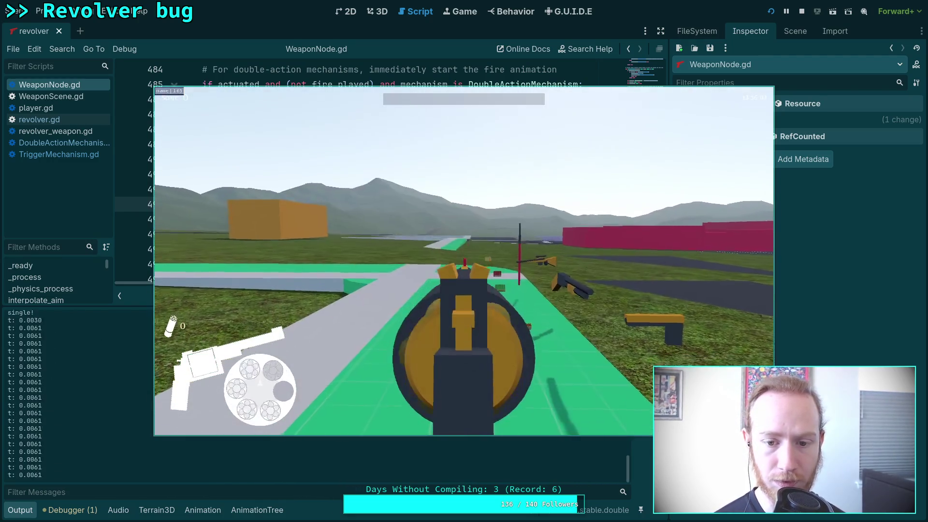
key("Escape")
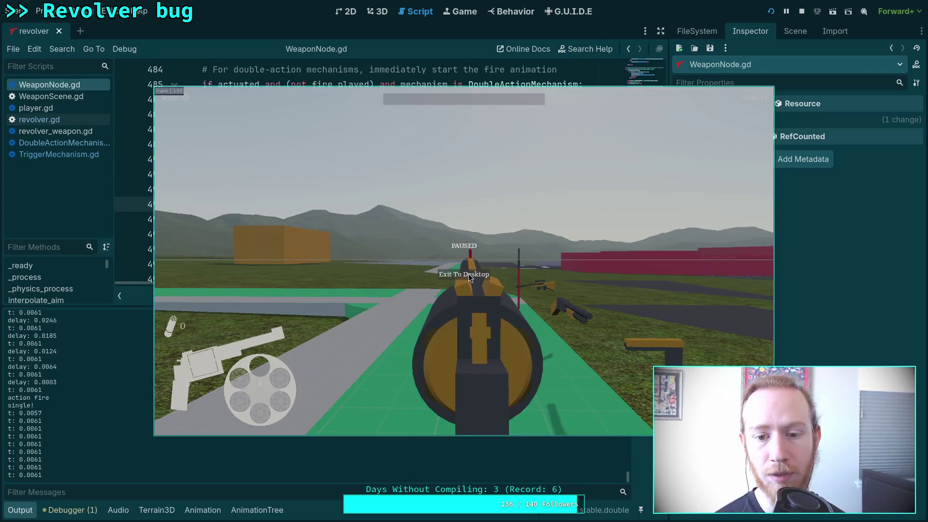
left_click(468, 274)
mouse_move(631, 480)
left_mouse_down()
mouse_move(631, 315)
mouse_move(625, 344)
left_mouse_up()
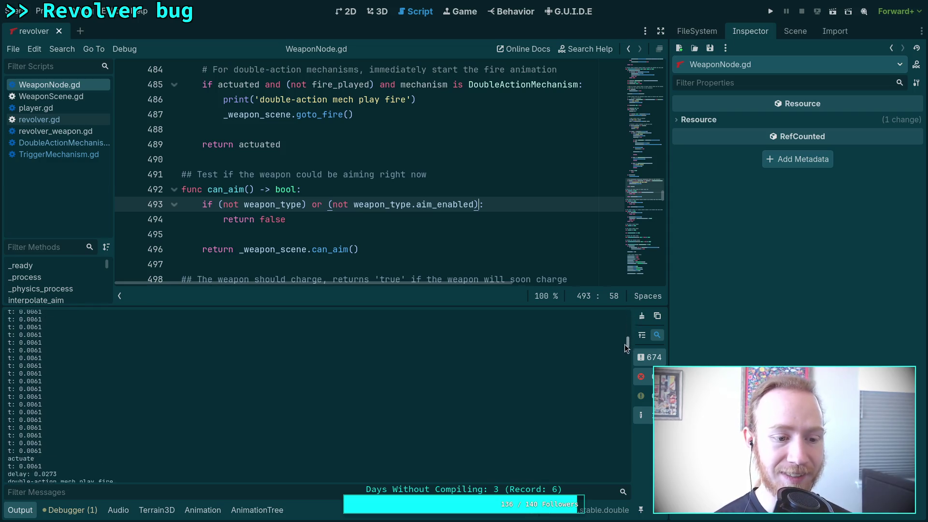
scroll(347, 368, "up", 1)
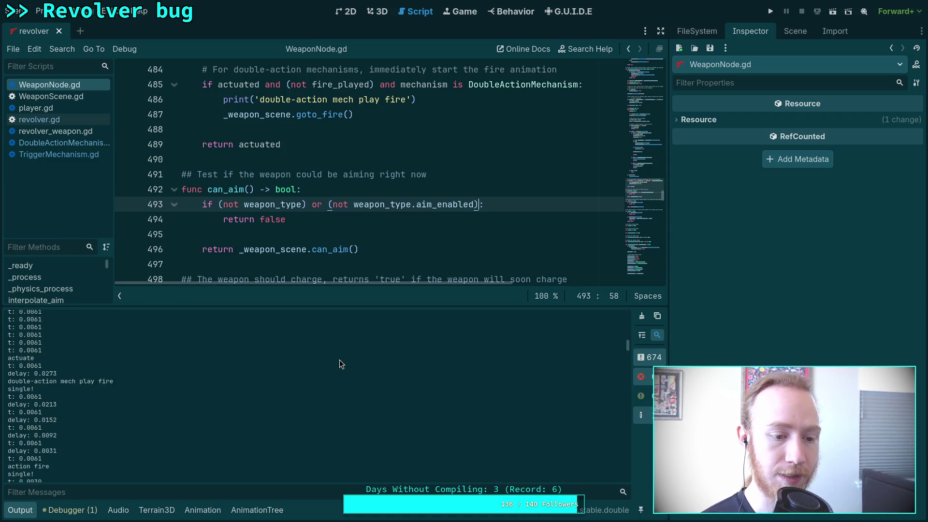
scroll(286, 391, "down", 4)
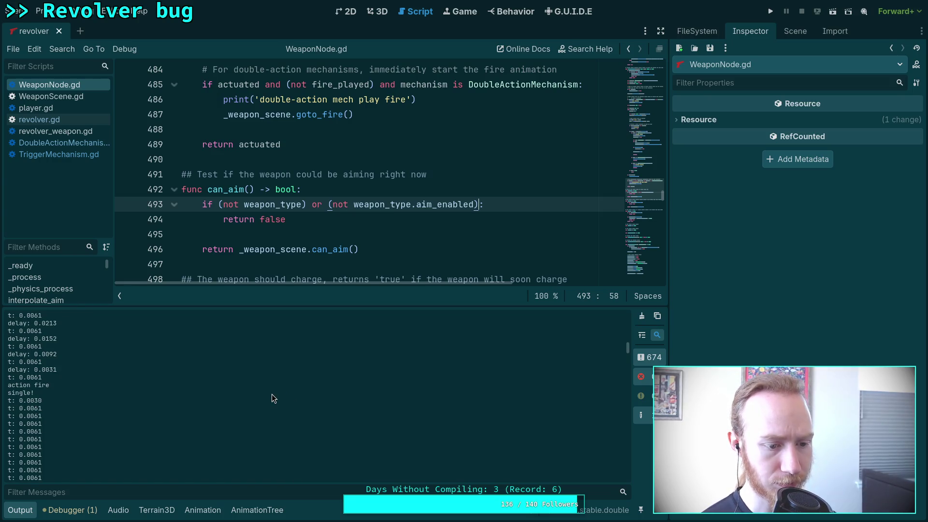
scroll(266, 396, "down", 10)
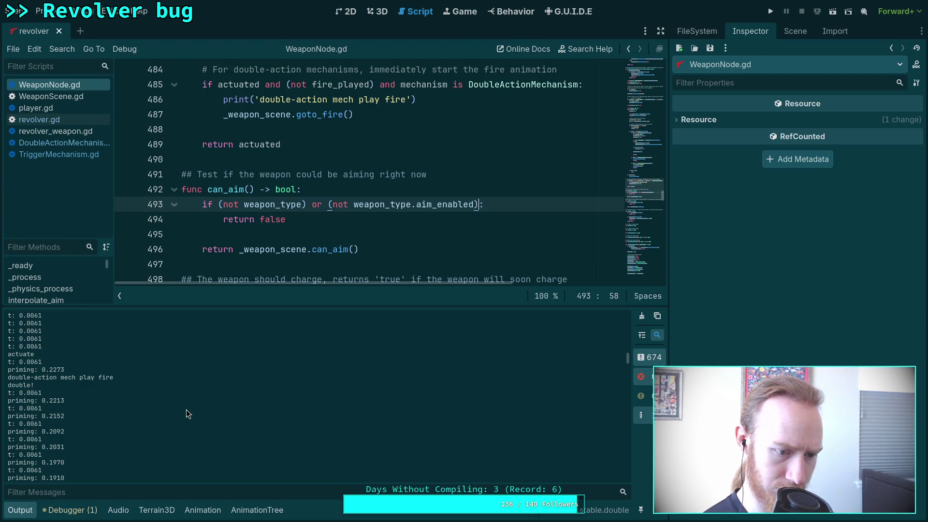
scroll(187, 410, "down", 10)
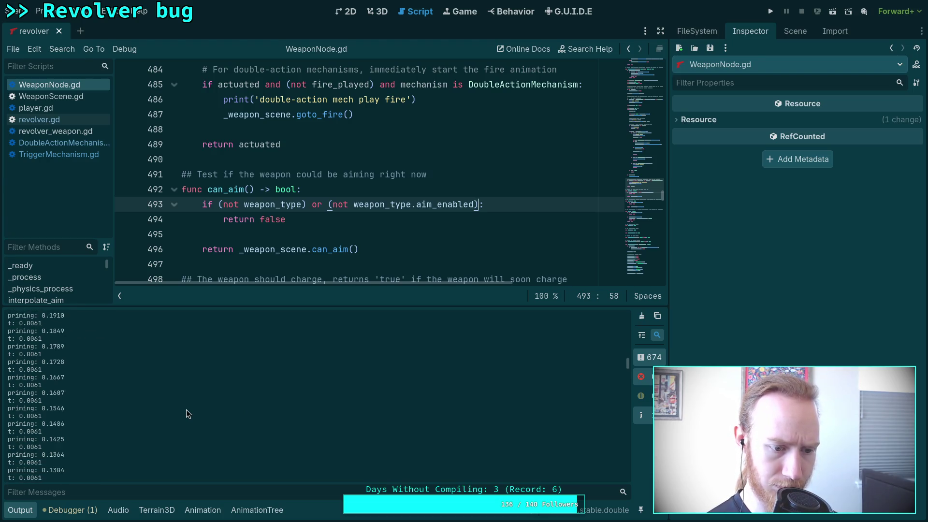
scroll(187, 410, "down", 15)
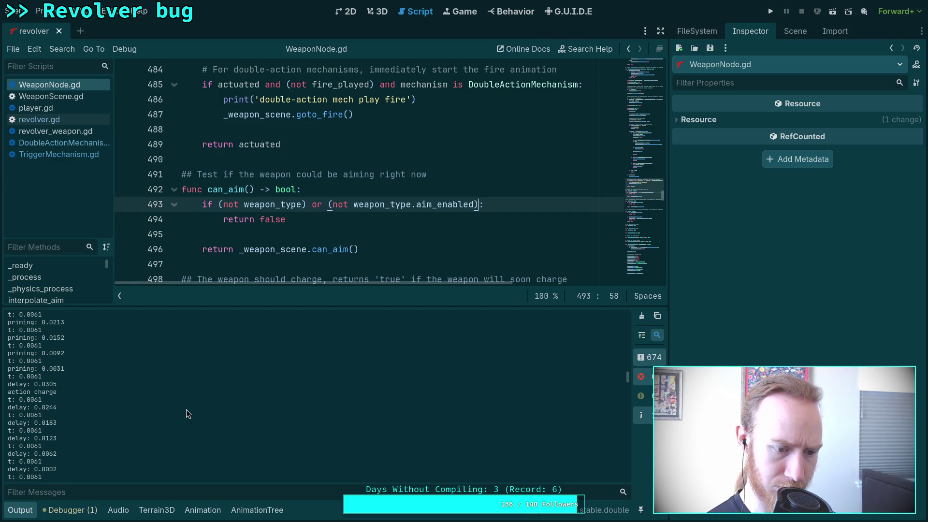
scroll(187, 410, "down", 2)
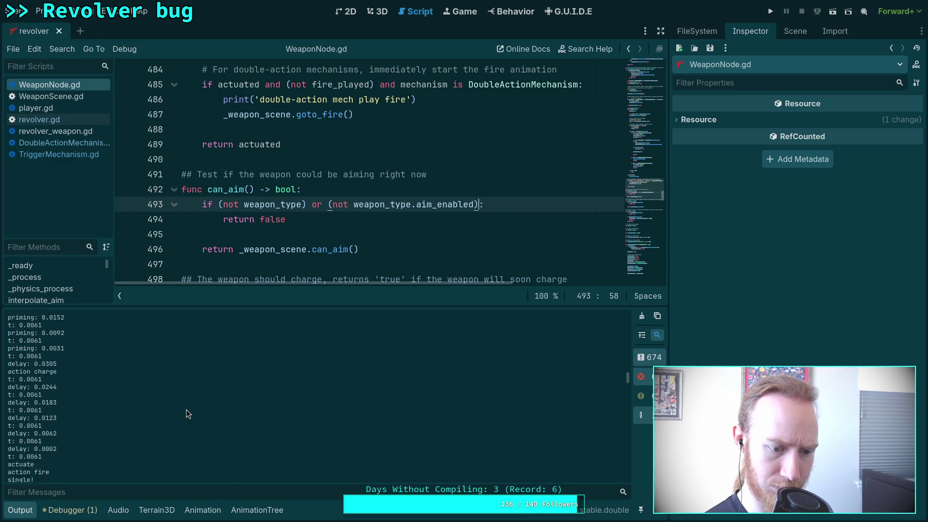
scroll(187, 410, "down", 2)
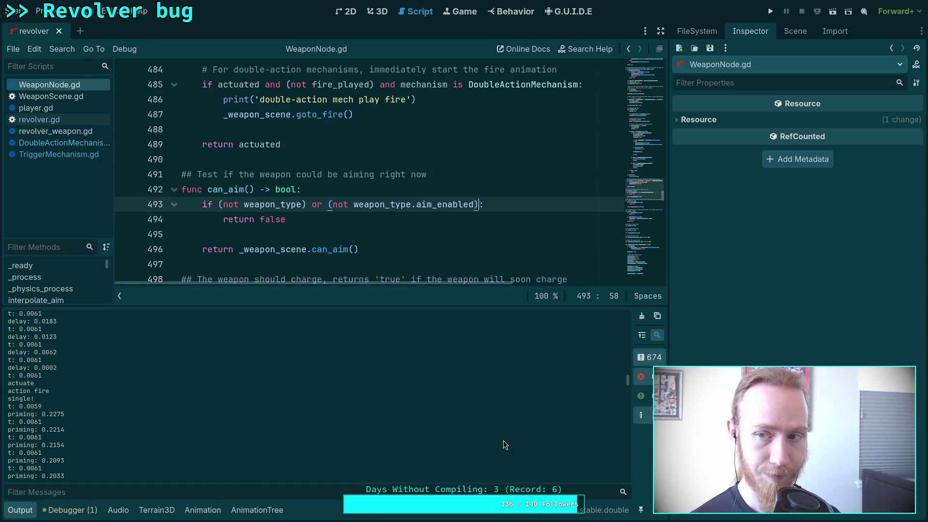
- In revolver.gd, cut the fanning, single and double firing branches and change the final return to false
left_click(20, 510)
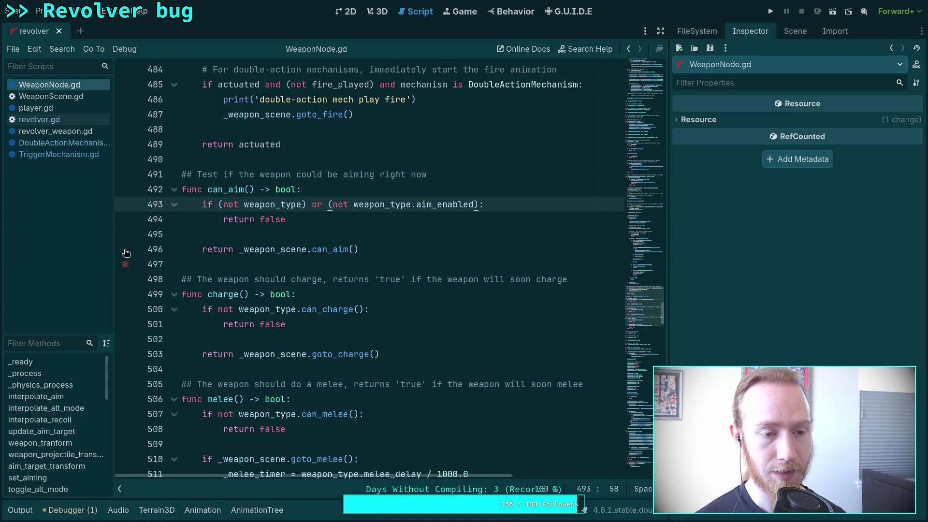
left_click(84, 123)
scroll(367, 317, "down", 3)
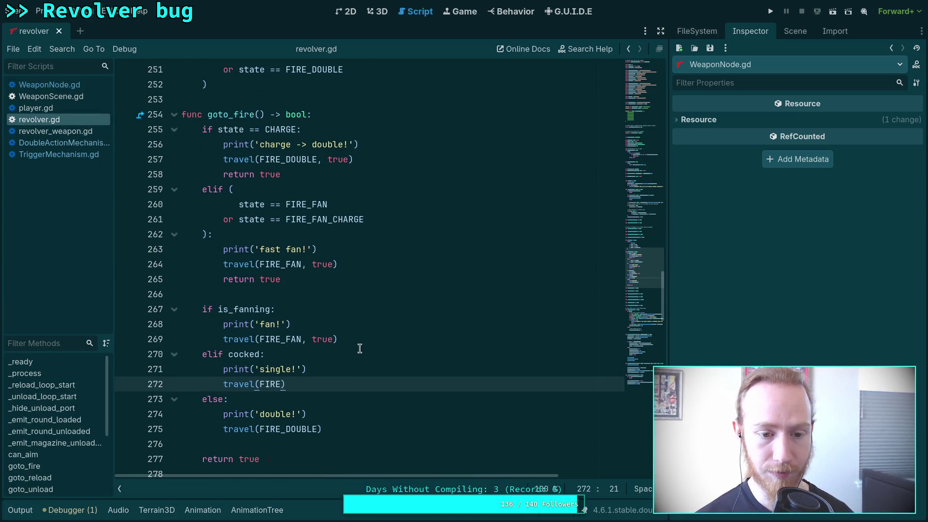
left_click_drag(342, 429, 204, 306)
key("ctrl+c")
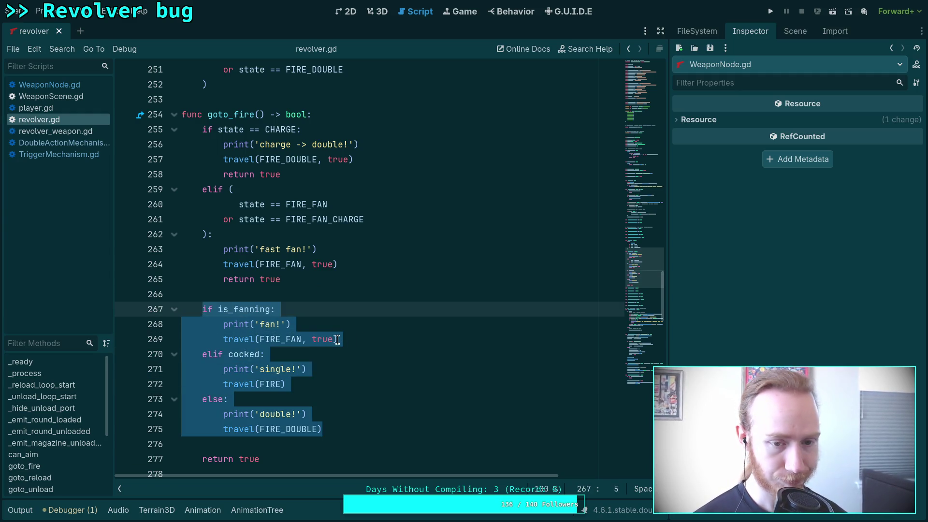
key("BackSpace")
key("BackSpace")
key("BackSpace")
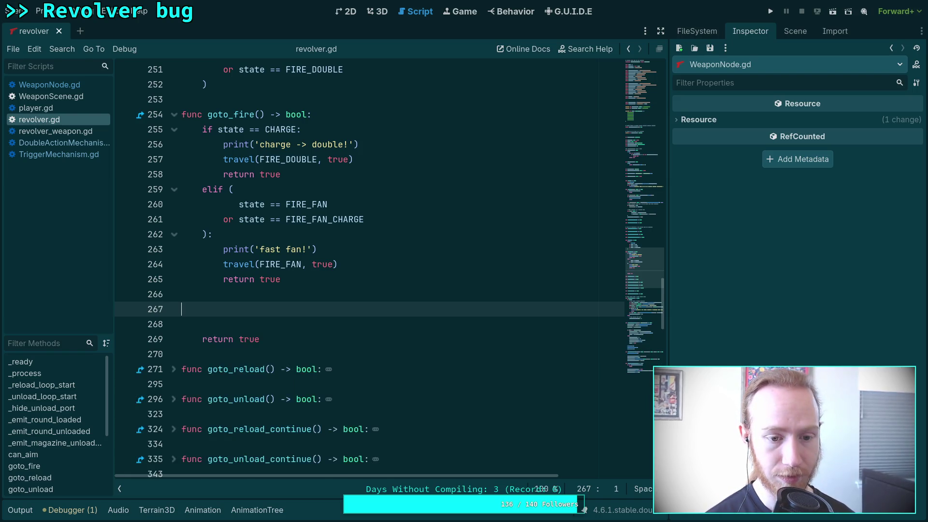
double_click(247, 310)
type("false")
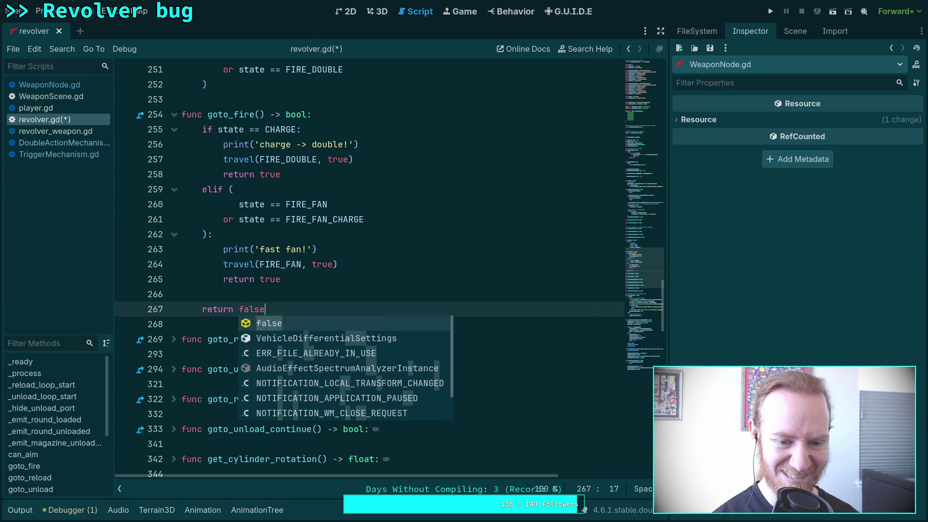
key("Escape")
- Add 'if is_idle():' at the top of goto_fire() and paste the firing branches indented beneath it
left_click(343, 107)
key("Return")
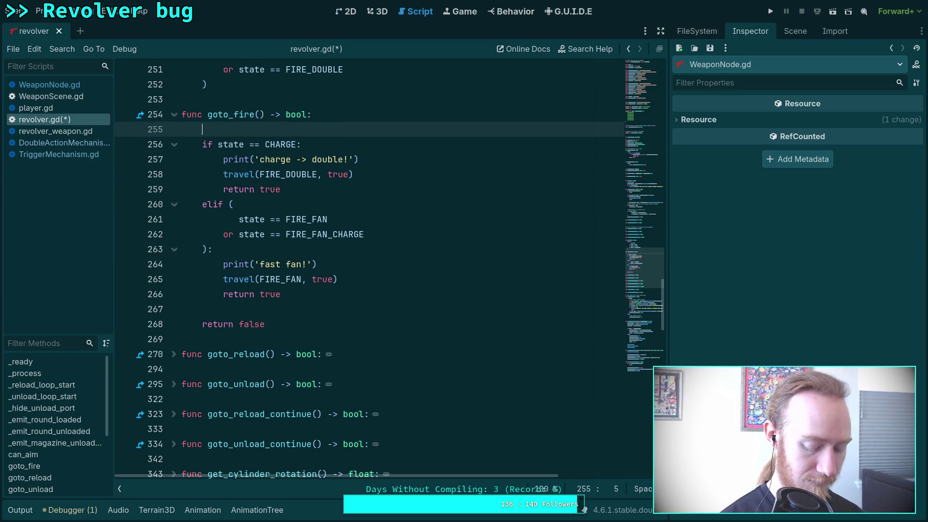
type("if is_idle")
key("Return")
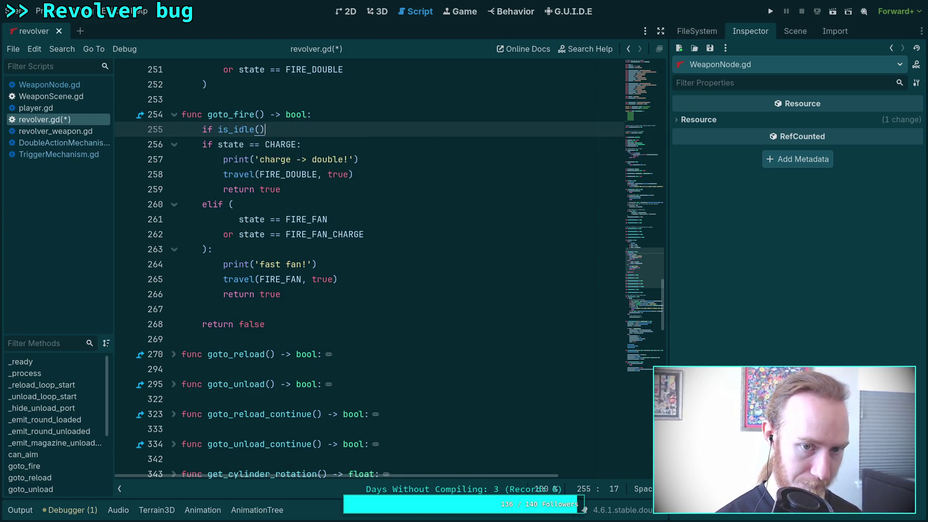
type(":")
key("Return")
key("BackSpace")
key("ctrl+v")
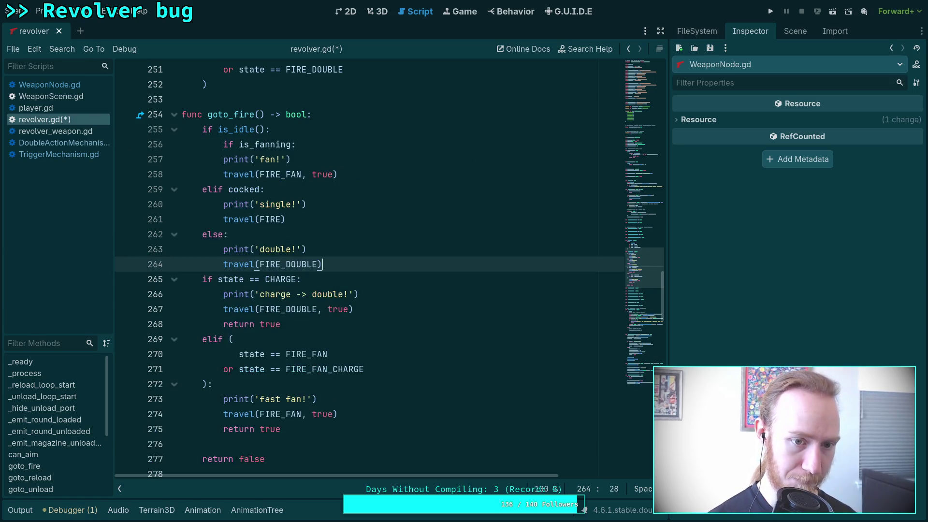
left_click_drag(225, 145, 344, 264)
key("Tab")
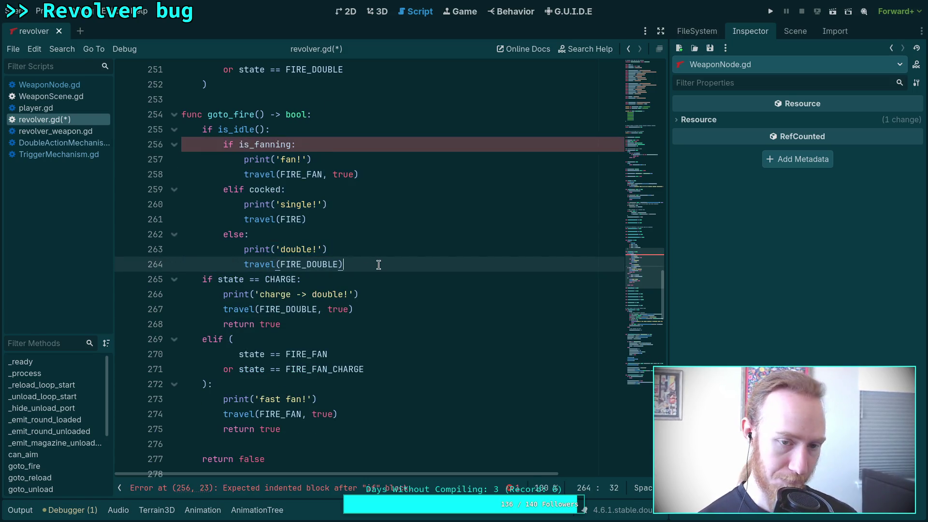
left_click(378, 264)
- Turn the CHARGE check into elif and add print('failed: %s' % state) before return false
left_click(203, 280)
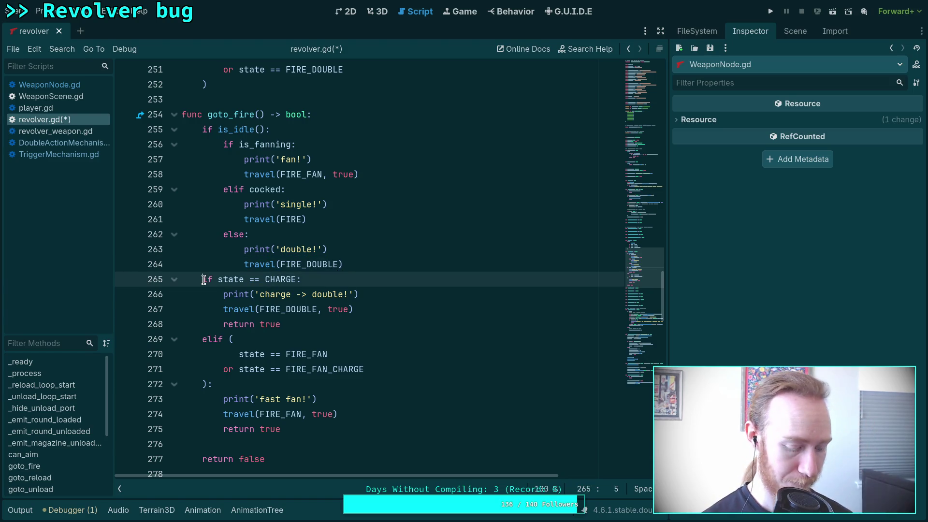
type("el")
left_click(308, 264)
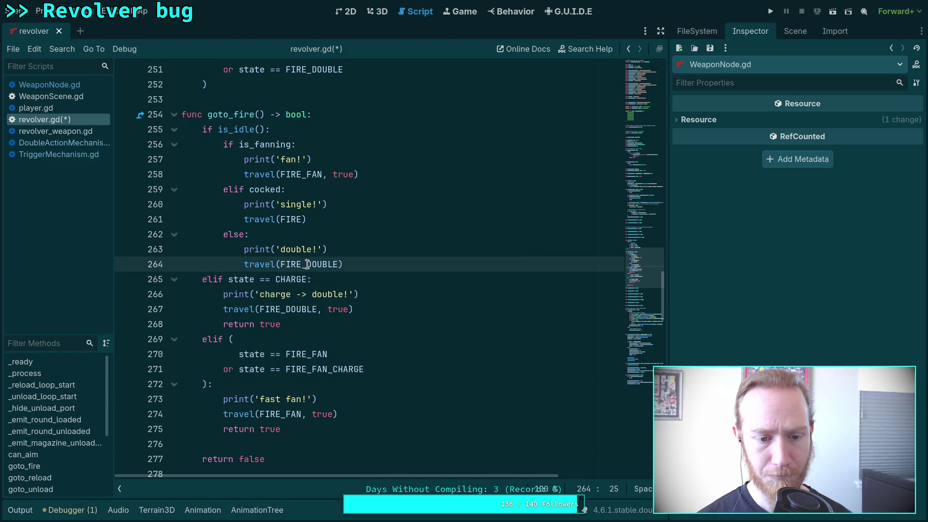
scroll(314, 297, "down", 2)
left_click(314, 353)
key("Return")
key("Tab")
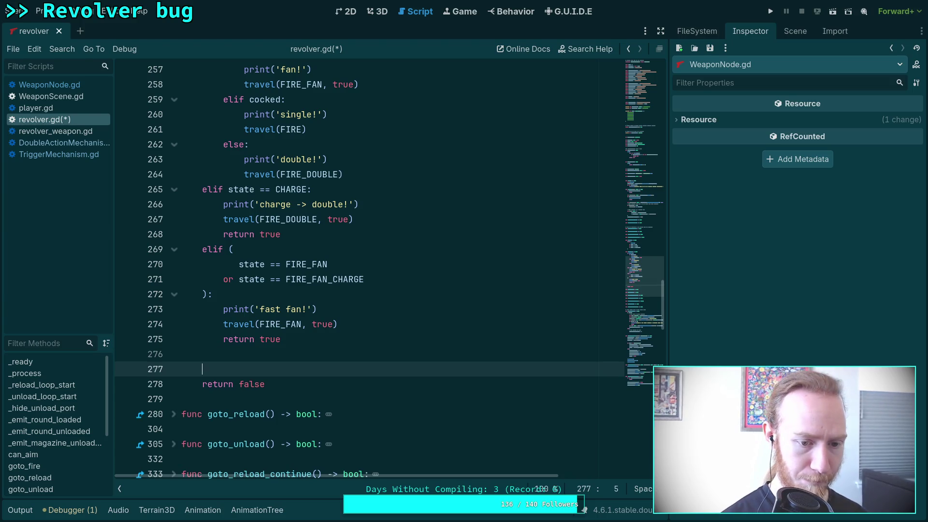
type("print('failed")
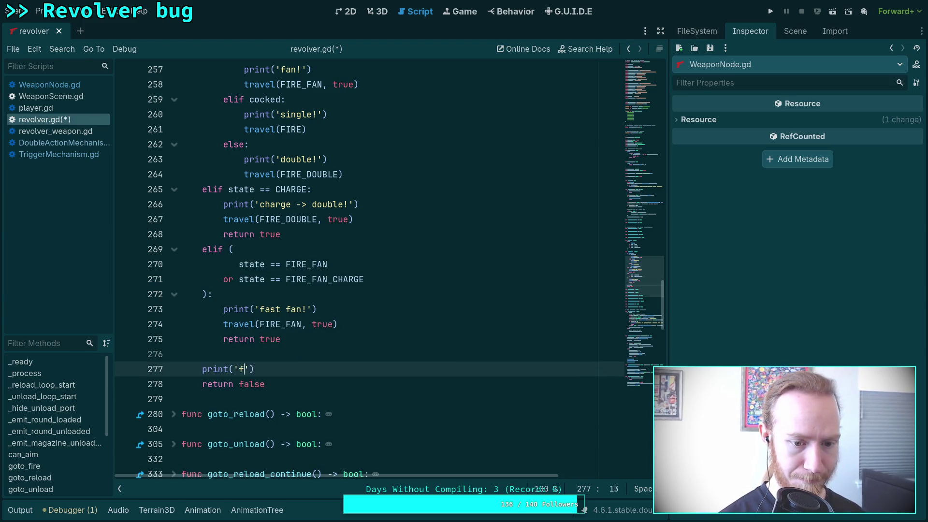
type(": ")
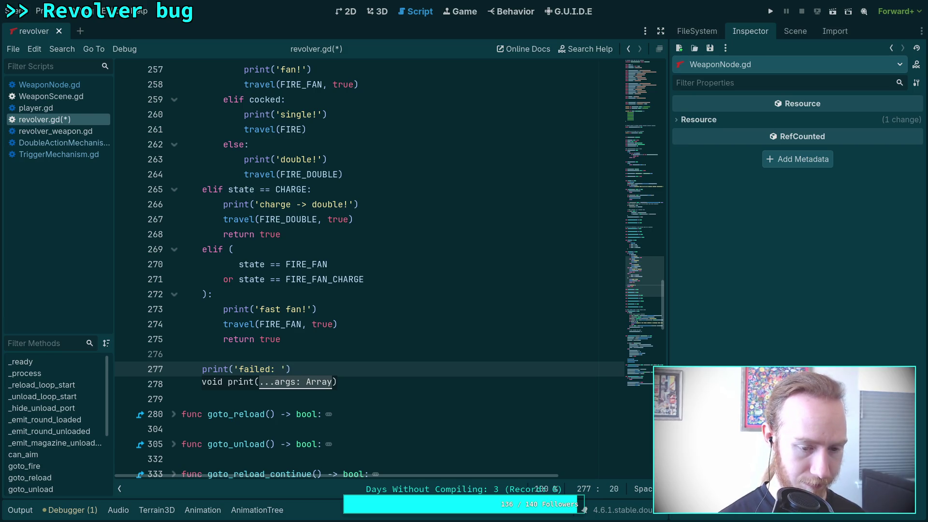
type("%s")
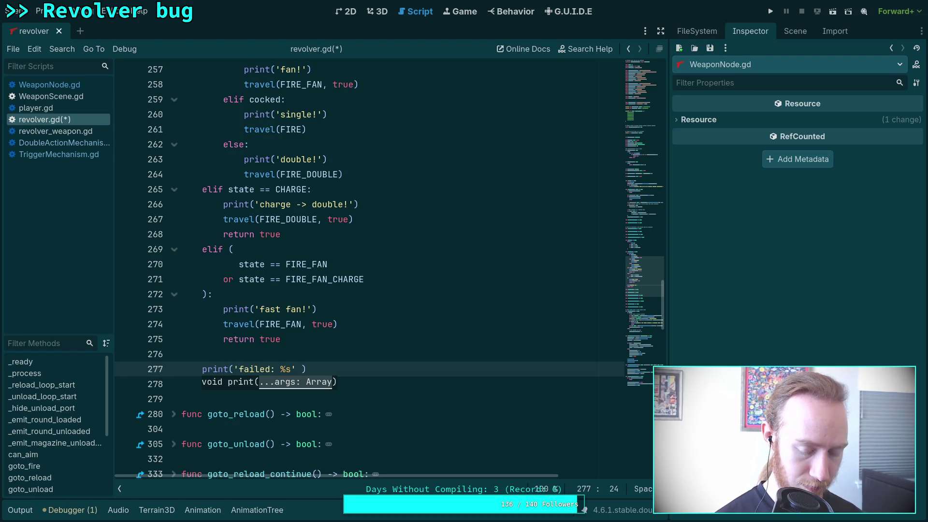
type("state")
left_click(201, 324)
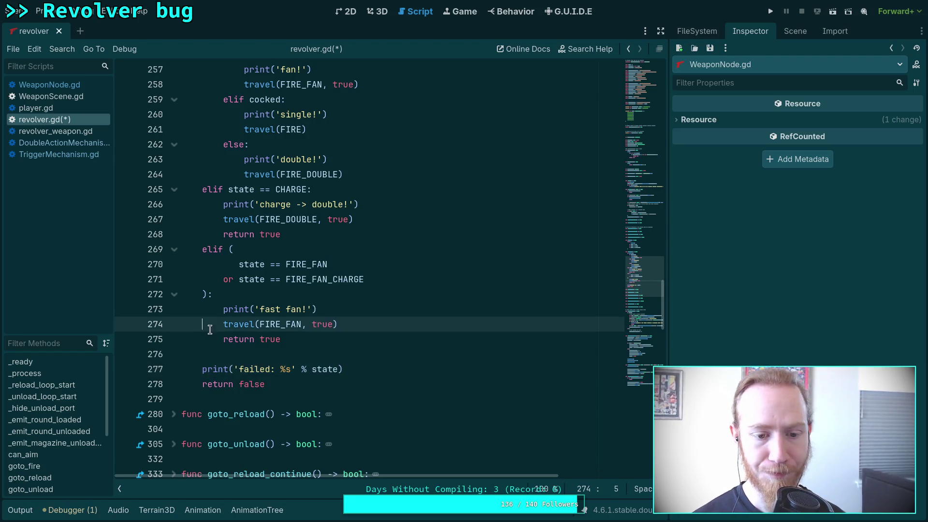
scroll(305, 347, "up", 6)
scroll(305, 348, "up", 20)
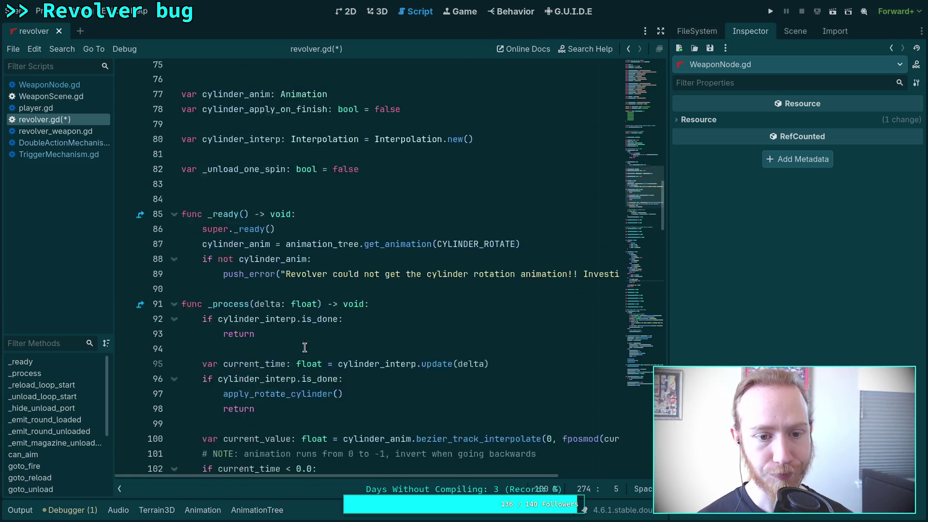
- Switch from revolver.gd to WeaponScene.gd in the script list
scroll(305, 347, "up", 5)
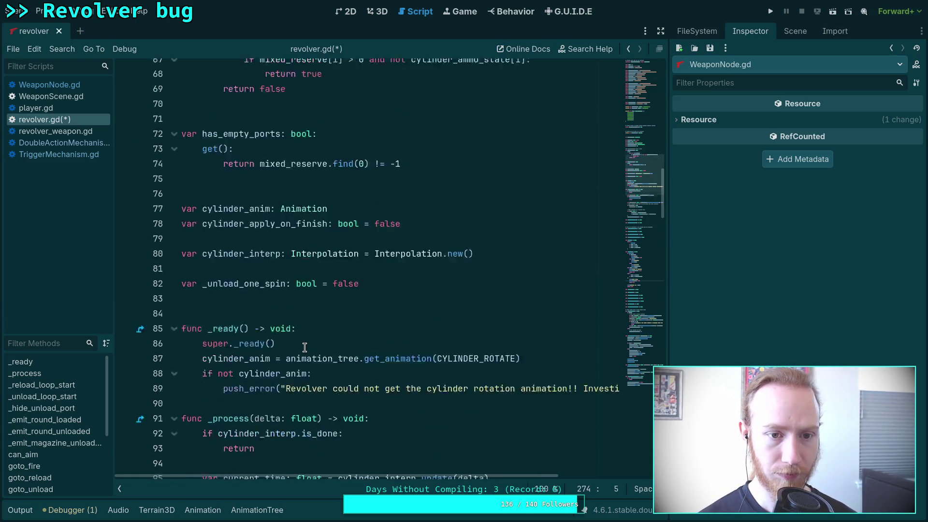
scroll(305, 347, "down", 6)
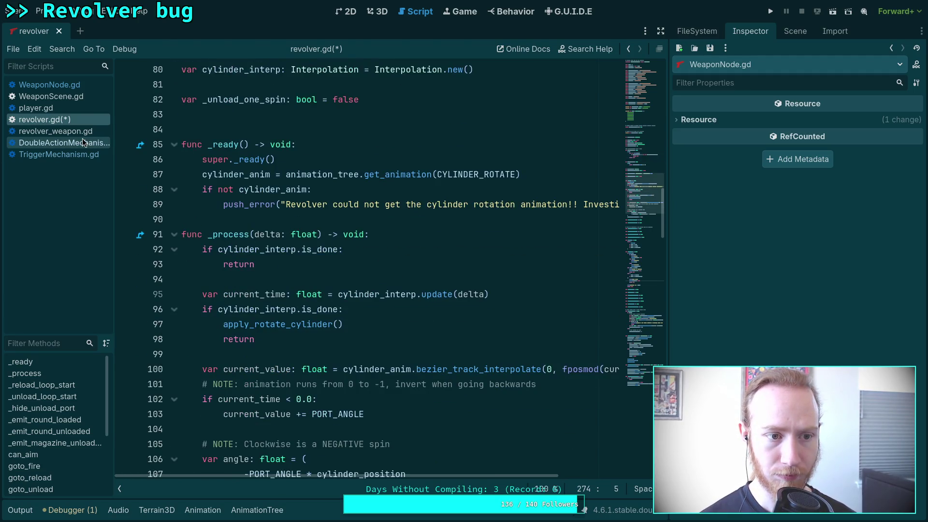
left_click(65, 95)
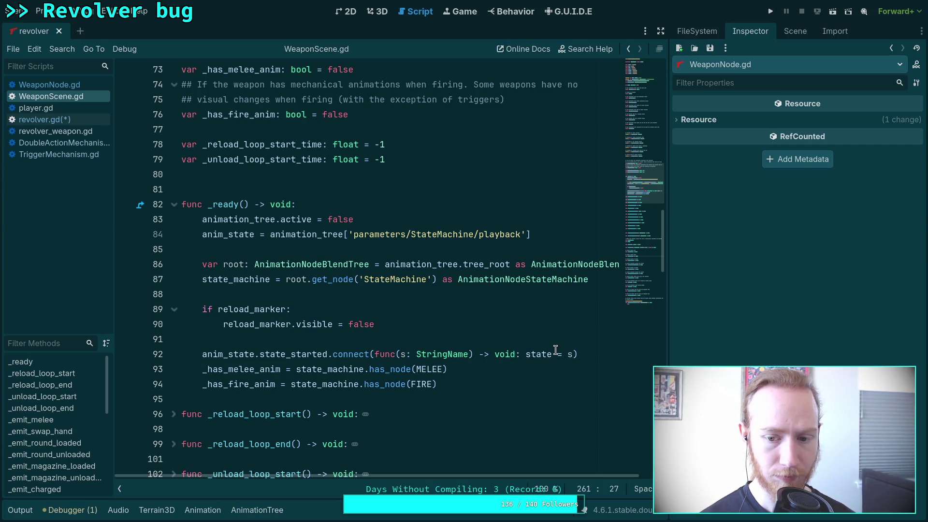
- Split the state_started connect lambda on lines 92–93 so 'state = s' sits on its own line
left_click(371, 354)
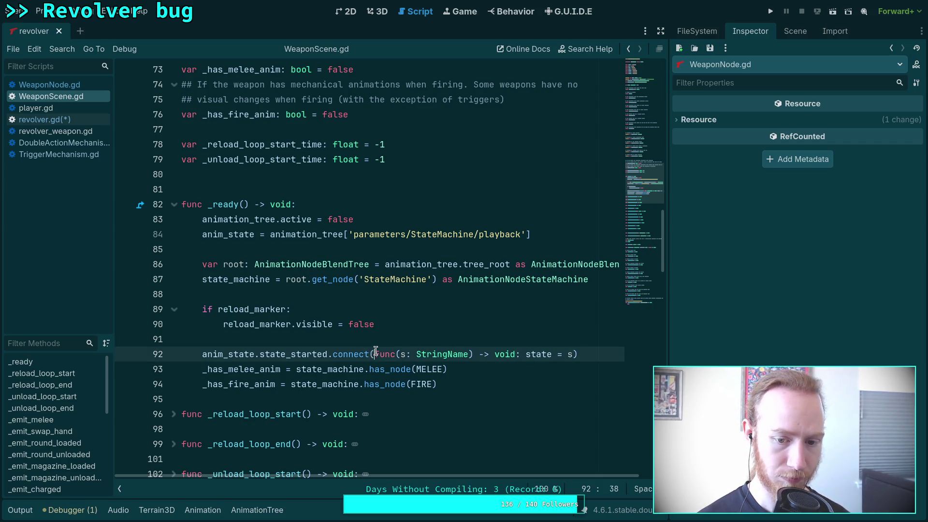
key("Return")
left_click(370, 369)
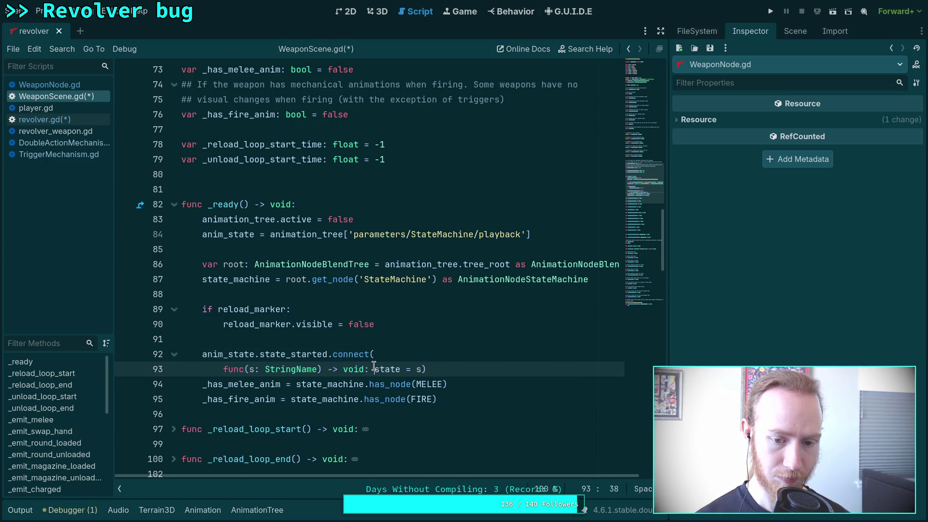
key("Delete")
key("Return")
left_click(290, 384)
key("Return")
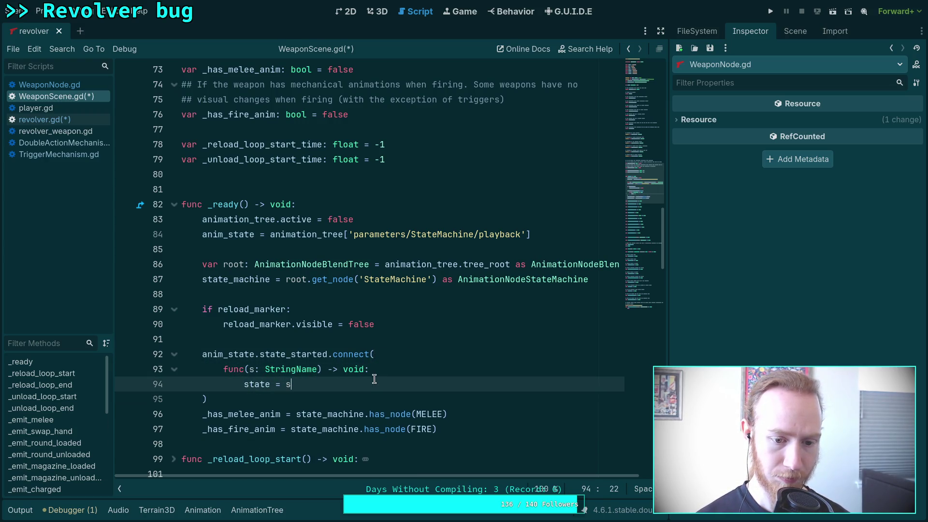
key("Return")
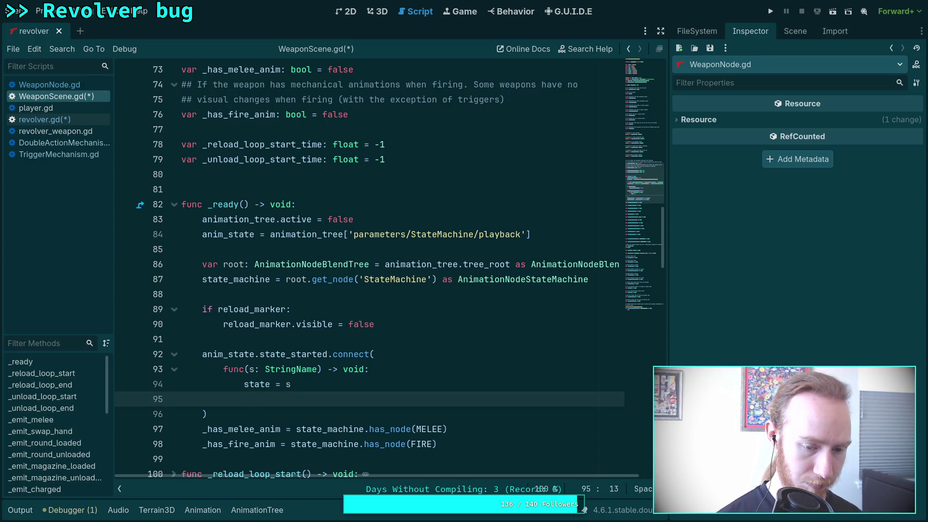
- Add print('state: %s' % state) after the assignment, save, and run the project
type("print('")
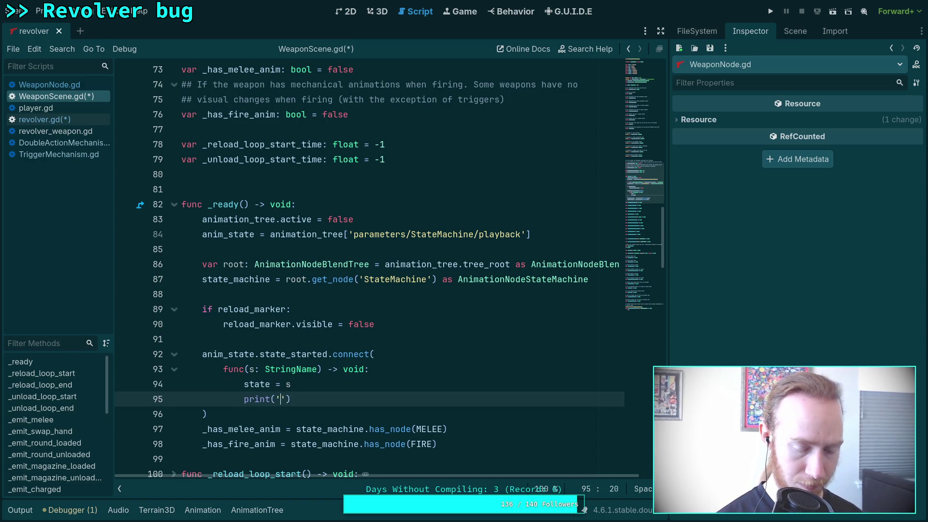
type("state: $")
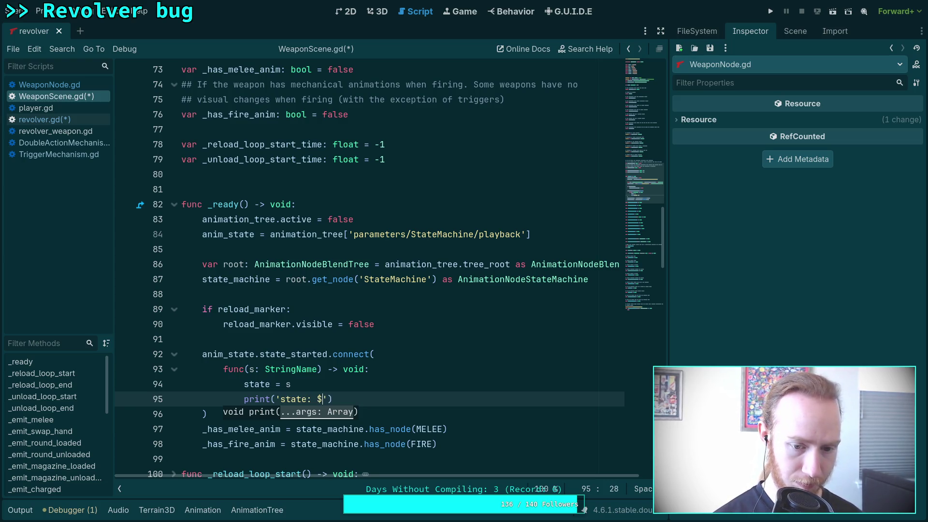
key("BackSpace")
type("%sn")
key("Right")
type("% s")
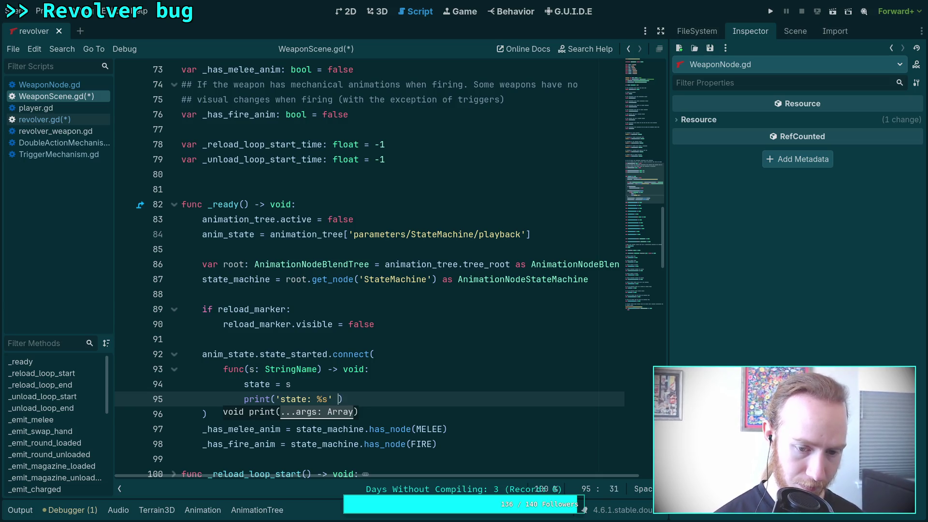
type("tate")
key("ctrl+s")
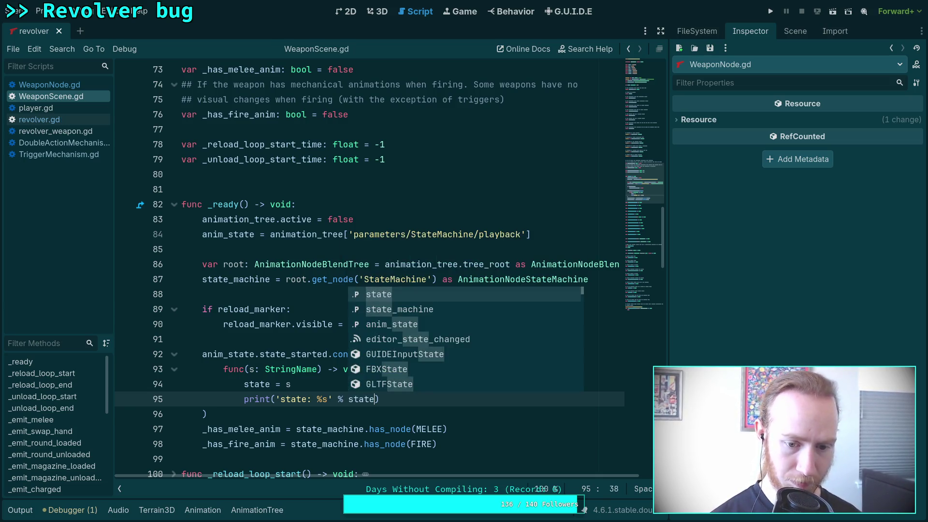
left_click(278, 355)
left_click(354, 398)
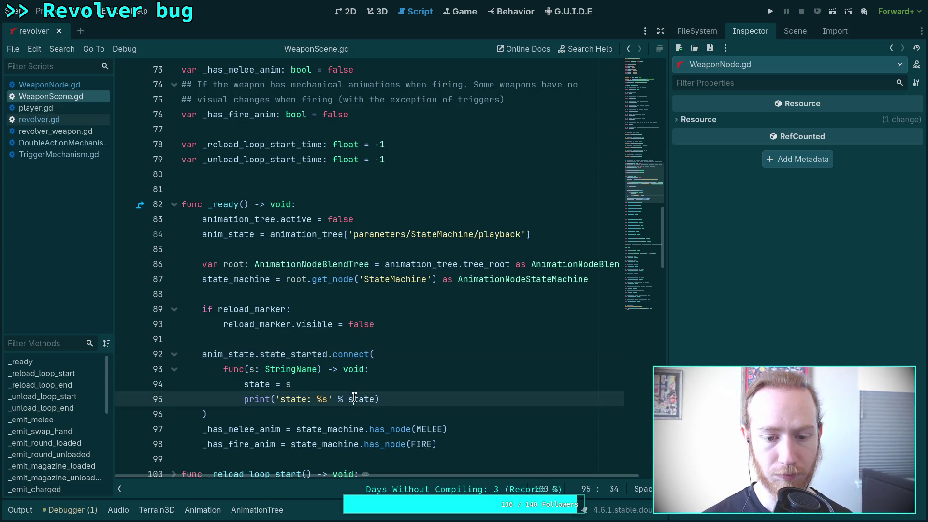
key("Delete")
key("Delete")
key("Delete")
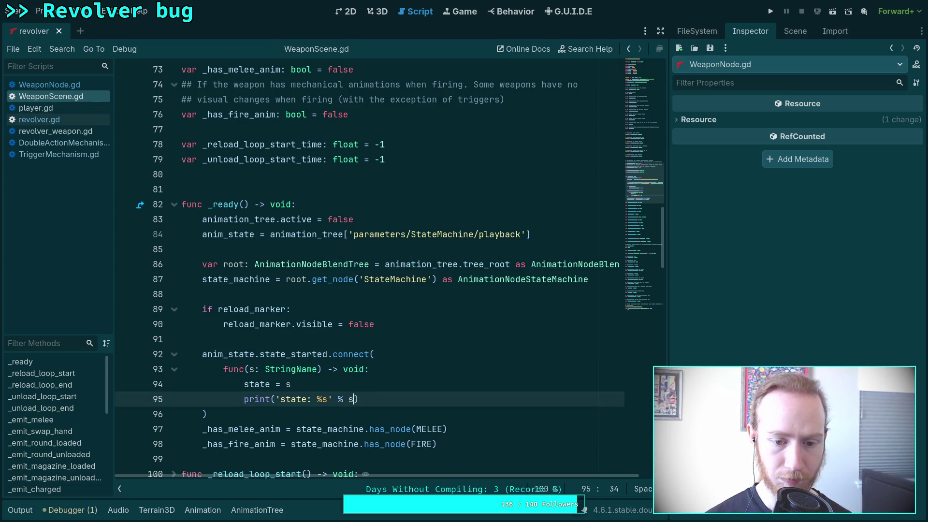
type("tate")
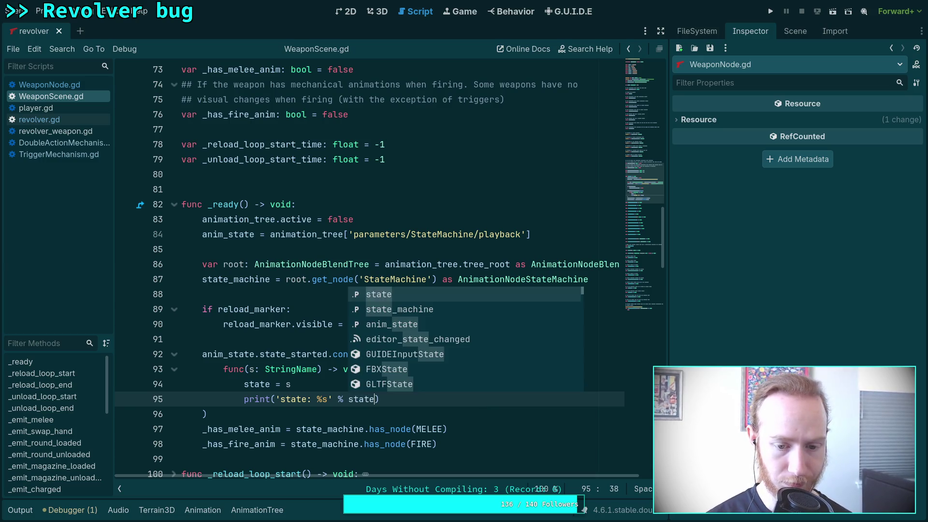
left_click(770, 11)
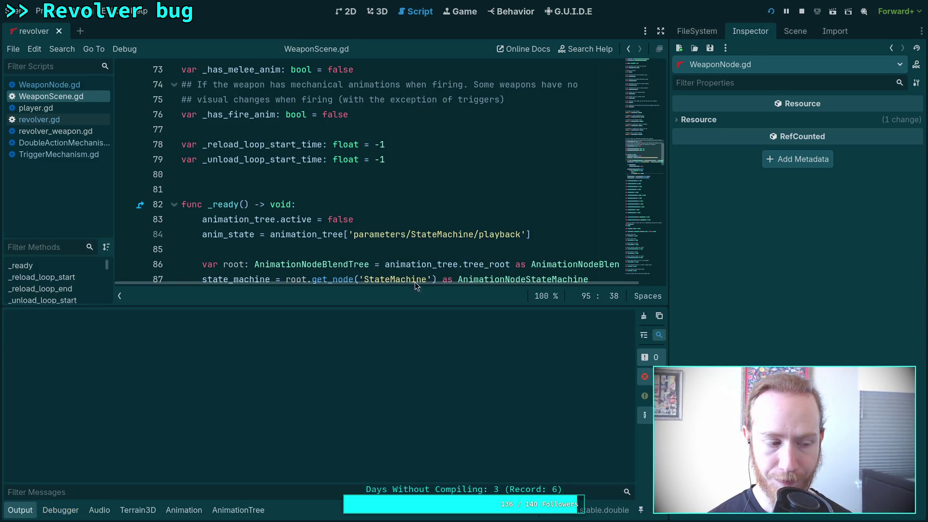
- Play-test twice: fire the revolver, then pick it up, aim and fire, exiting each time
left_click_drag(336, 293, 302, 260)
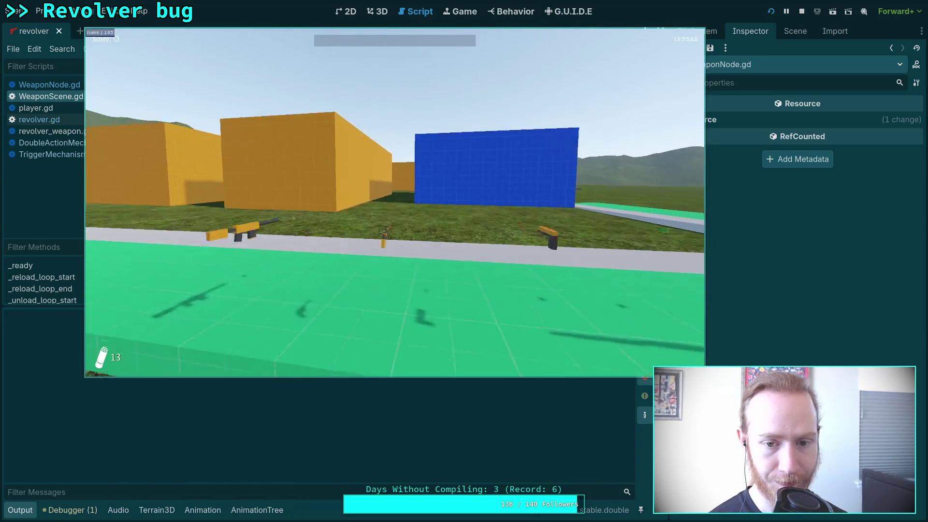
left_click(395, 204)
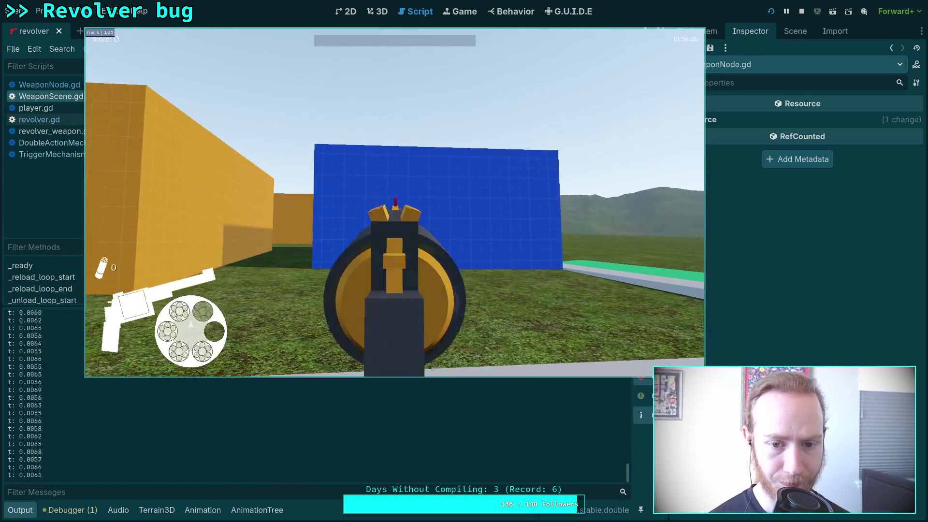
key("Escape")
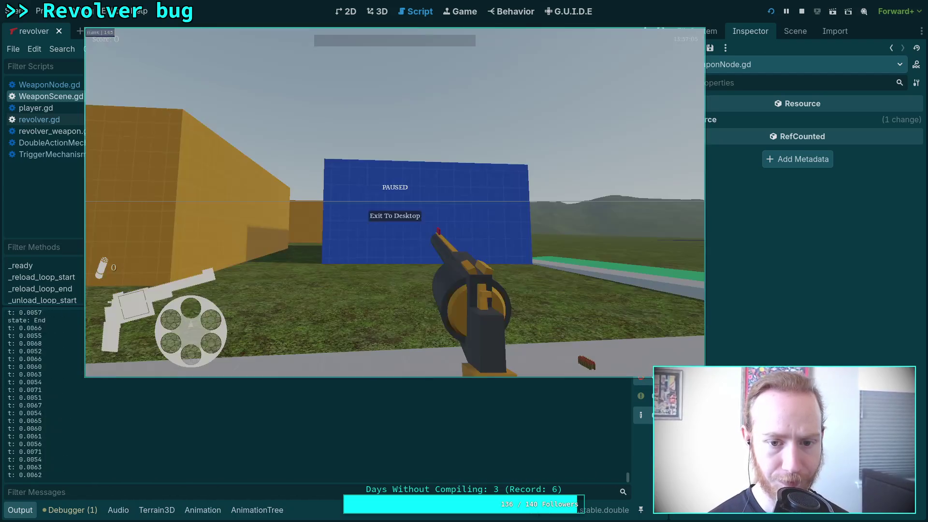
left_click(402, 217)
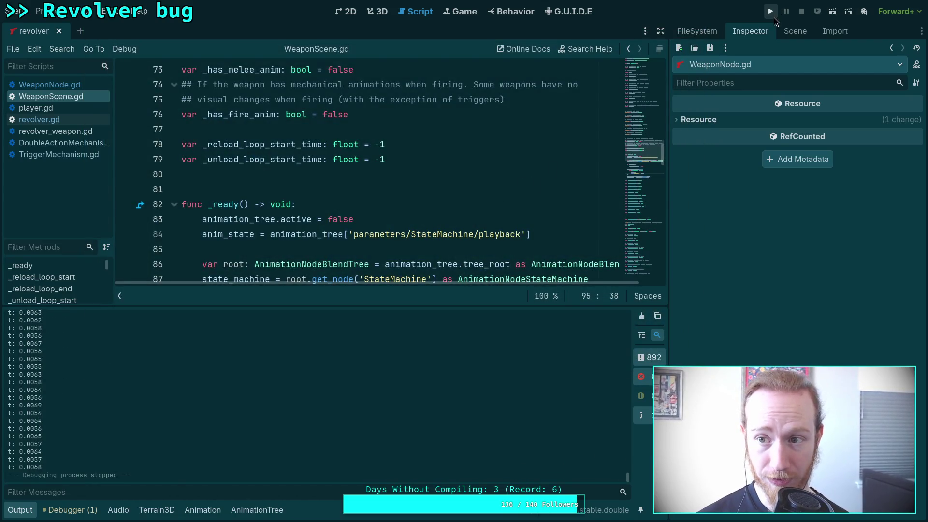
left_click(771, 12)
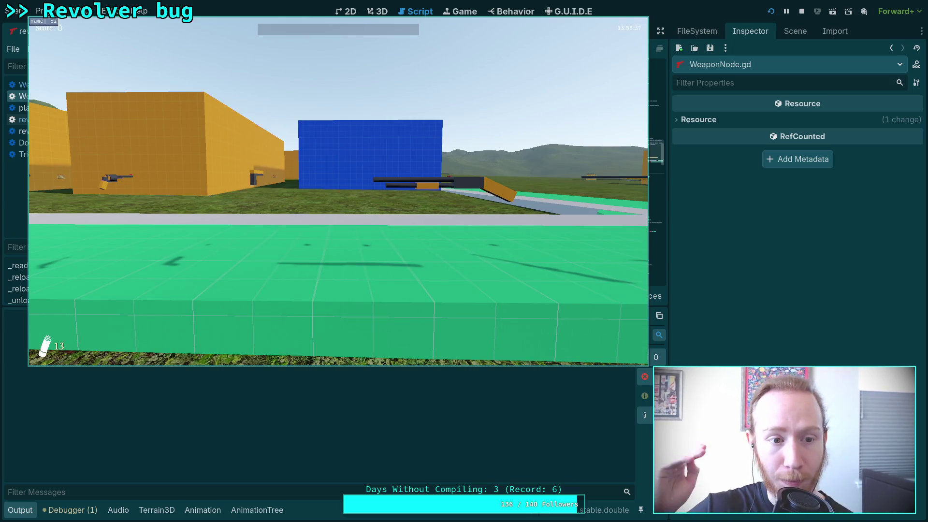
key("w")
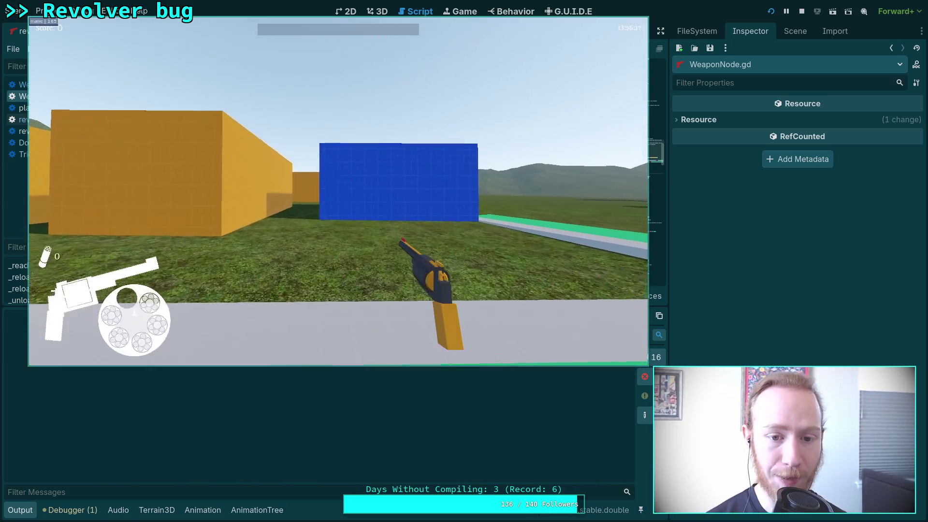
right_click(338, 191)
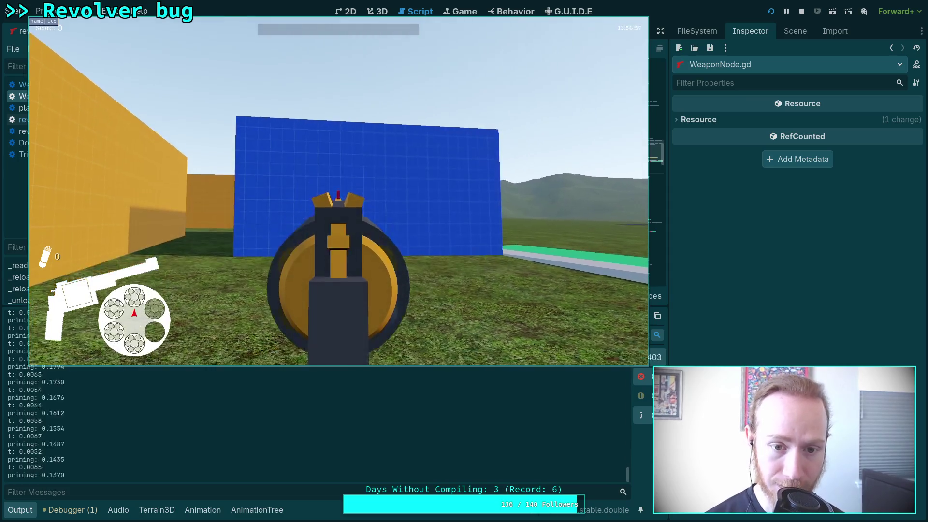
left_click(338, 191)
key("Escape")
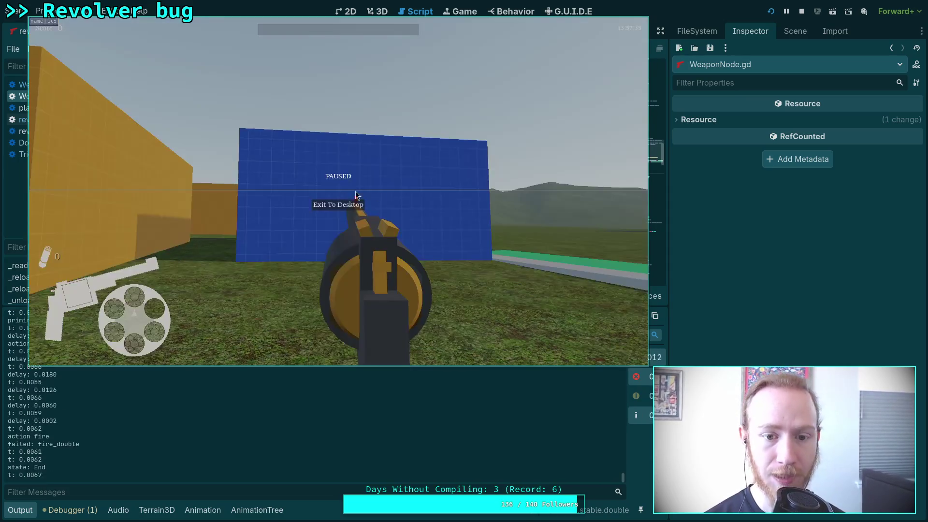
left_click(345, 213)
- Run two more tests picking up and firing the revolver, quitting back to the editor each time
key("F5")
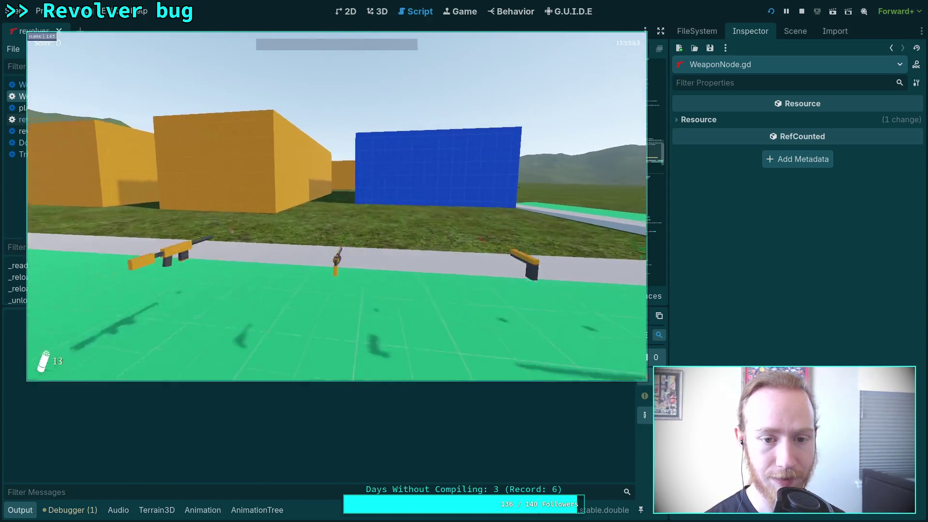
key("w")
left_click(337, 206)
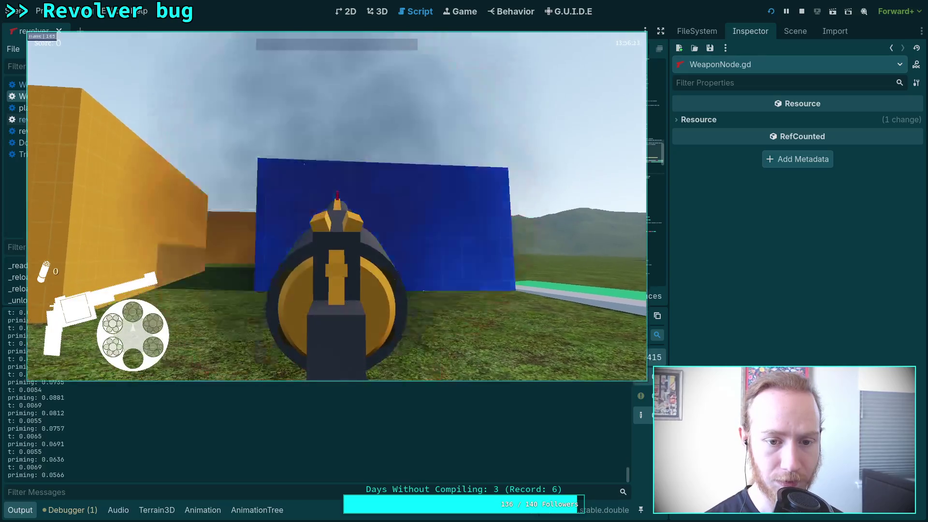
key("Escape")
left_click(346, 221)
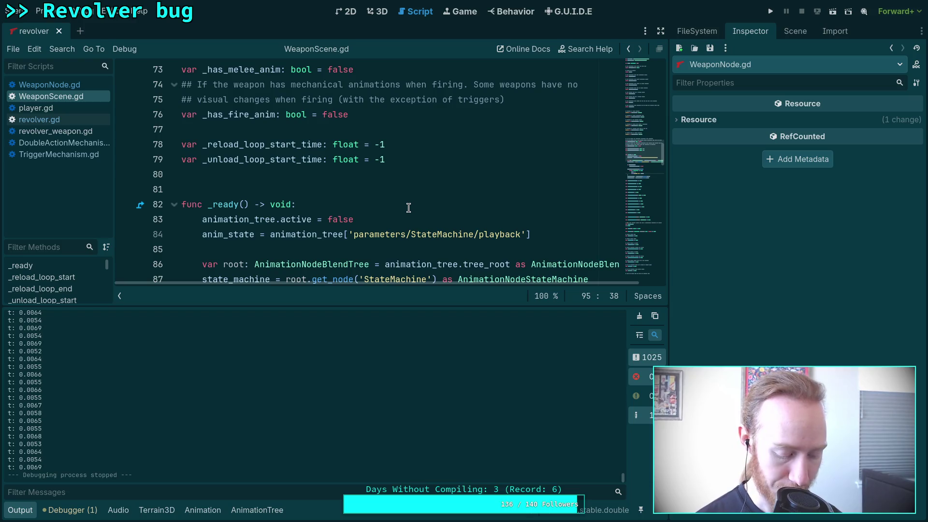
left_click(770, 11)
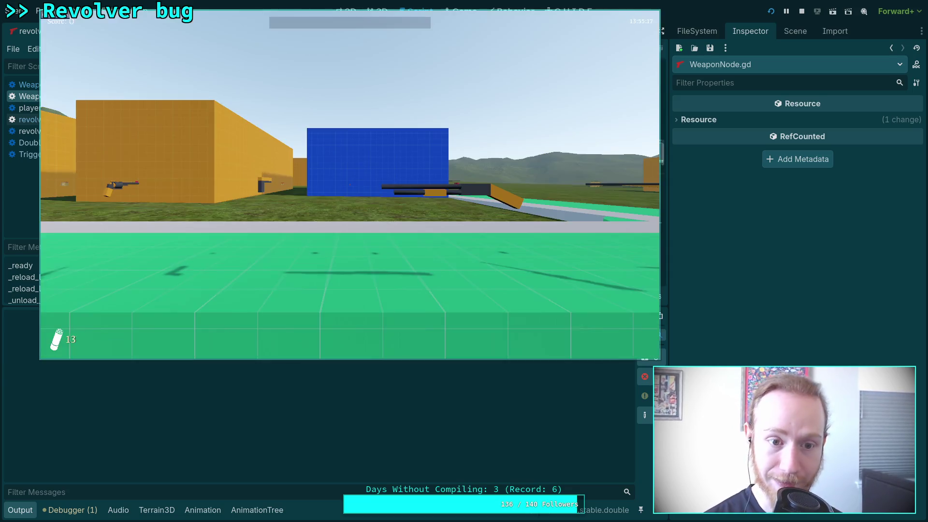
key("w")
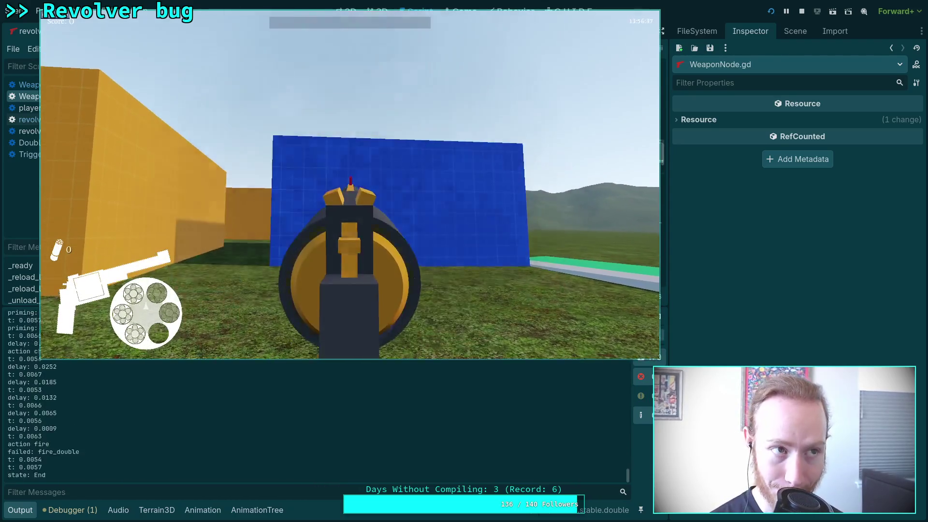
left_click(351, 193)
key("Escape")
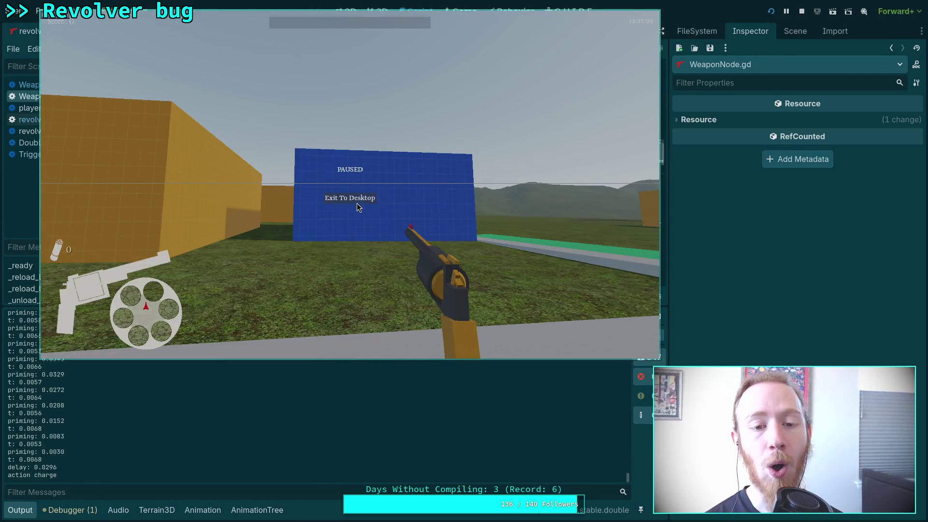
left_click(354, 198)
mouse_move(629, 475)
left_mouse_down()
mouse_move(613, 301)
mouse_move(612, 326)
left_mouse_up()
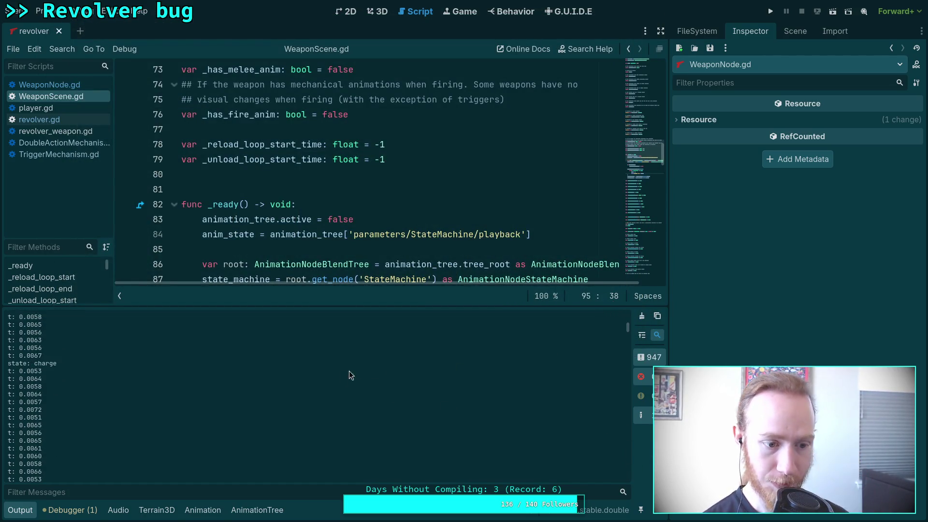
- Scroll through the Output log to read the logged firing states
scroll(287, 409, "down", 5)
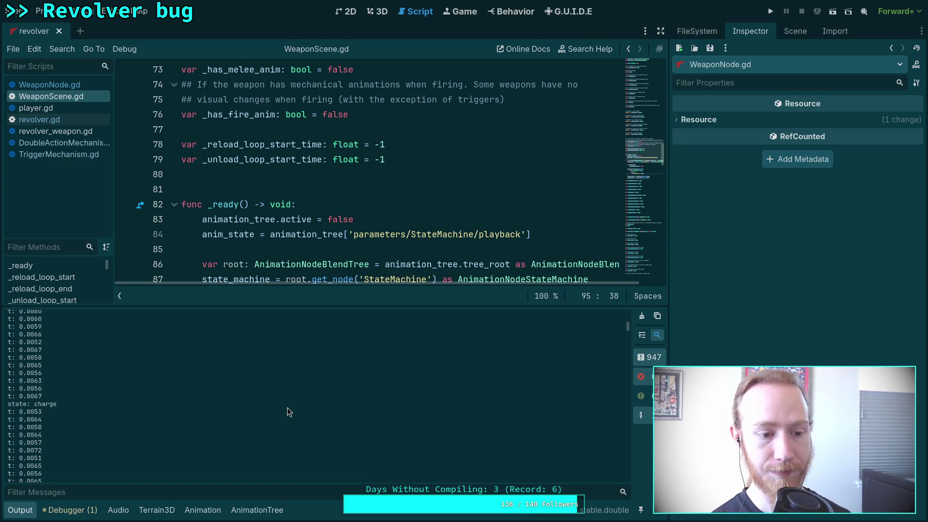
scroll(287, 407, "down", 5)
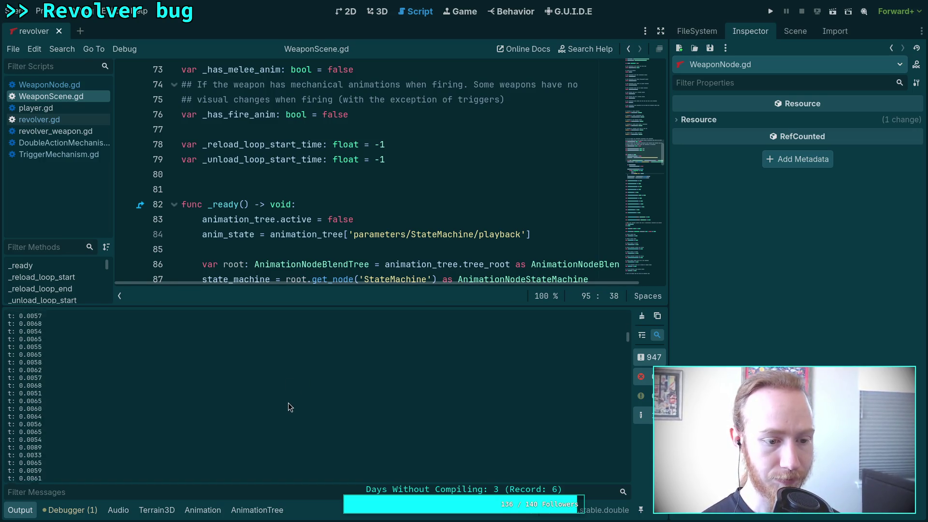
scroll(272, 401, "down", 5)
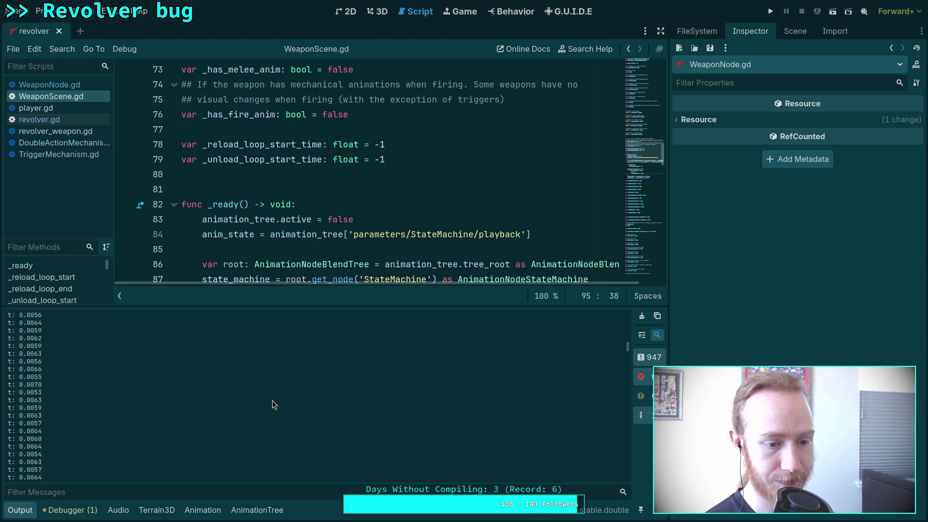
scroll(269, 408, "down", 5)
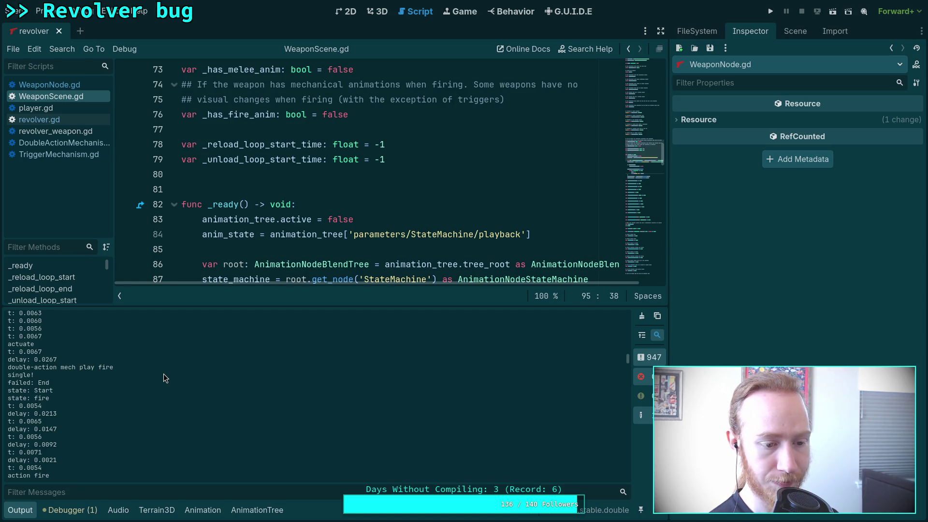
- In revolver.gd, add a dedented 'return true' after travel(FIRE_DOUBLE) on line 264
left_click(71, 119)
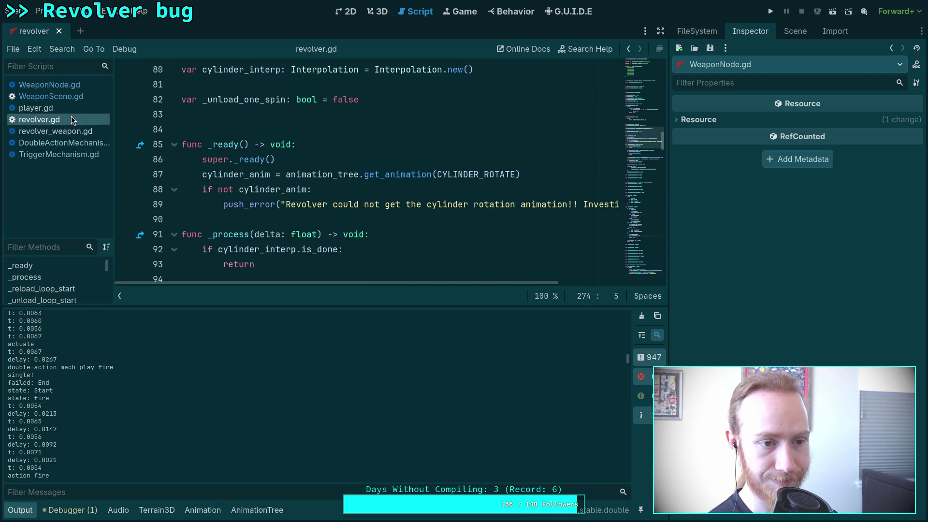
scroll(300, 181, "down", 15)
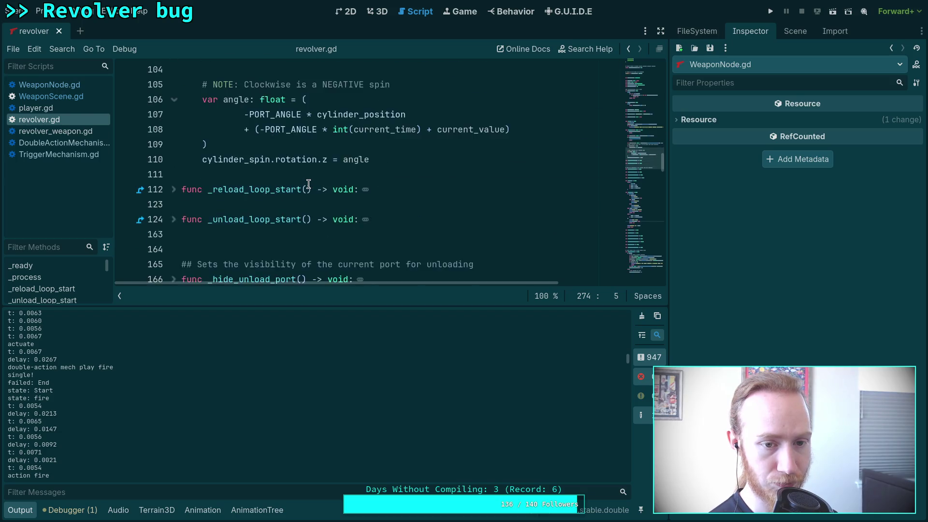
scroll(308, 184, "down", 7)
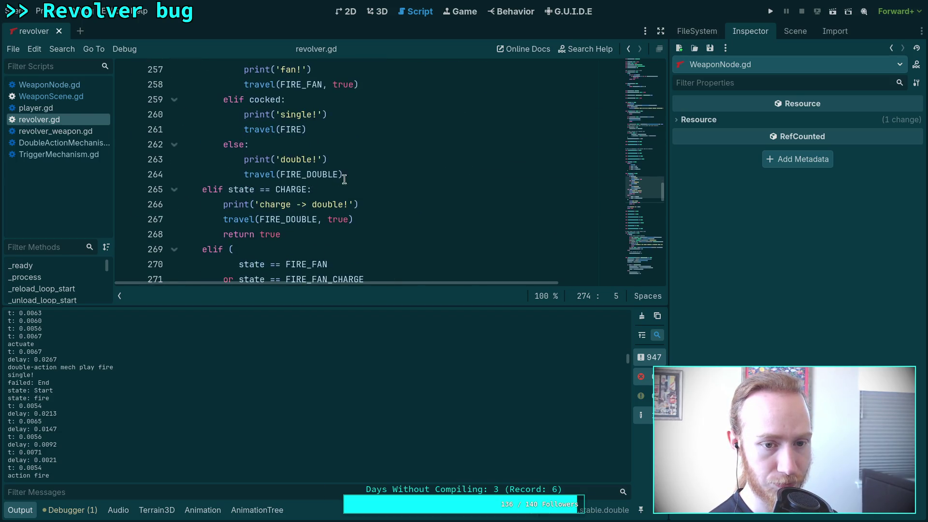
left_click(372, 174)
key("Return")
key("BackSpace")
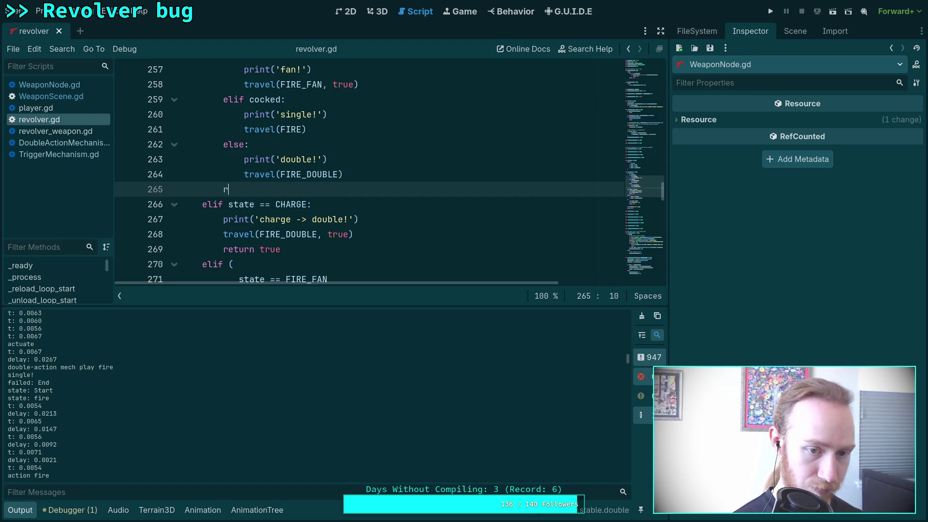
type("ru")
key("BackSpace")
type("eturn true")
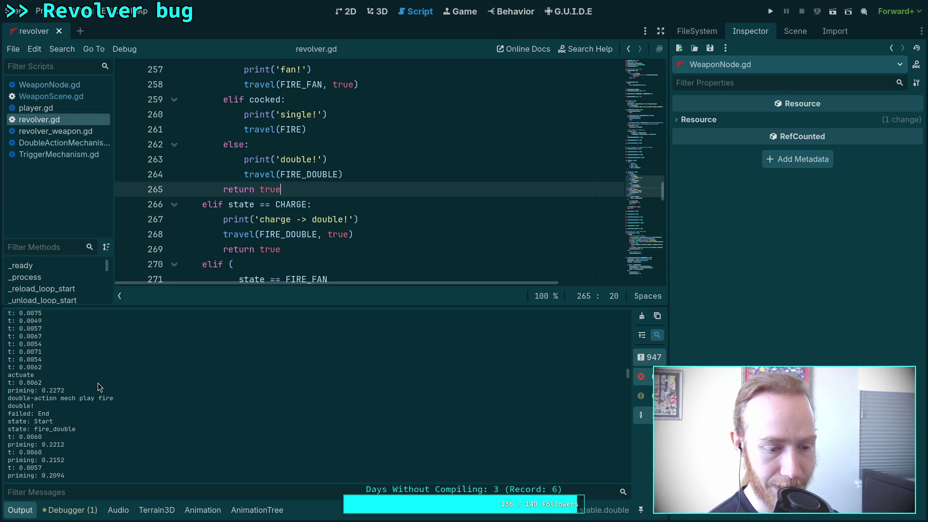
- Select the 'actuate' and 'action fire' lines in the Output log, then open DoubleActionMechanism.gd
triple_click(49, 435)
left_click_drag(49, 435, 22, 430)
left_click(73, 417)
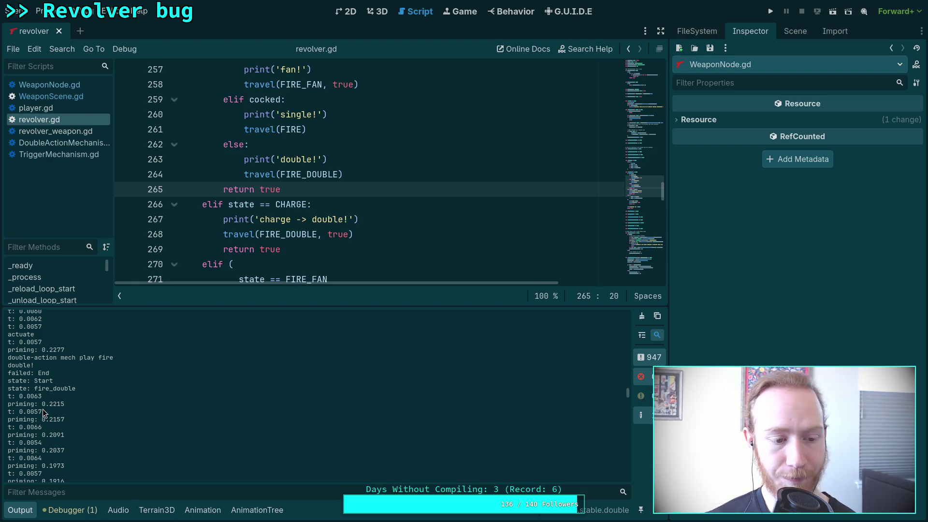
scroll(65, 414, "down", 10)
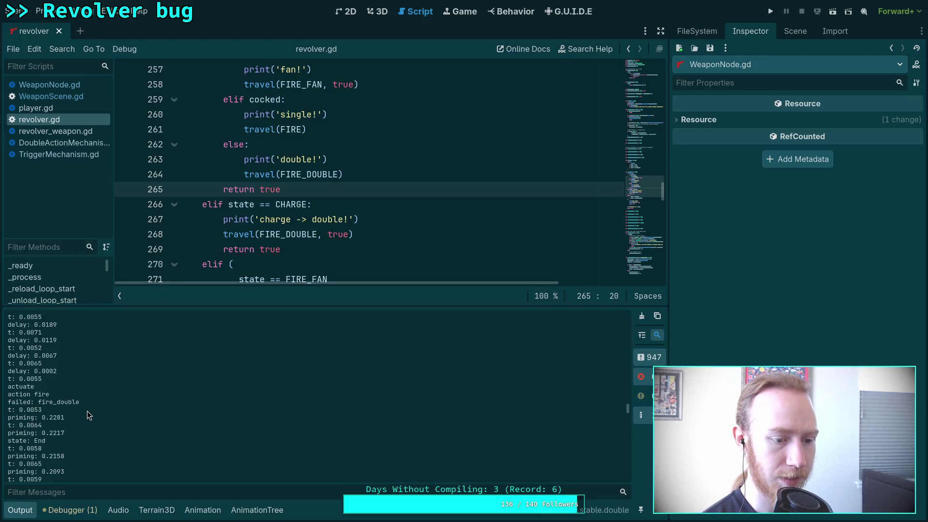
scroll(98, 377, "up", 3)
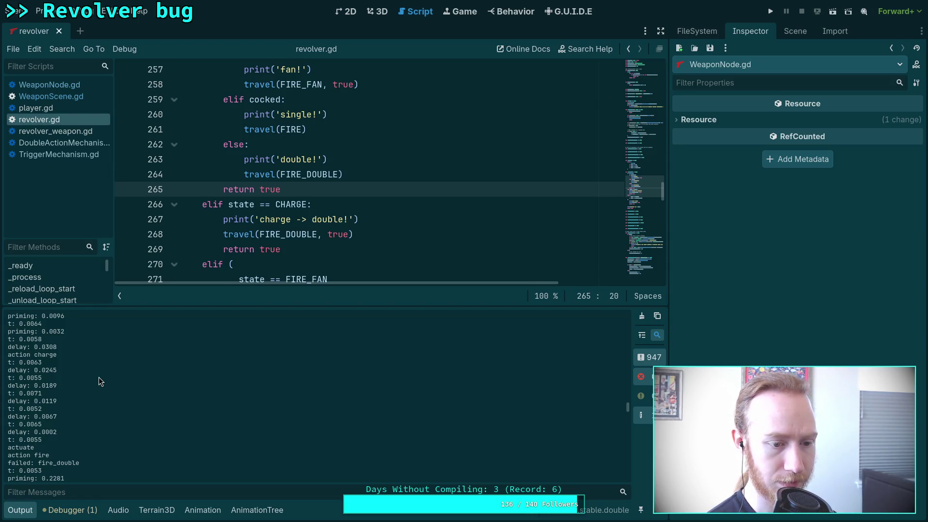
scroll(98, 377, "down", 1)
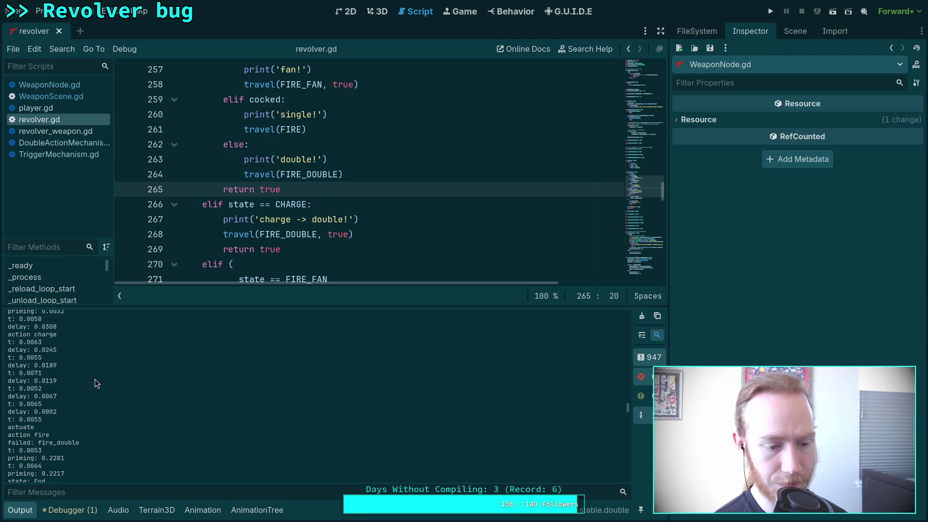
left_click_drag(49, 436, 7, 428)
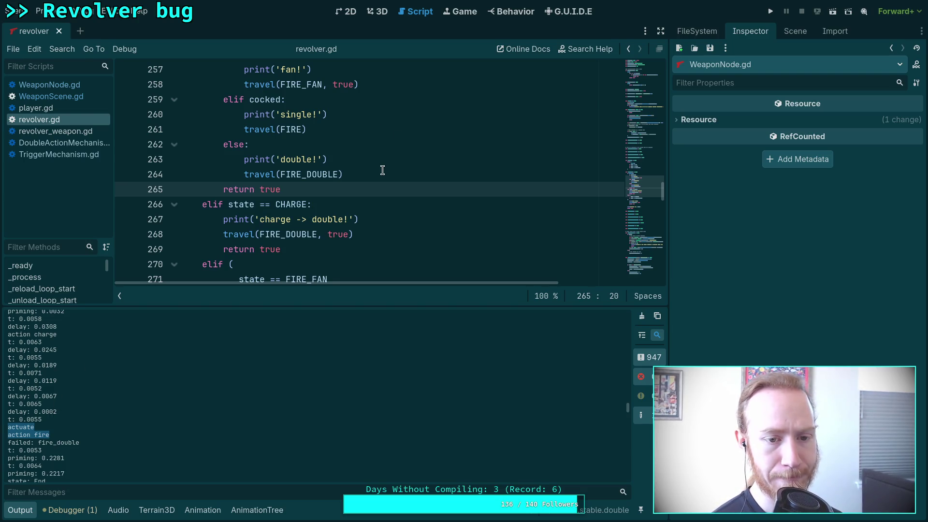
scroll(381, 169, "up", 4)
left_click(85, 145)
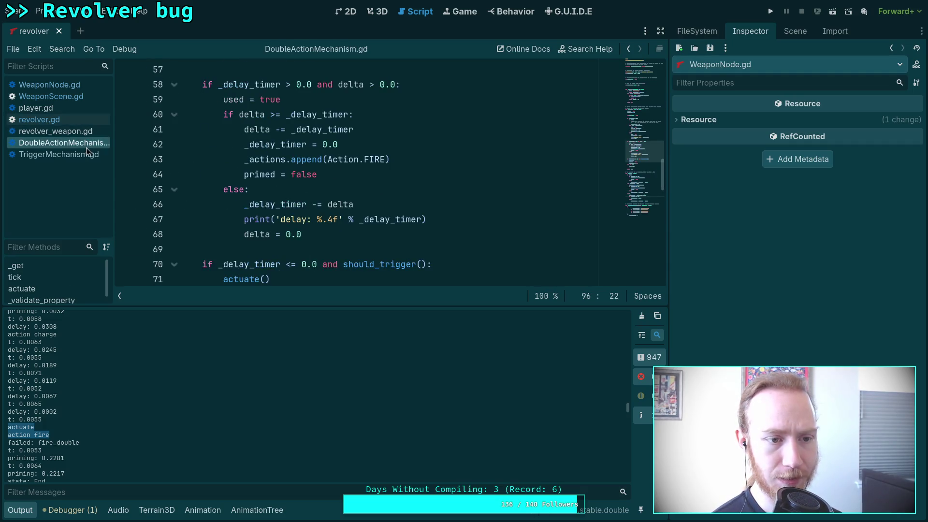
- Open WeaponNode.gd at its tick loop, lines 436–450, and drag the Output splitter down
left_click(83, 86)
scroll(353, 189, "up", 14)
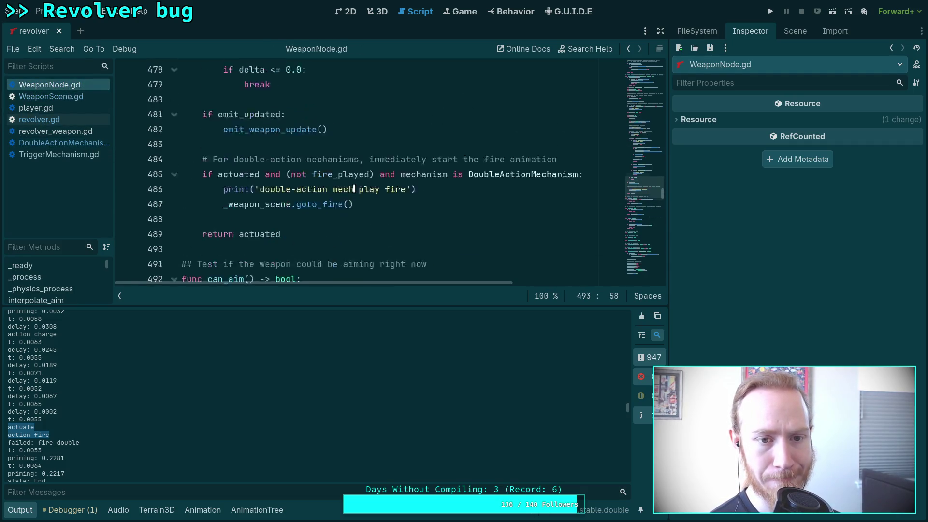
scroll(354, 188, "up", 3)
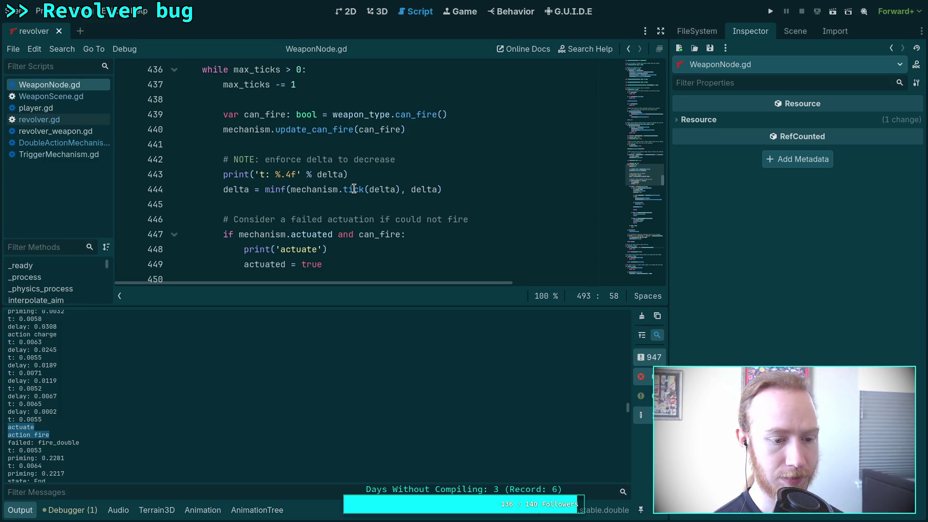
scroll(123, 399, "up", 1)
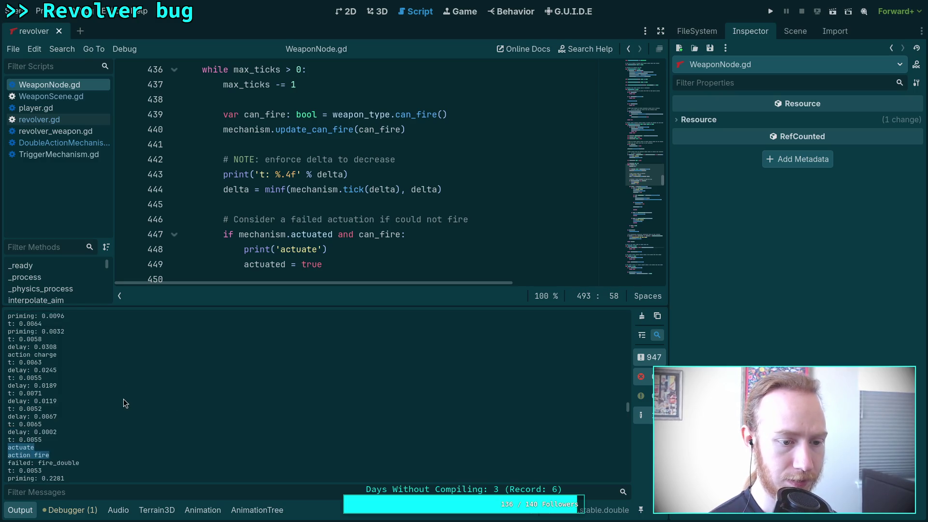
scroll(123, 399, "down", 1)
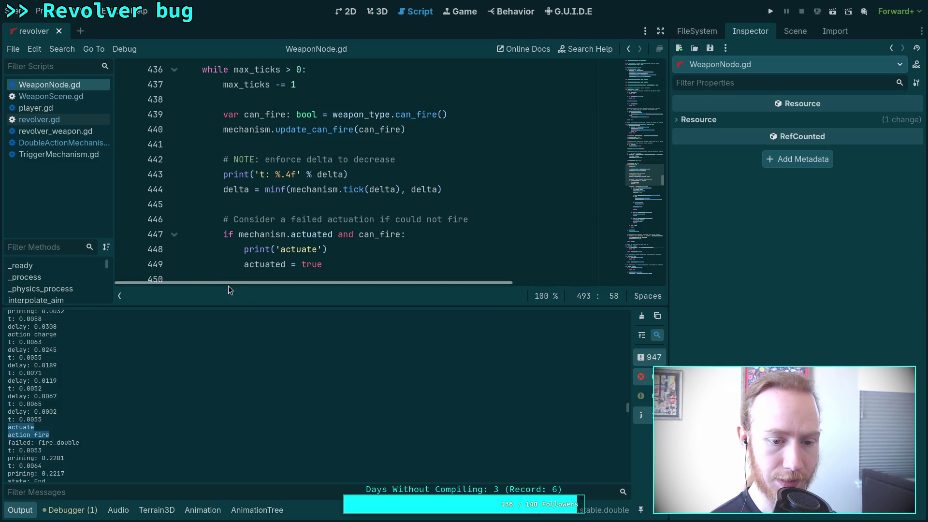
left_click_drag(235, 303, 145, 337)
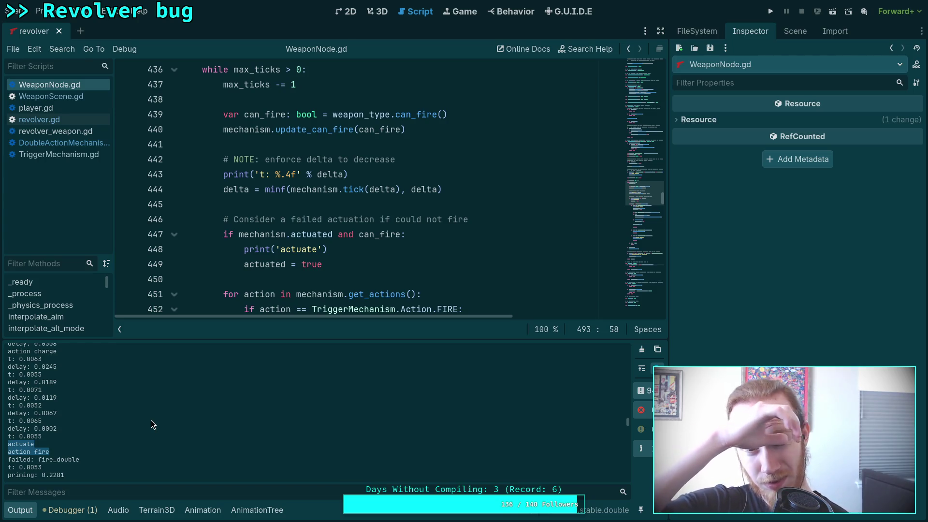
- Open DoubleActionMechanism.gd at lines 60–76 and mark 'fire_double' on the failed log line
left_click(71, 142)
scroll(290, 237, "down", 5)
scroll(295, 240, "up", 3)
scroll(295, 240, "up", 1)
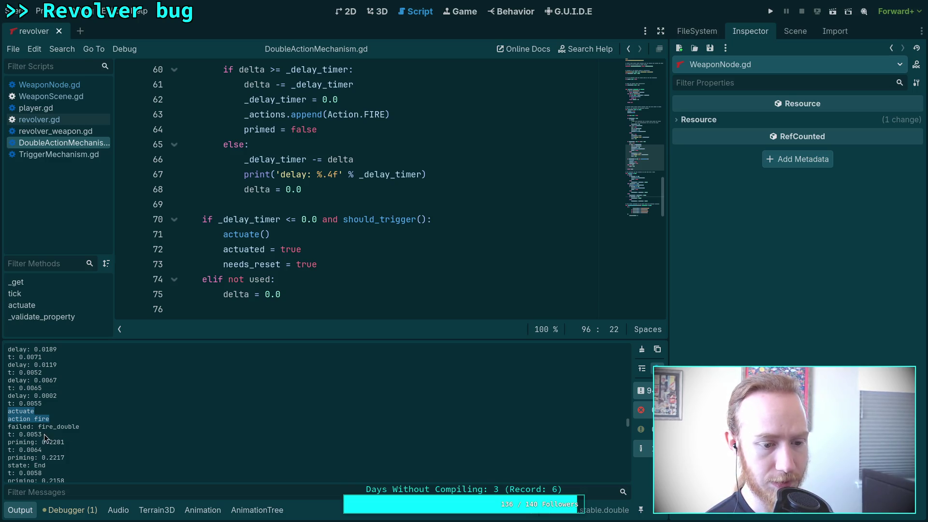
left_click_drag(36, 428, 79, 427)
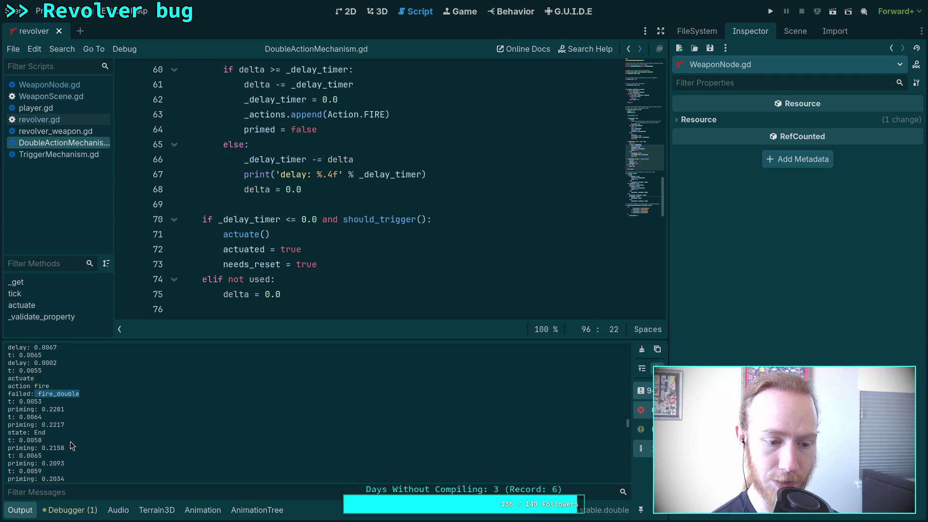
- Compare the single and double runs in the log, selecting the actuate, action fire and failed fire_double lines
scroll(71, 442, "down", 5)
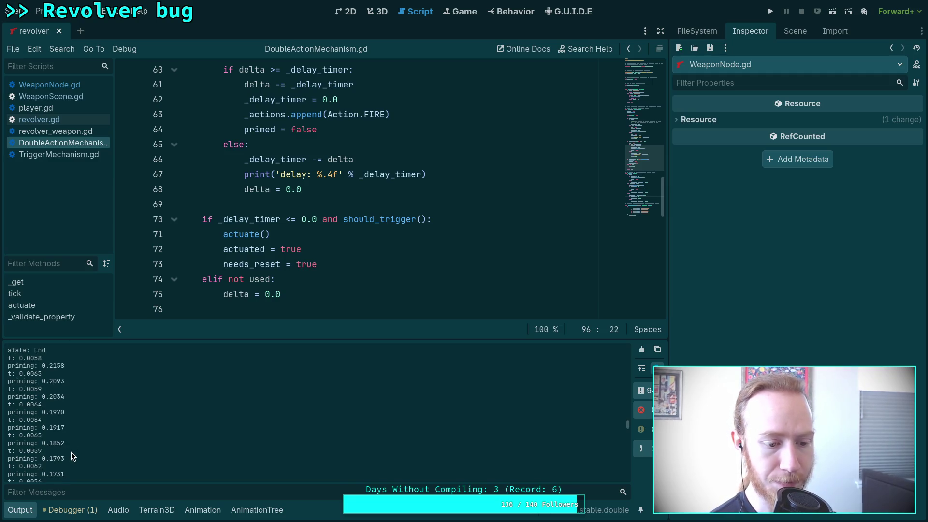
scroll(73, 448, "down", 6)
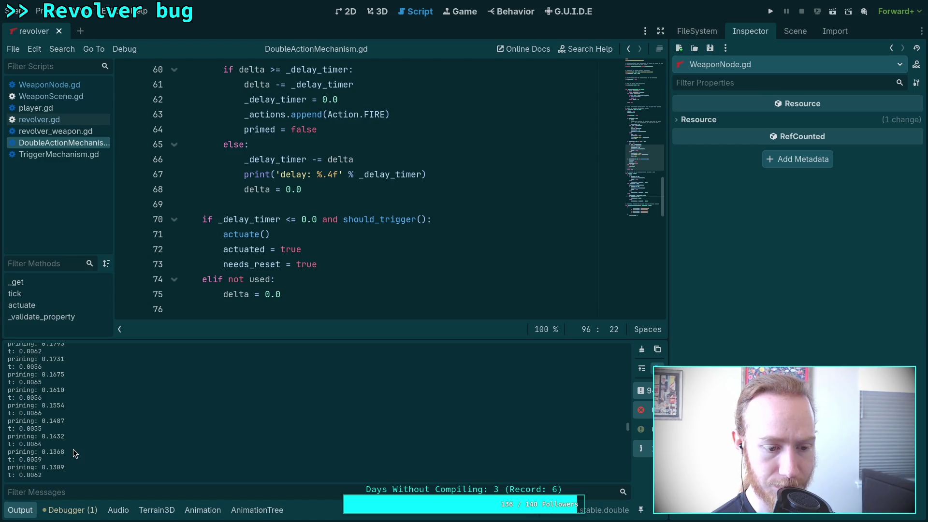
scroll(73, 448, "down", 5)
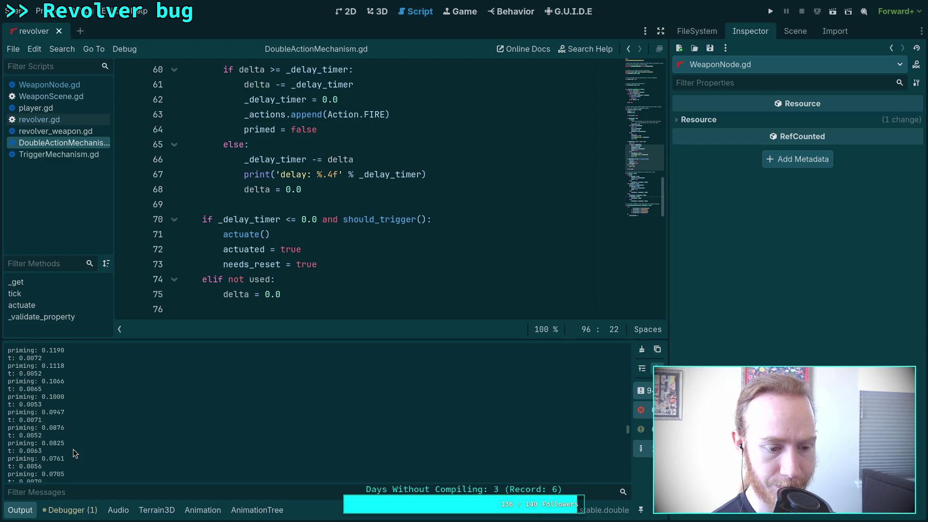
scroll(74, 449, "down", 5)
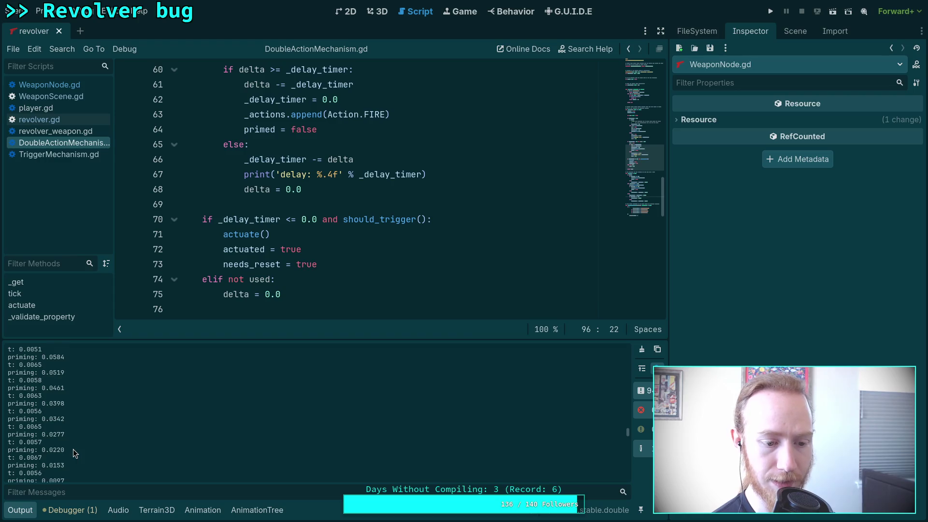
scroll(73, 449, "down", 4)
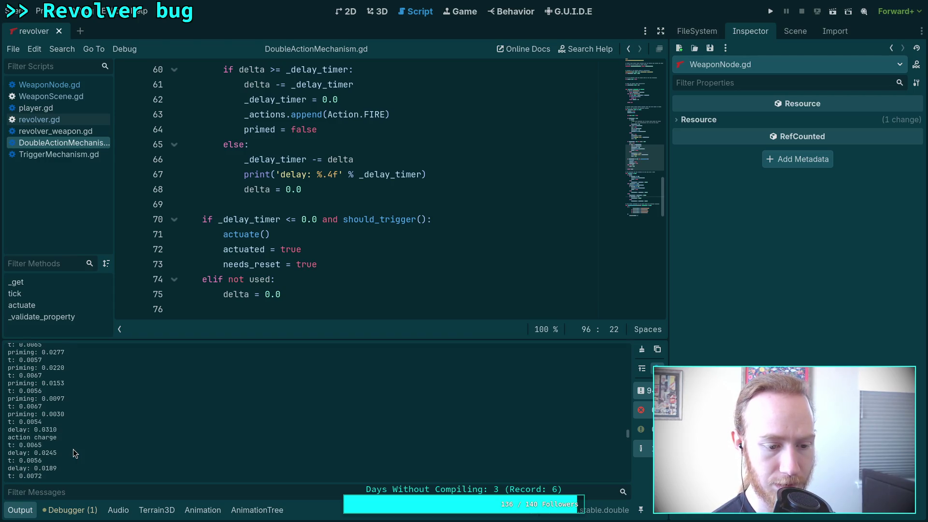
scroll(74, 449, "down", 2)
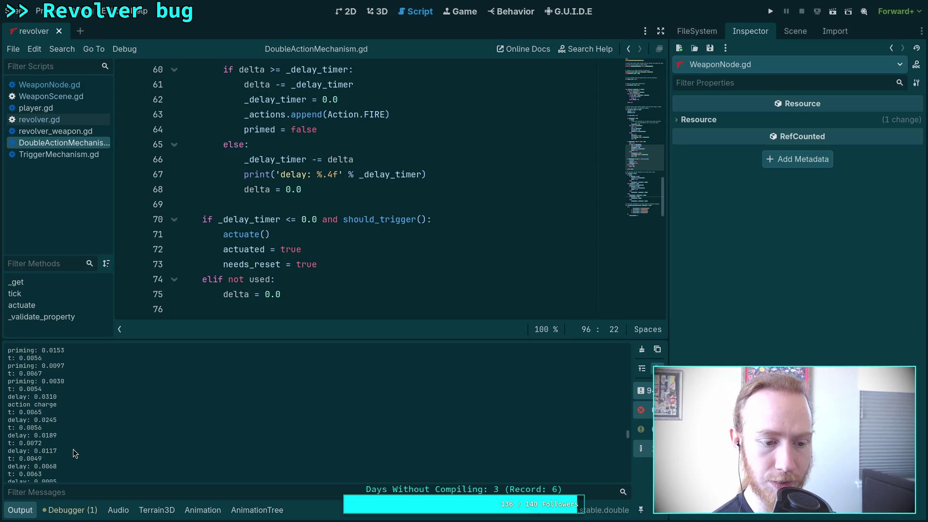
scroll(73, 449, "down", 4)
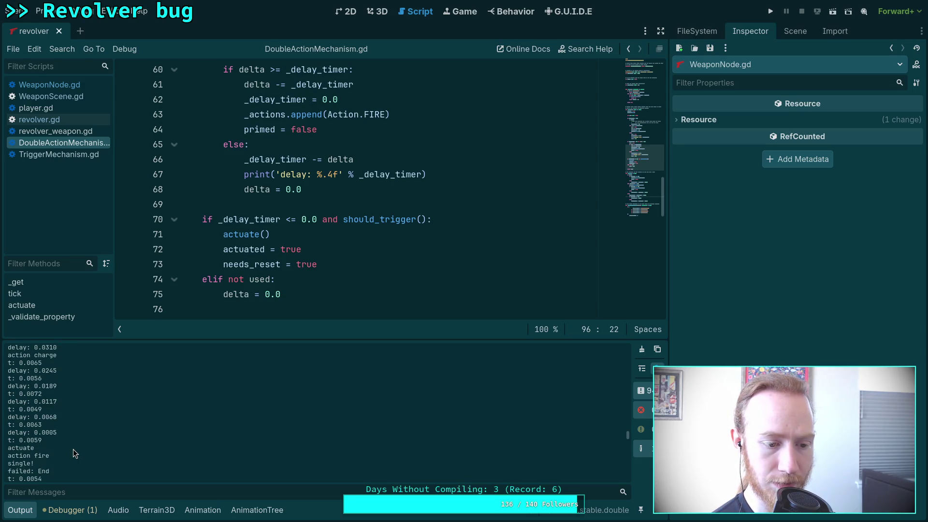
scroll(73, 448, "down", 1)
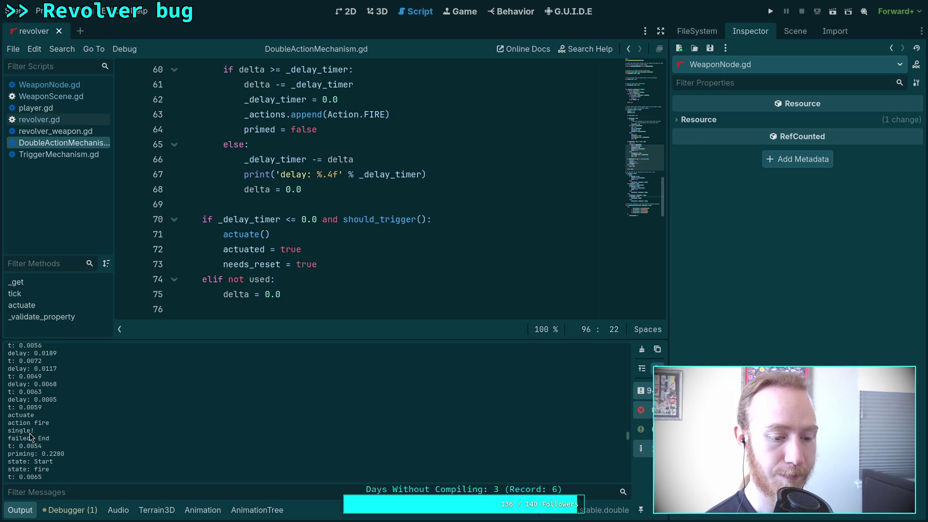
scroll(97, 416, "down", 2)
scroll(120, 440, "down", 1)
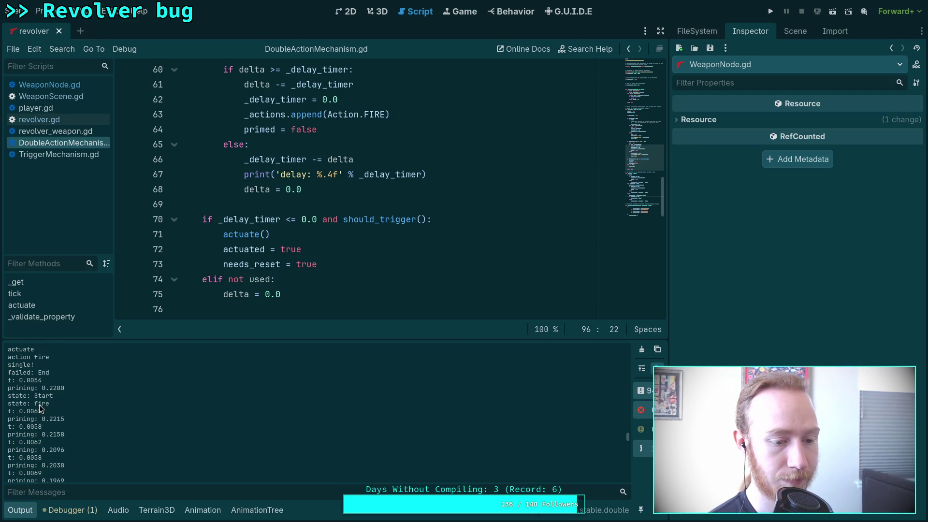
left_click_drag(35, 405, 49, 406)
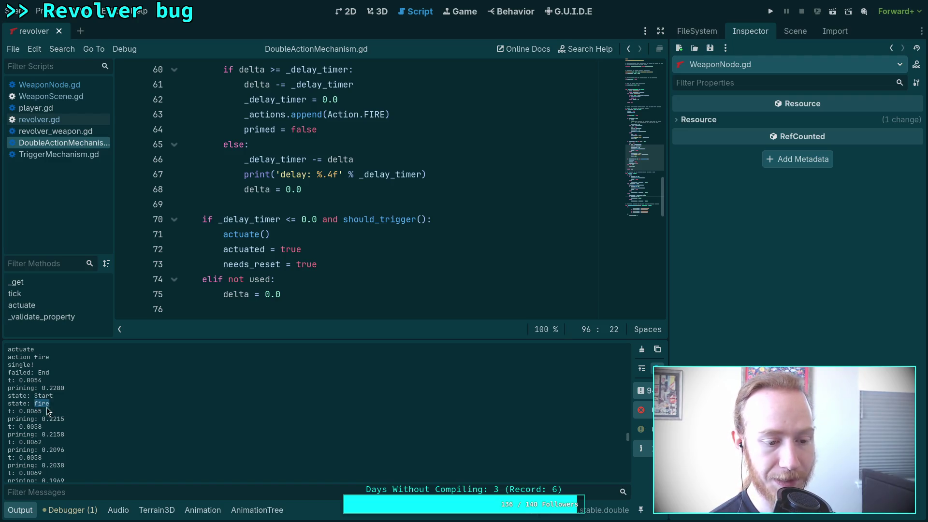
scroll(39, 423, "down", 3)
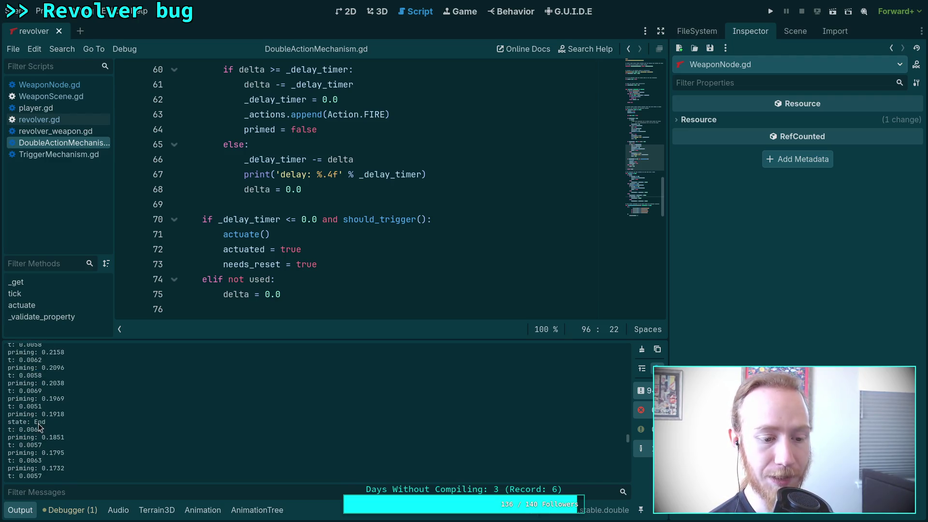
mouse_move(53, 415)
left_mouse_down()
mouse_move(44, 398)
mouse_move(50, 440)
mouse_move(23, 385)
mouse_move(57, 430)
left_mouse_up()
scroll(45, 399, "up", 2)
scroll(57, 430, "down", 1)
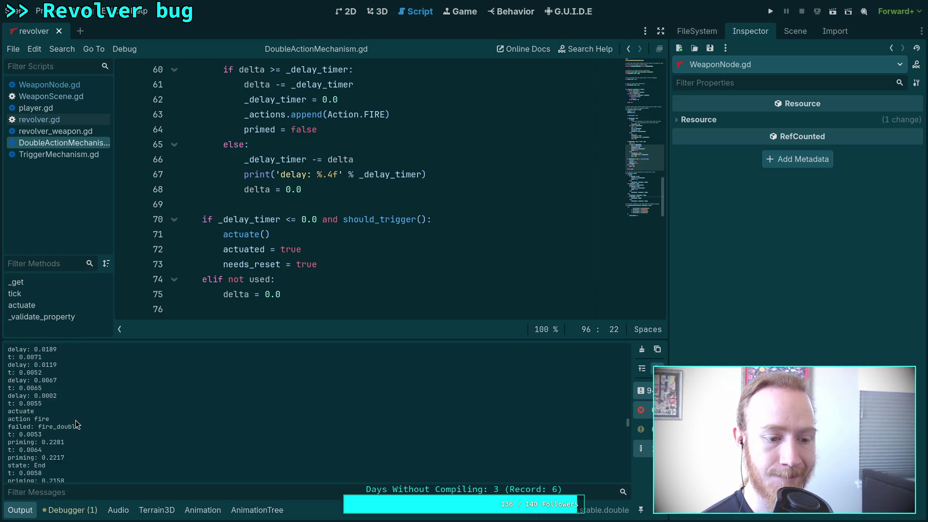
left_click_drag(7, 411, 88, 428)
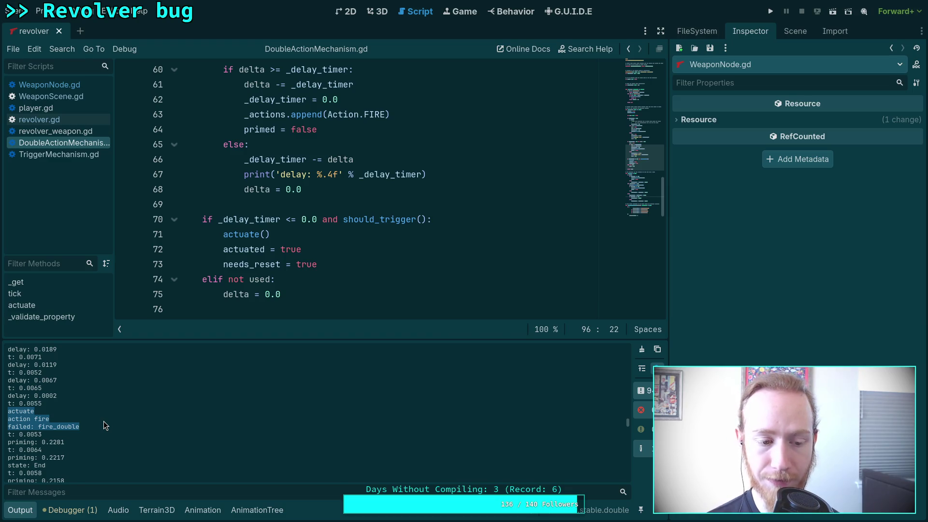
- Hide the Output panel and delete goto_fire() from WeaponNode.gd line 487, leaving '_weapon_scene.'
left_click(19, 510)
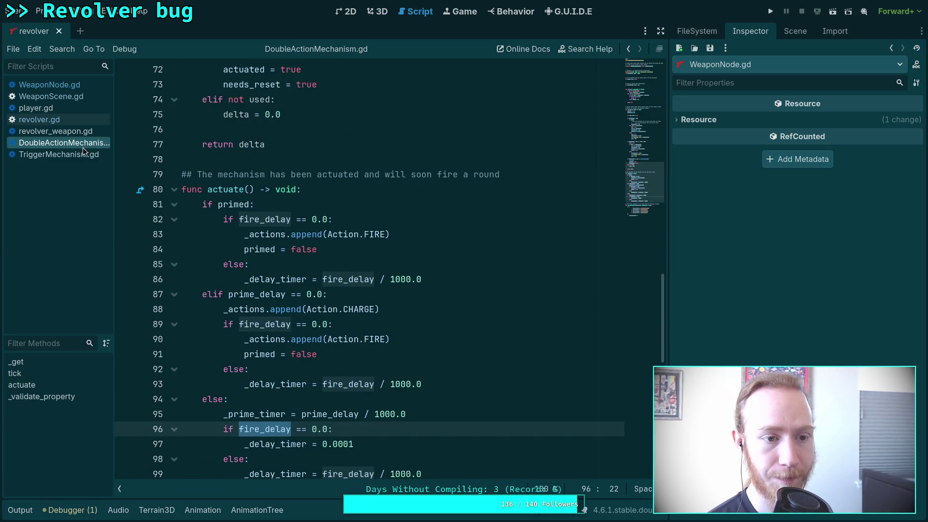
scroll(117, 155, "down", 6)
left_click(49, 84)
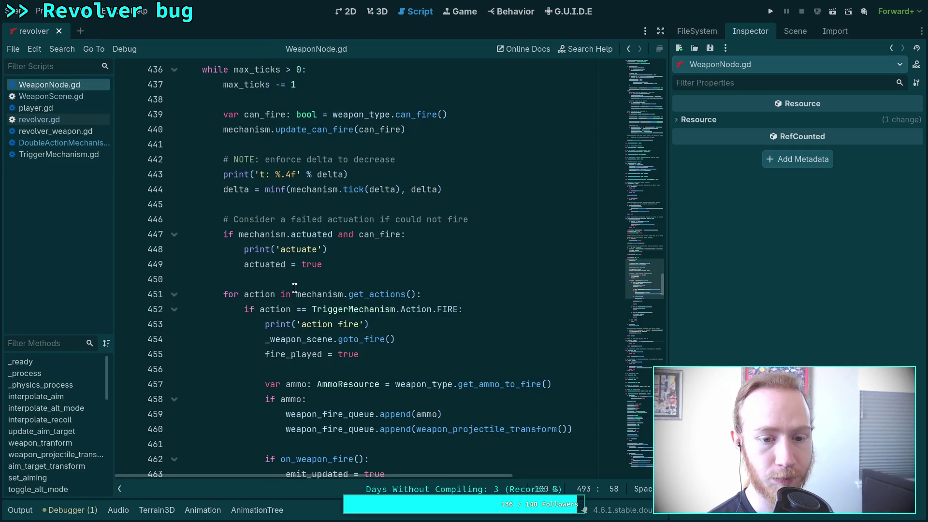
scroll(269, 311, "down", 10)
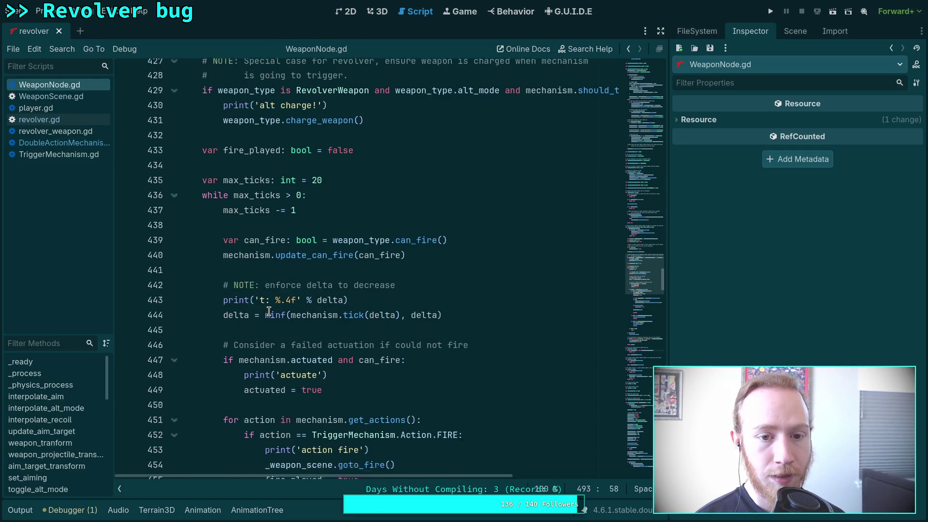
scroll(269, 311, "down", 1)
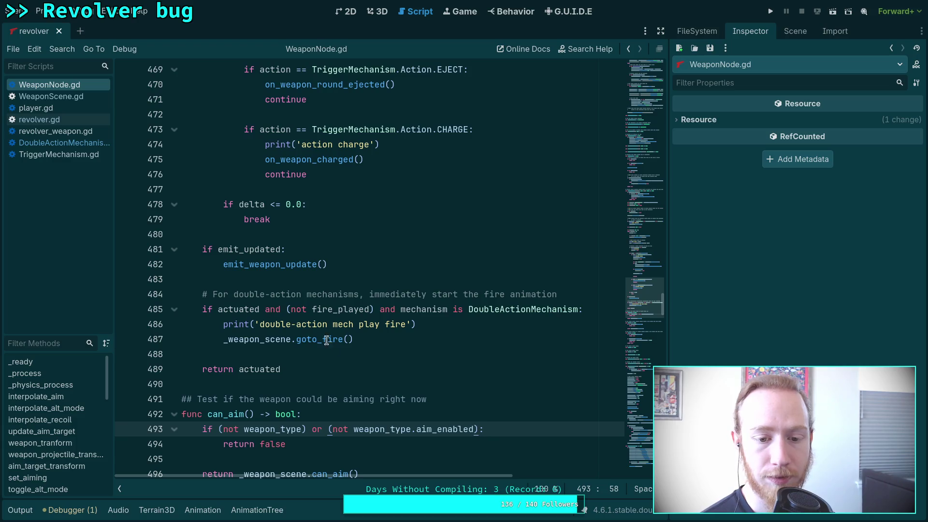
scroll(341, 347, "up", 2)
scroll(345, 389, "down", 2)
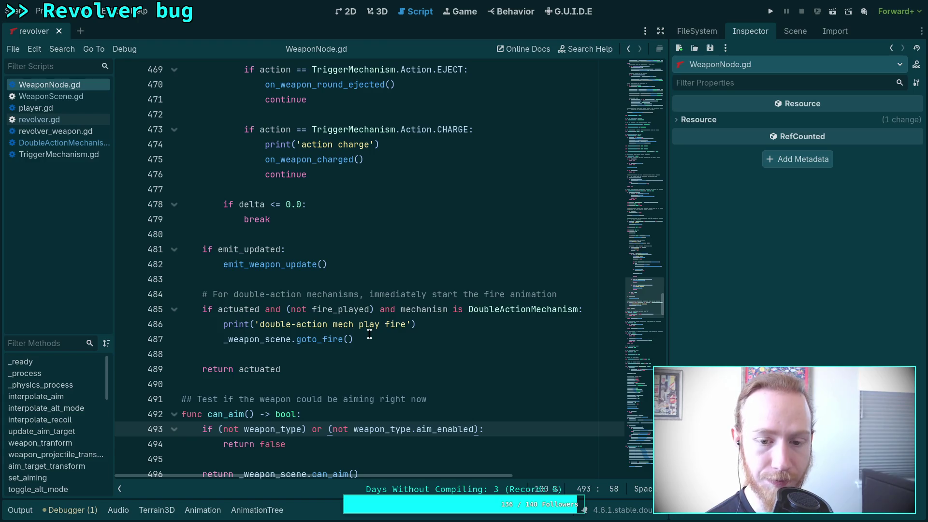
left_click_drag(358, 339, 224, 340)
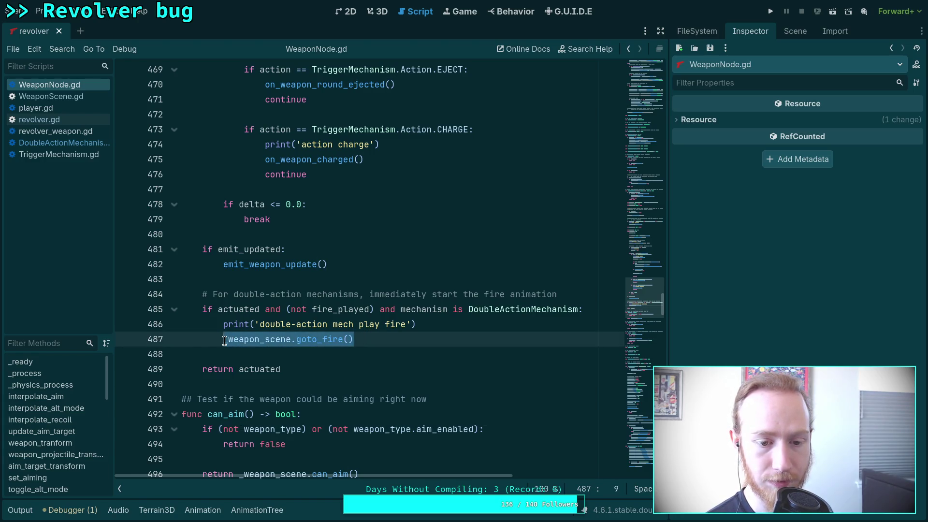
left_click_drag(296, 340, 370, 341)
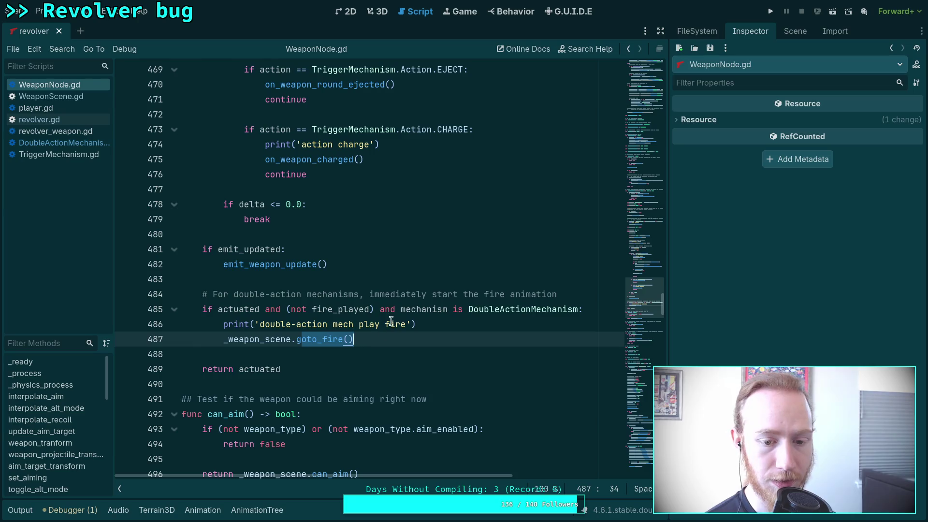
key("BackSpace")
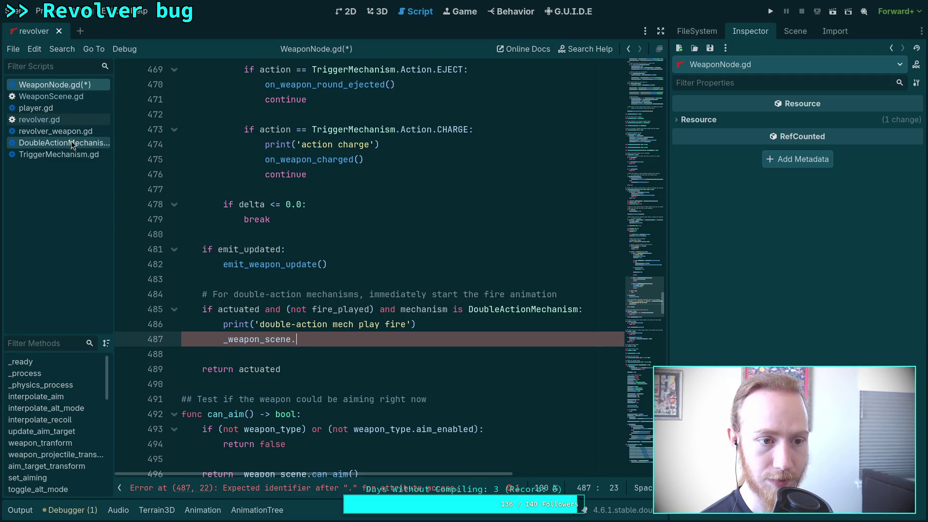
left_click(74, 120)
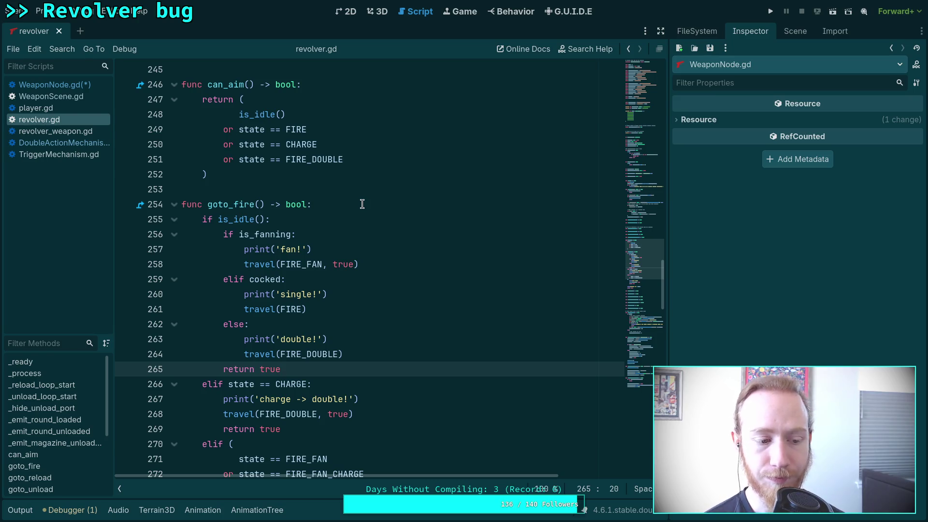
- Scroll revolver.gd past goto_fire() and bring the Output log back into view
scroll(362, 204, "down", 1)
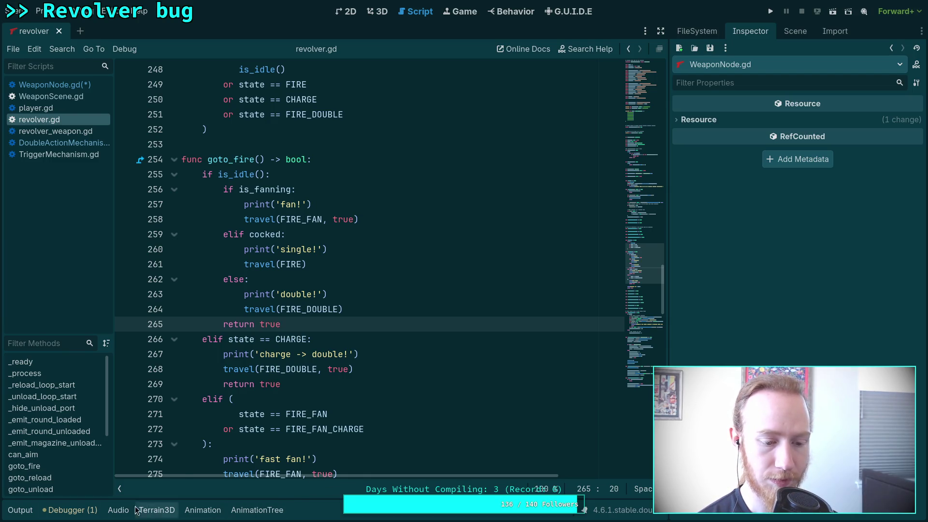
left_click(20, 510)
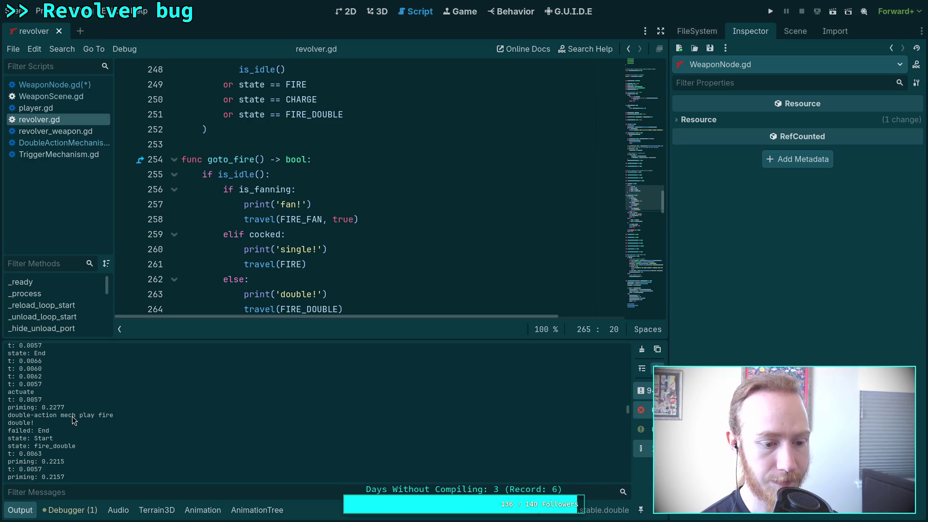
scroll(64, 421, "up", 5)
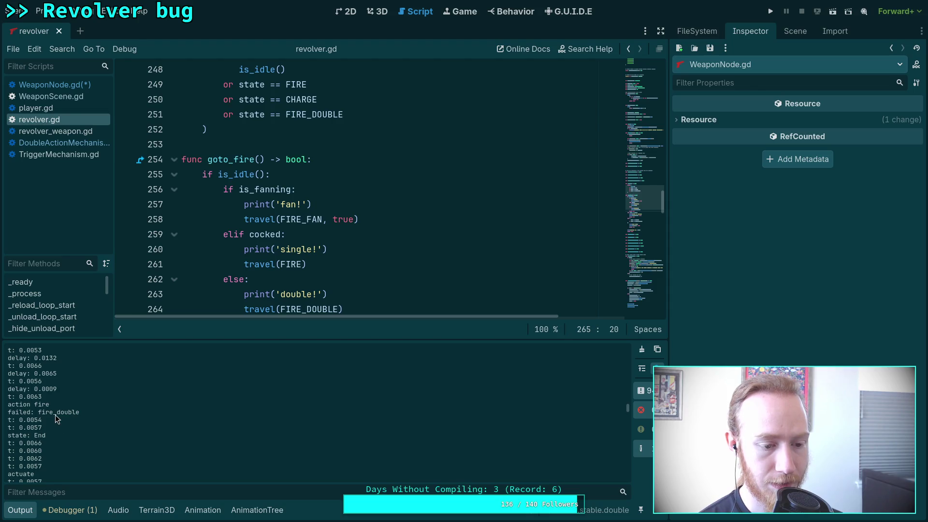
scroll(55, 415, "up", 2)
scroll(56, 415, "up", 2)
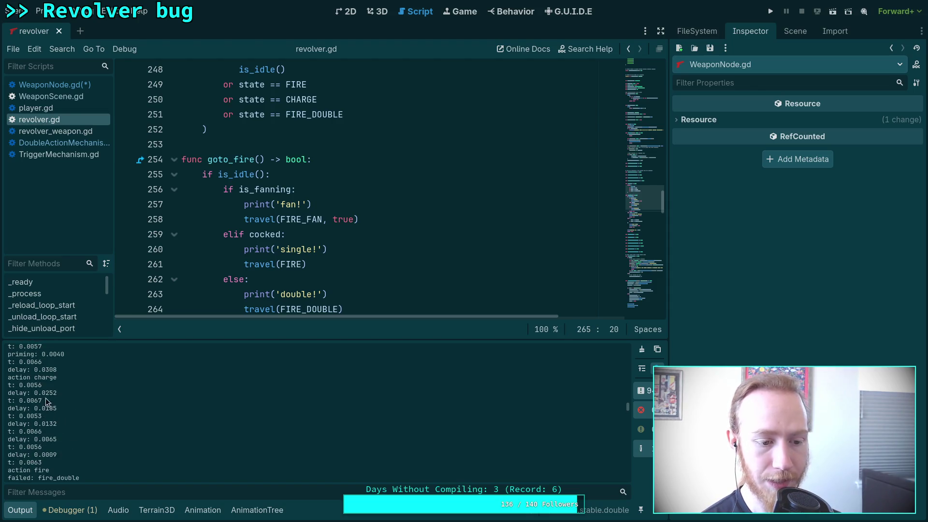
scroll(62, 408, "down", 1)
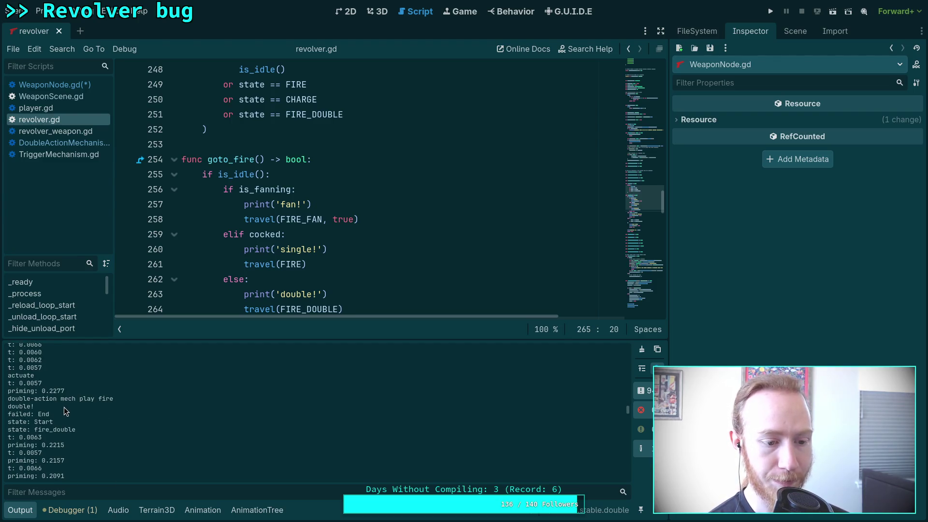
left_click(21, 510)
left_click(382, 388)
scroll(377, 390, "down", 2)
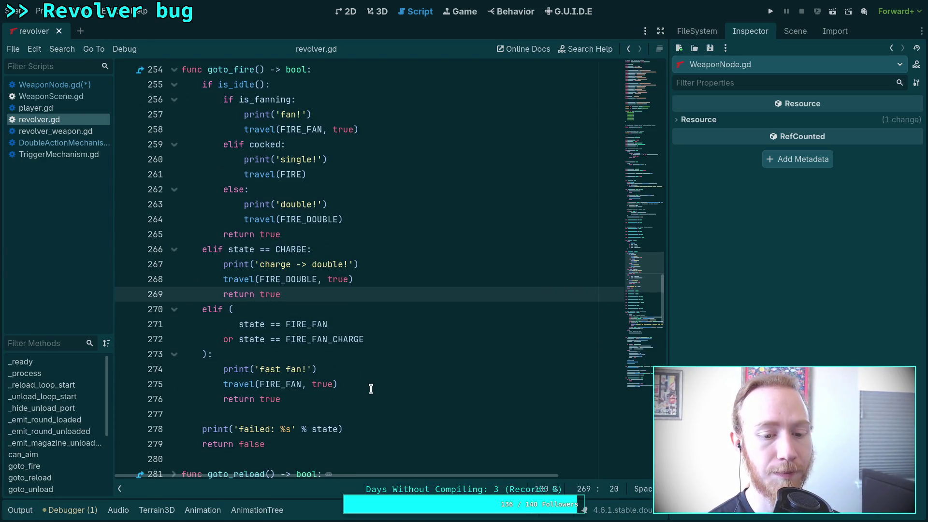
scroll(370, 389, "up", 1)
scroll(372, 382, "down", 3)
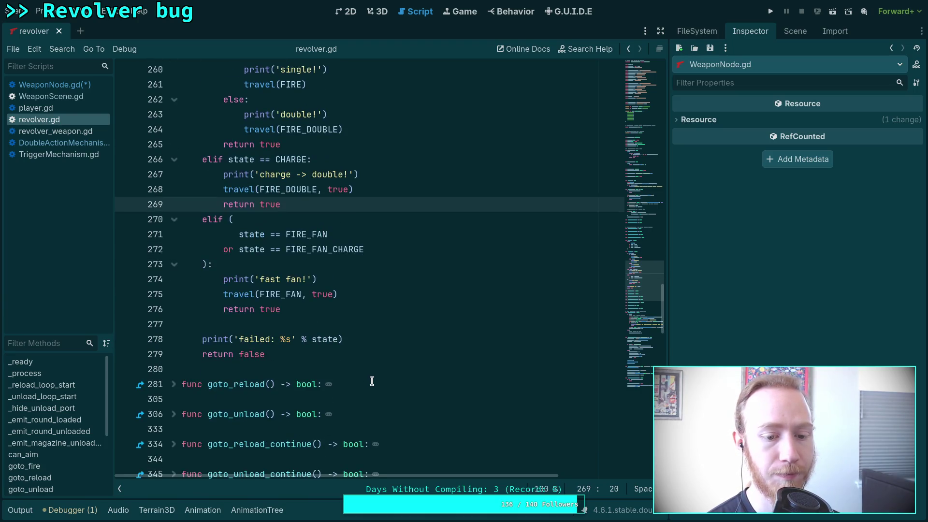
scroll(372, 381, "up", 2)
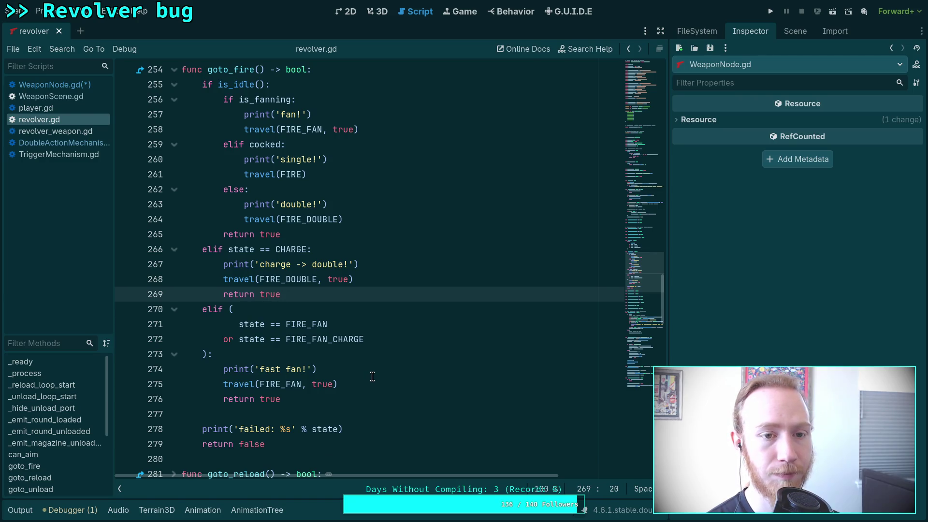
scroll(372, 376, "down", 2)
left_click(313, 369)
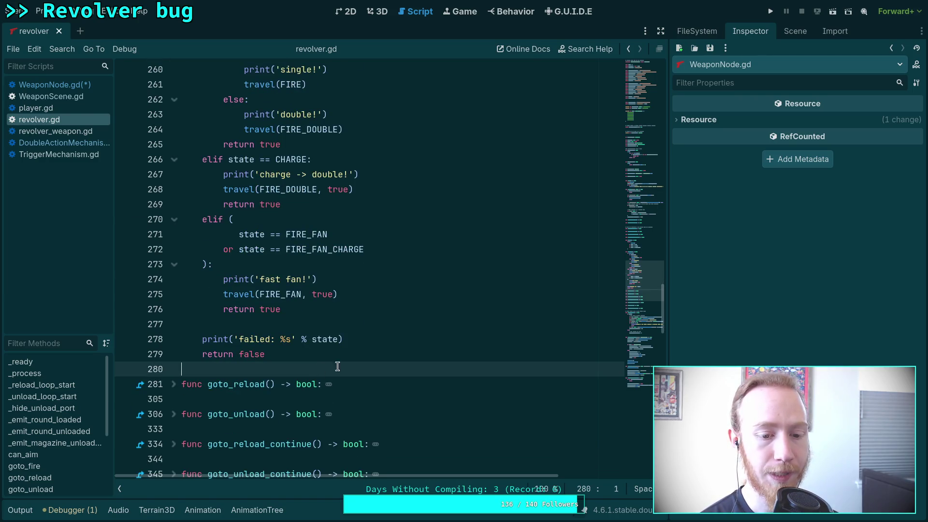
- Add func goto_fire_double() -> void calling travel(FIRE_DOUBLE, true) below goto_fire, and save
key("Return")
key("Return")
key("Up")
type("func goto_")
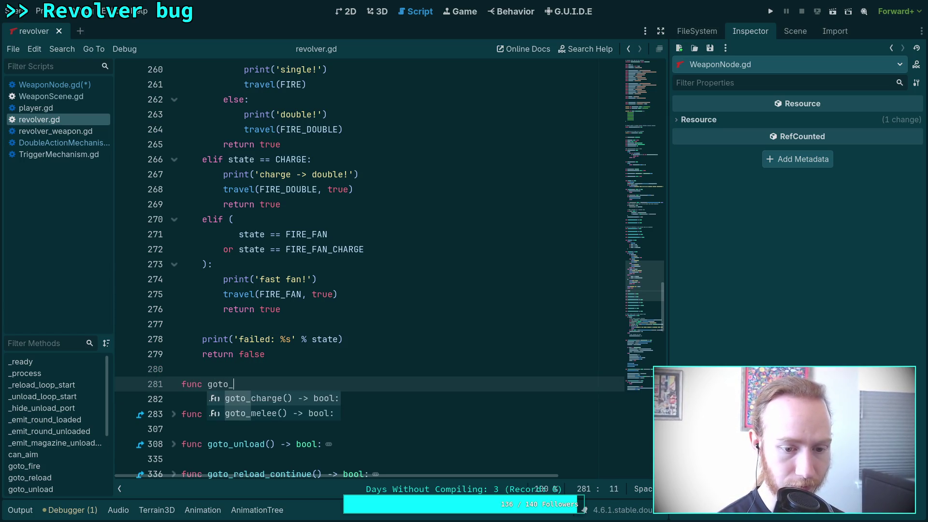
type("fire_double() -")
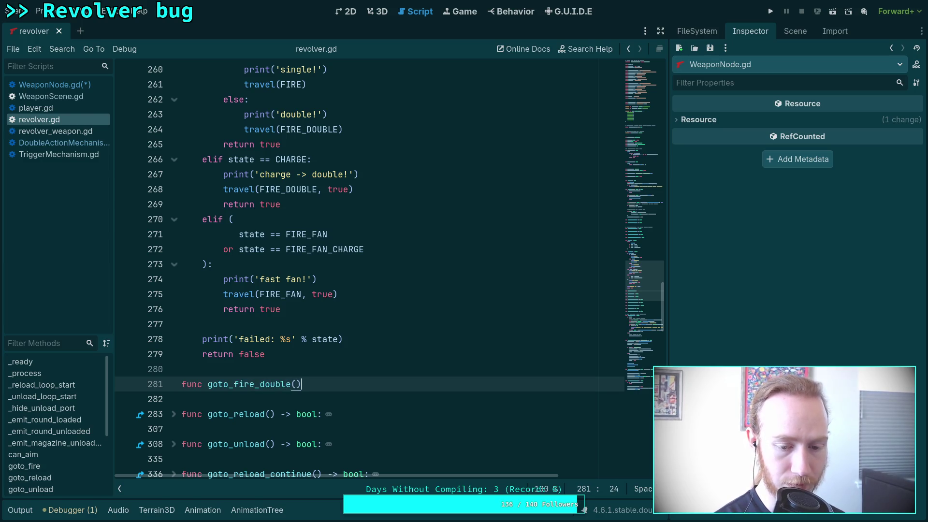
type("> bool:")
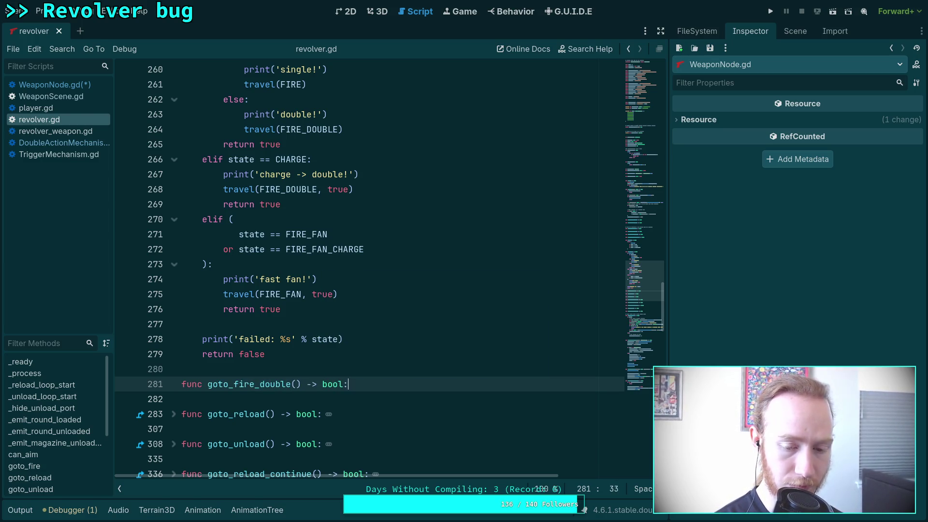
key("Return")
key("BackSpace")
key("BackSpace")
key("BackSpace")
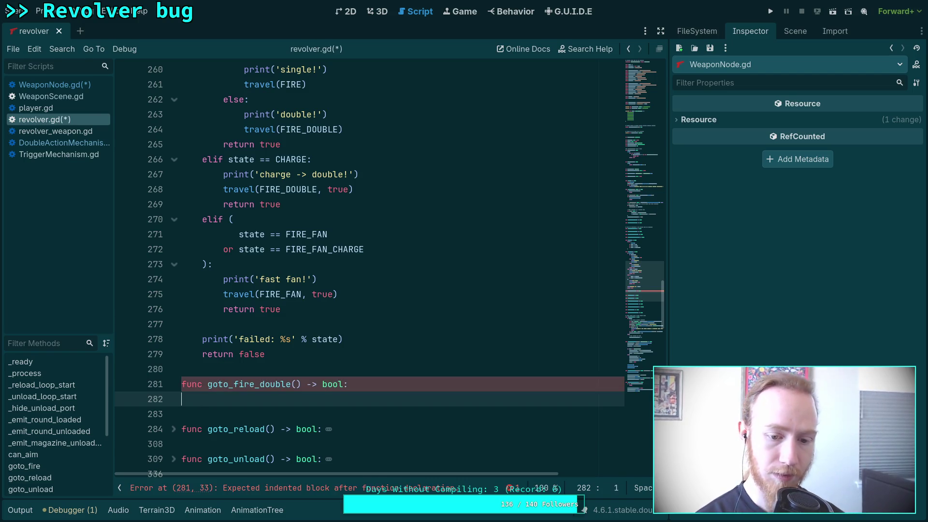
key("BackSpace")
type("void:")
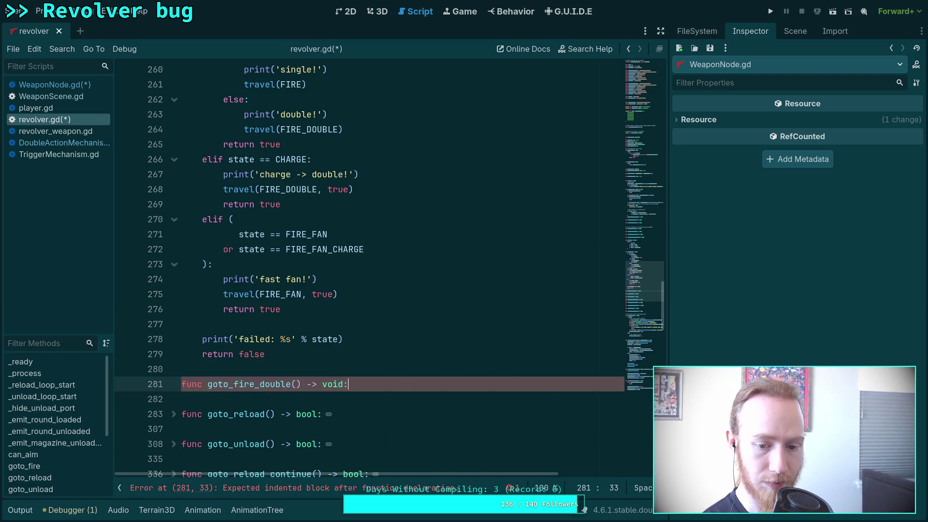
key("Return")
type("travel")
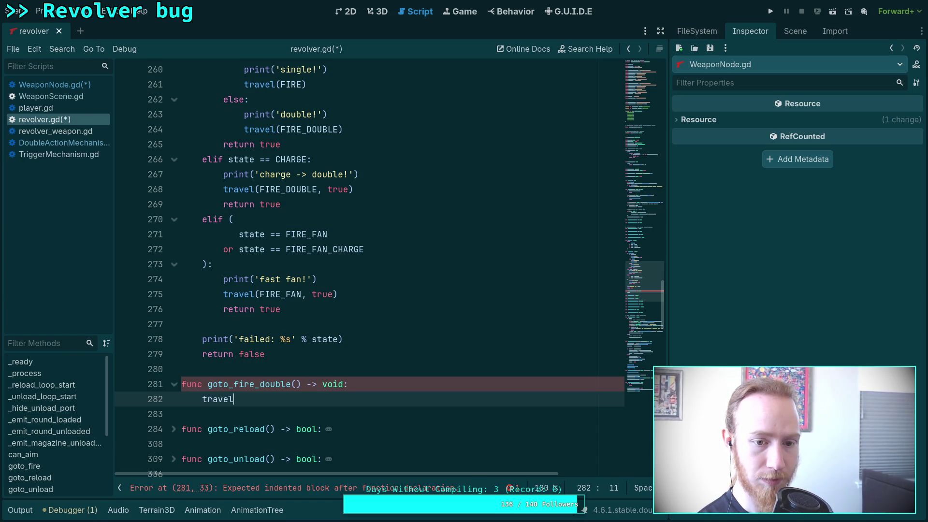
type("(FIRE_D")
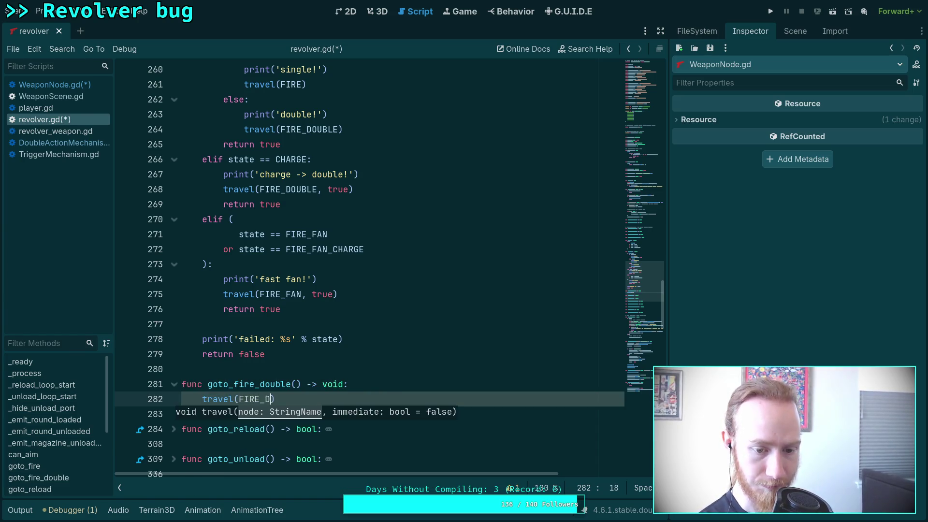
key("Return")
type(", true)")
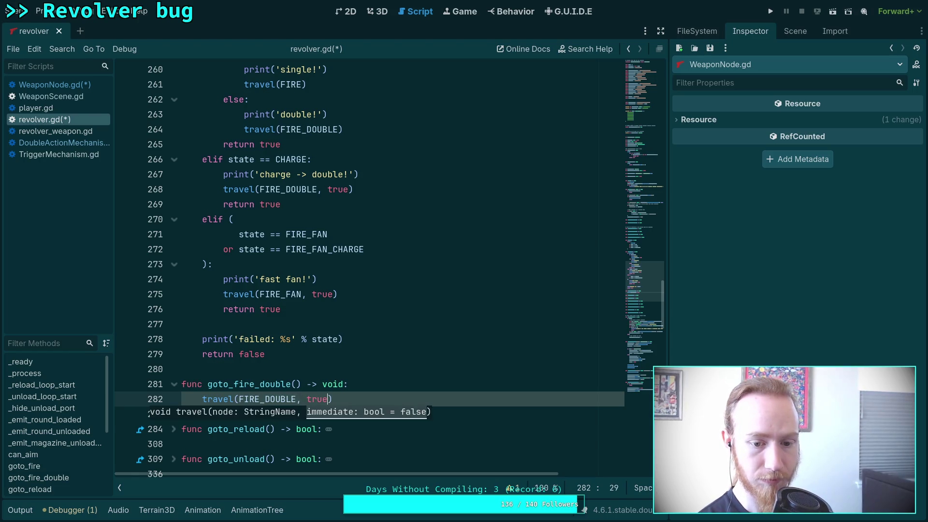
key("ctrl+s")
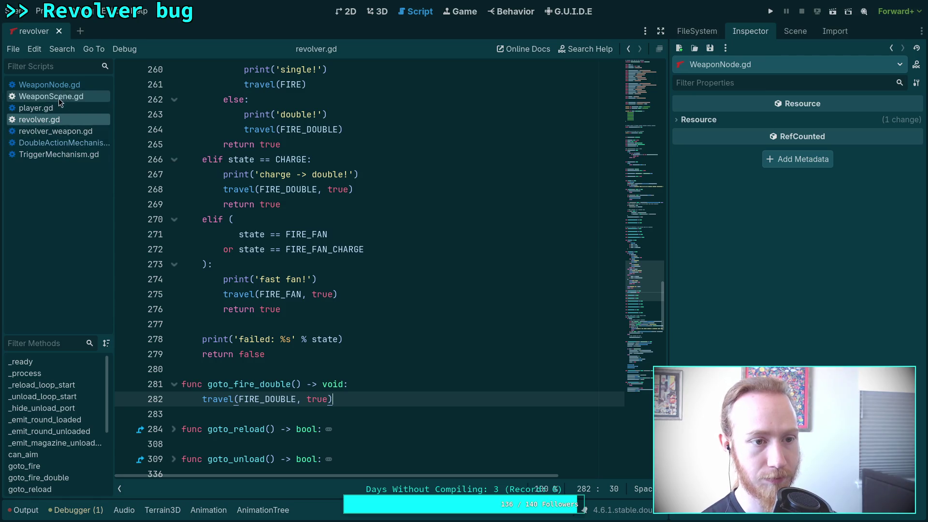
- Make WeaponNode.gd call goto_fire_double(), save it, and run the game with F5
left_click(49, 85)
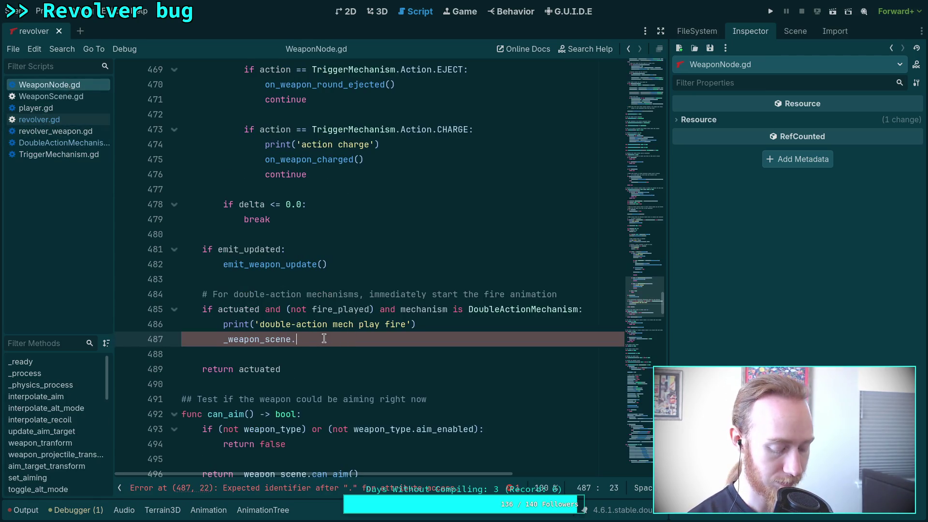
type("goto")
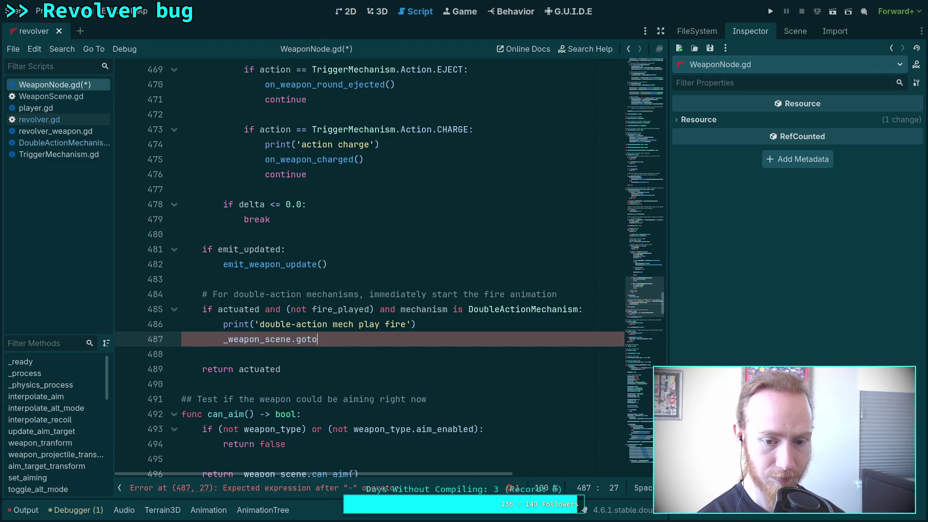
type("_fire_do")
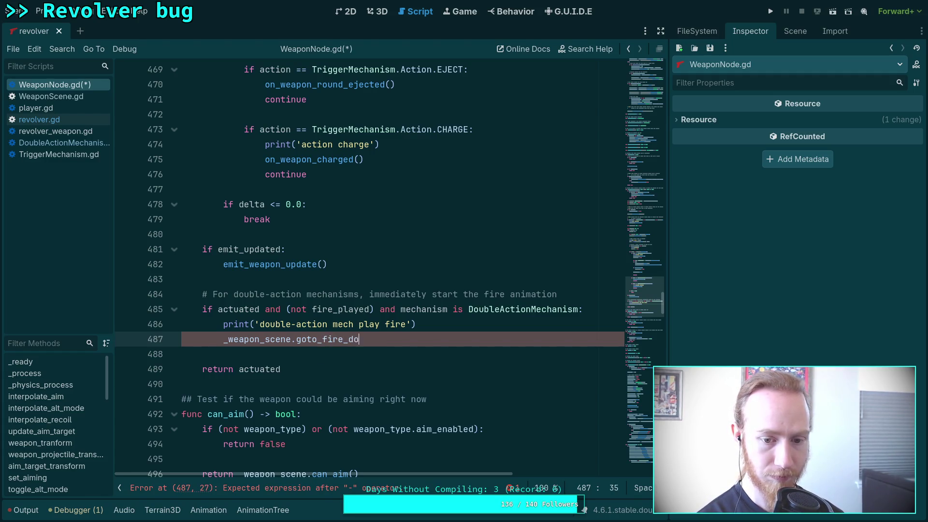
type("uble()")
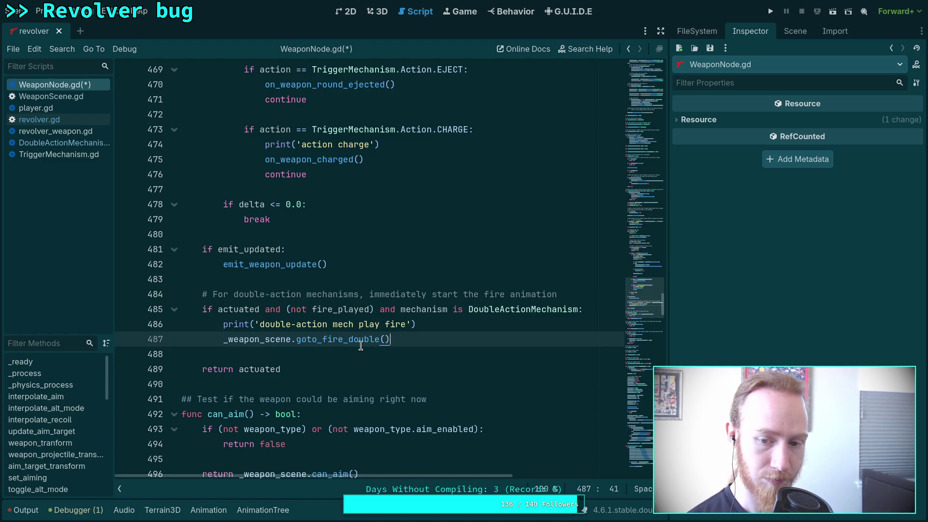
key("ctrl+s")
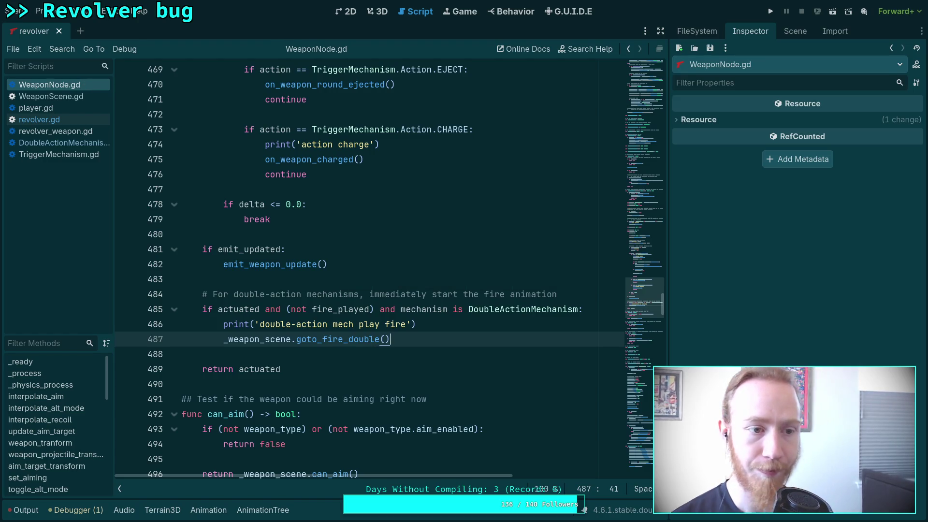
key("F5")
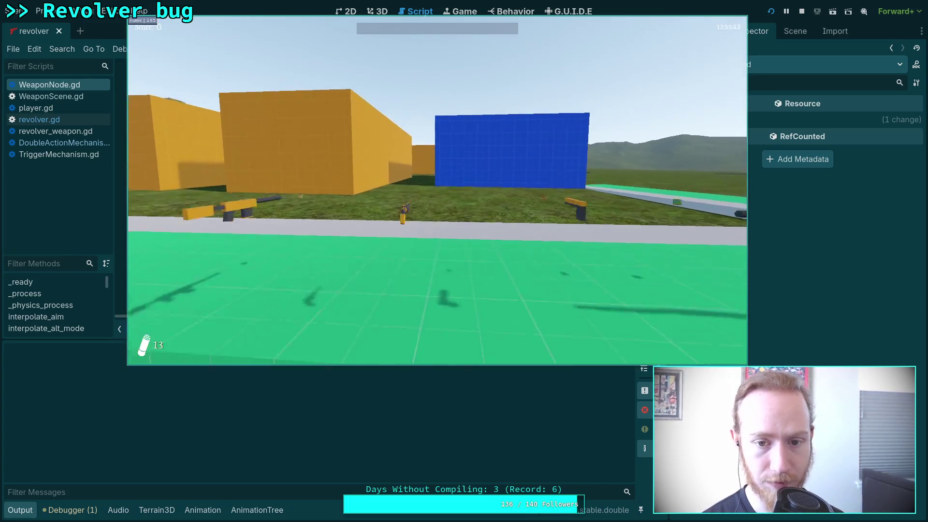
- Draw and fire the revolver in-game, then pause and exit to the editor
key("2")
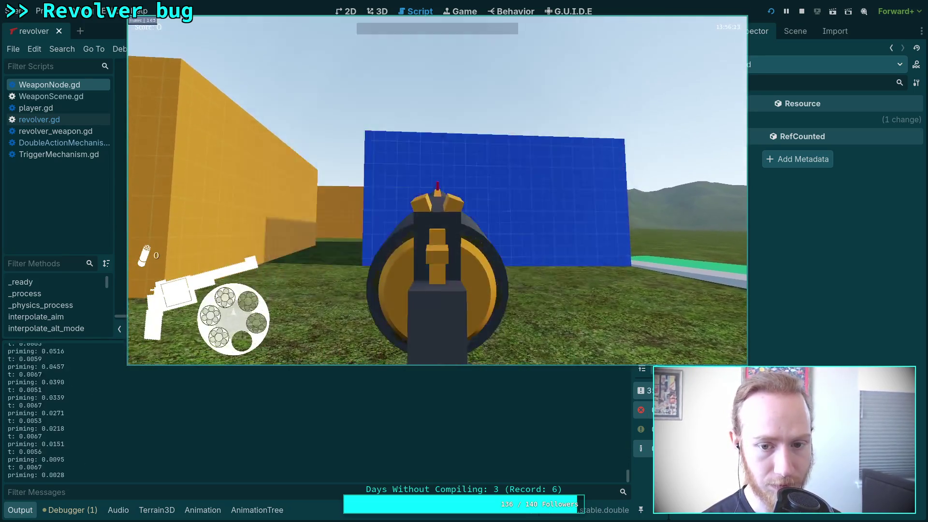
left_click(437, 196)
key("Escape")
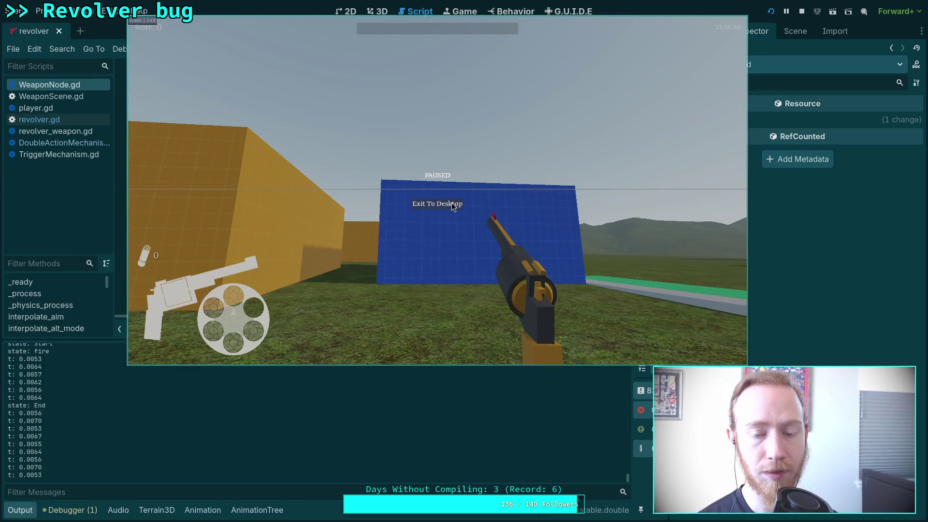
left_click(452, 203)
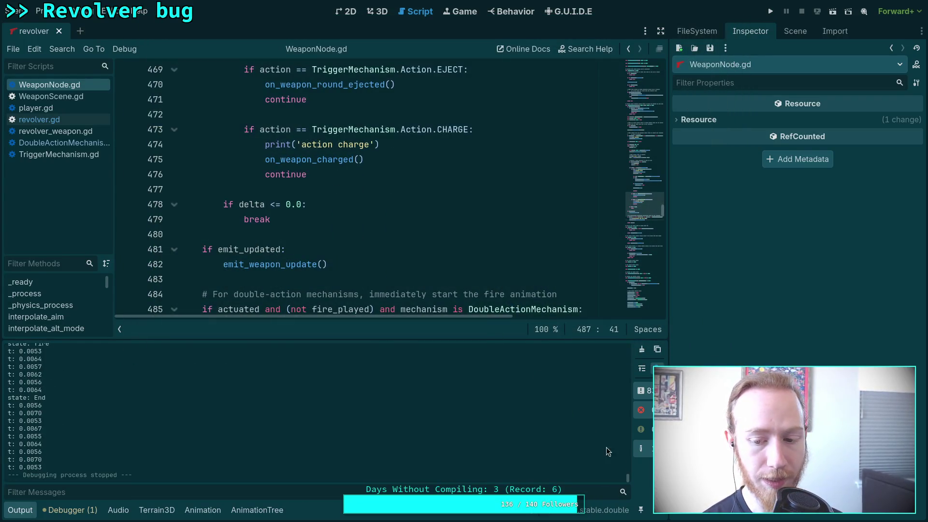
- Enlarge and scroll the Output log to read the fire_double entries, then collapse it
left_click_drag(628, 477, 629, 346)
scroll(338, 414, "down", 5)
scroll(341, 406, "down", 5)
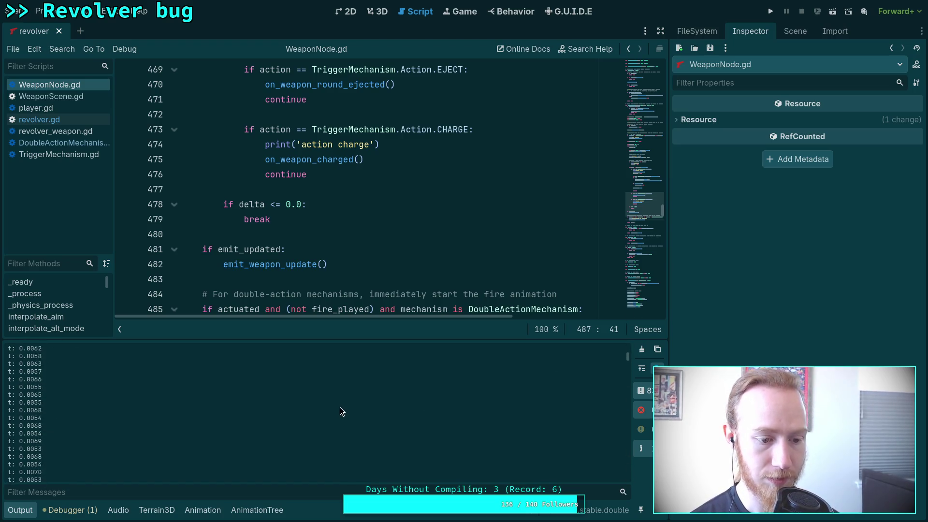
scroll(339, 408, "down", 5)
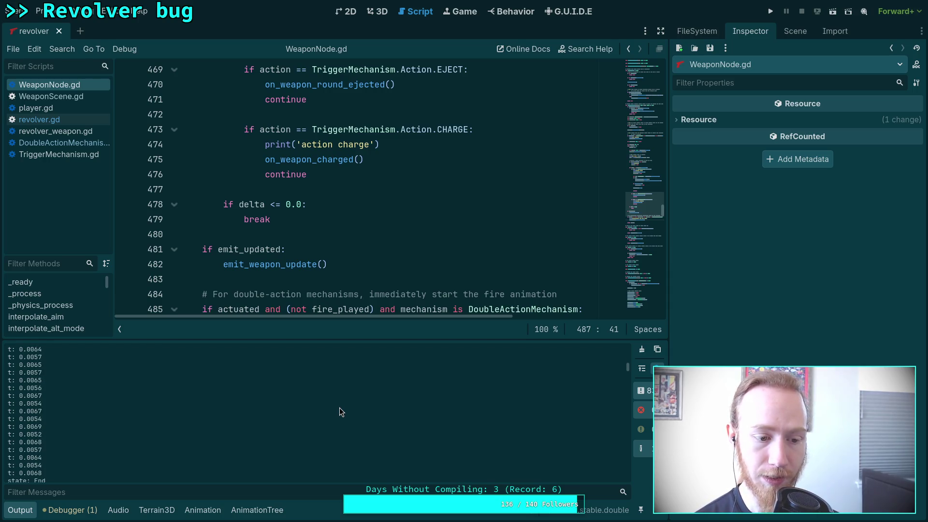
scroll(340, 408, "down", 5)
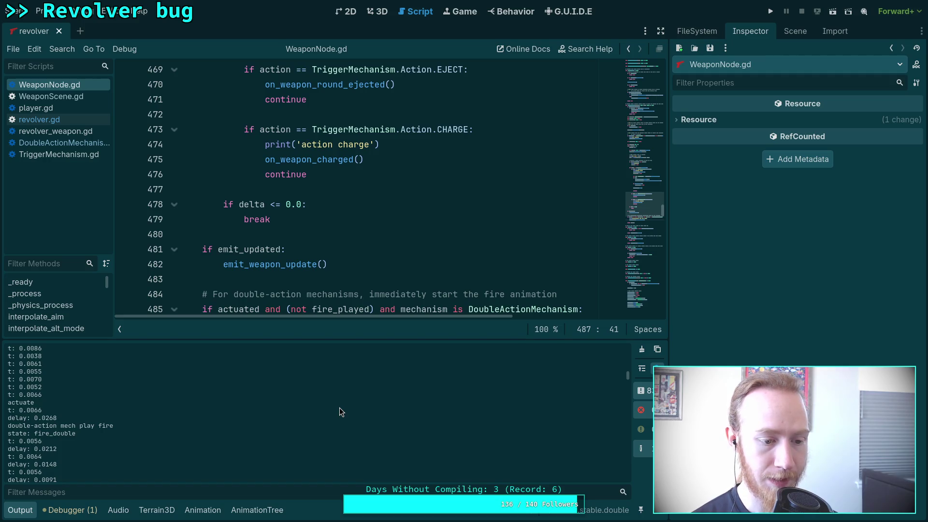
scroll(79, 435, "down", 2)
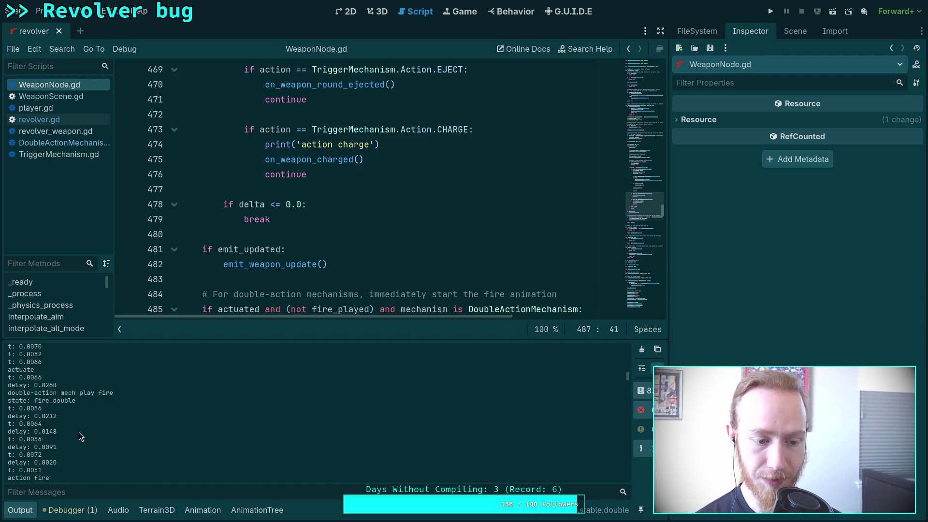
left_click(19, 510)
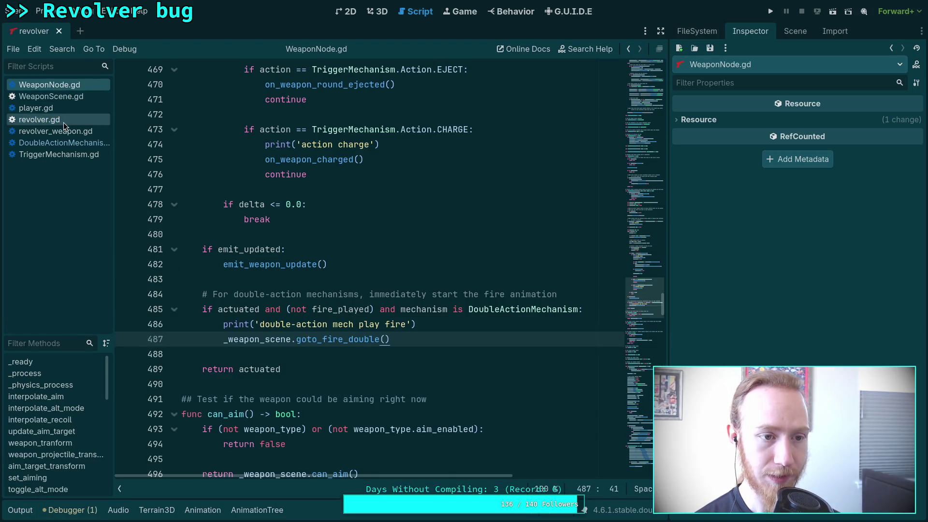
- In goto_fire_double(), add 'if cocked:' with travel(FIRE, true) followed by an 'else:' branch
left_click(63, 121)
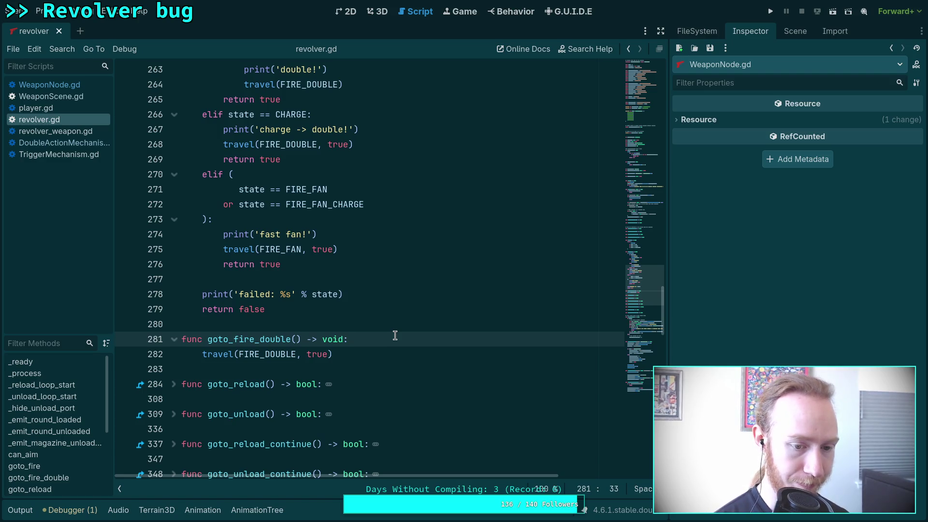
key("Return")
type("if ")
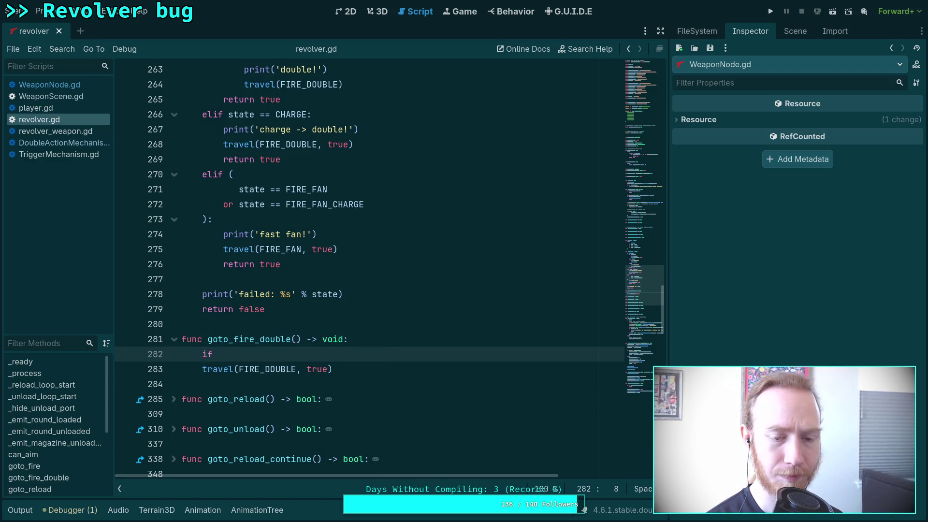
type("cocked:")
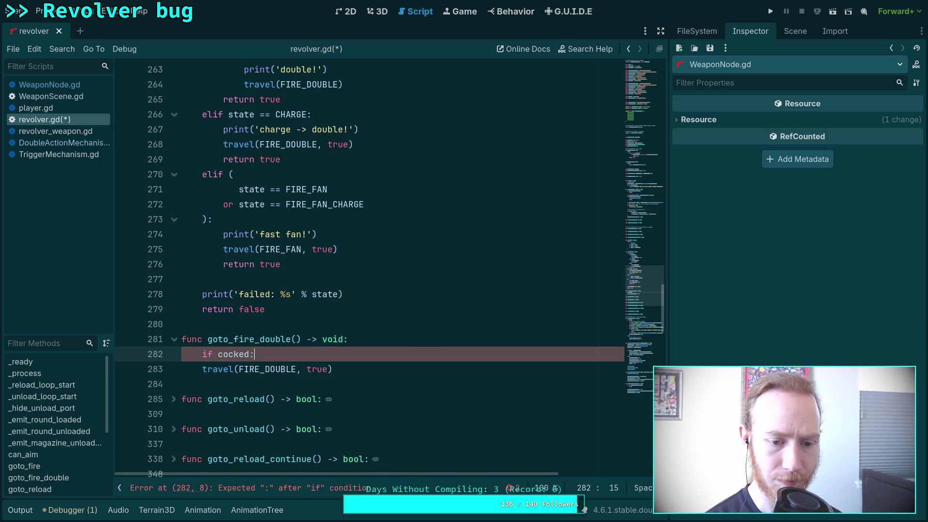
key("Return")
type("travel(")
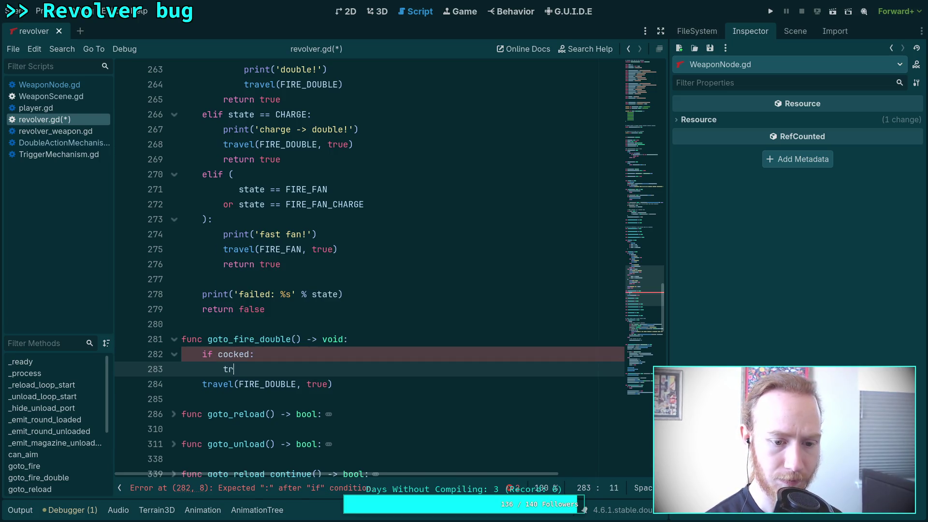
type("FIRE")
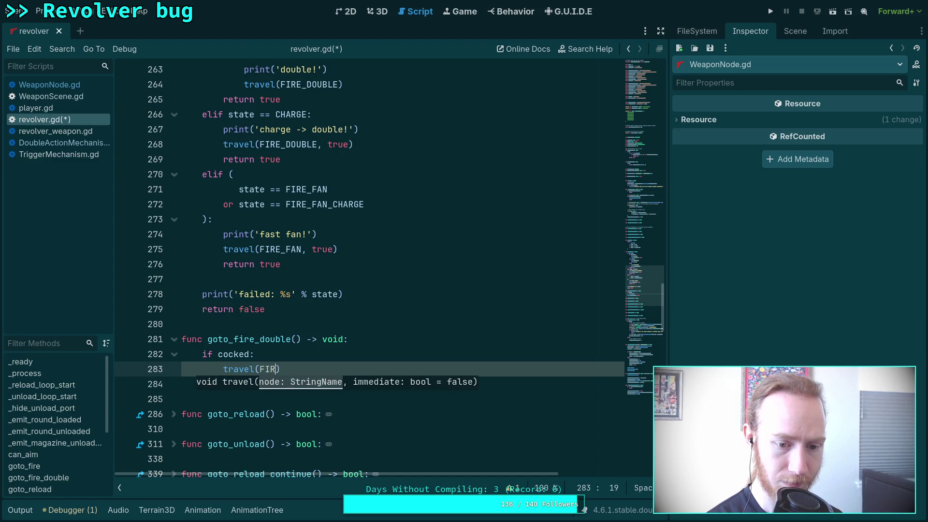
type(", true")
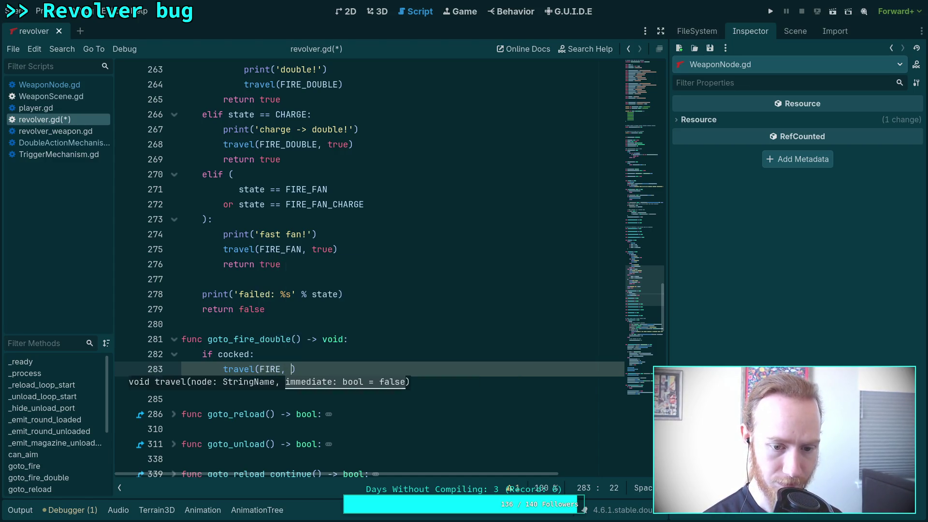
key("End")
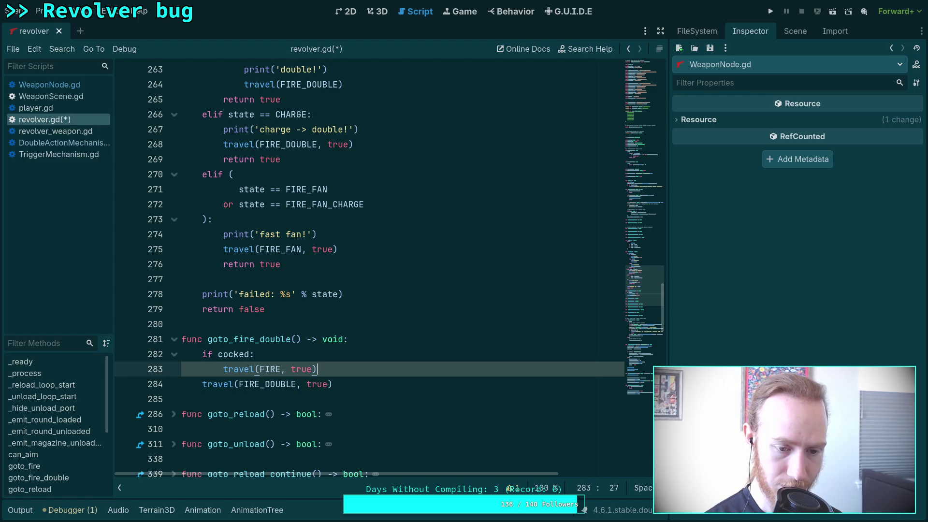
key("Return")
key("BackSpace")
type("else:")
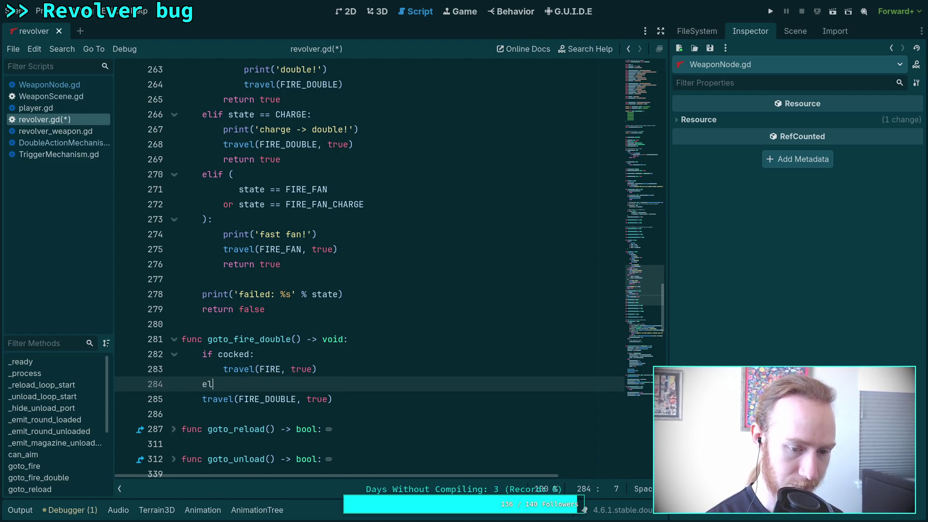
- Indent the FIRE_DOUBLE travel call under else, save revolver.gd, and relaunch the game
left_click(223, 399)
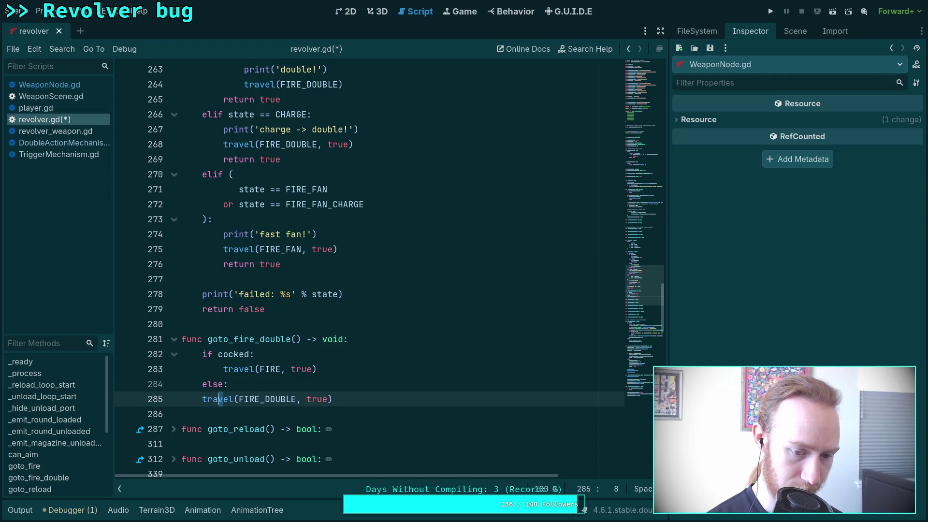
key("Tab")
key("ctrl+s")
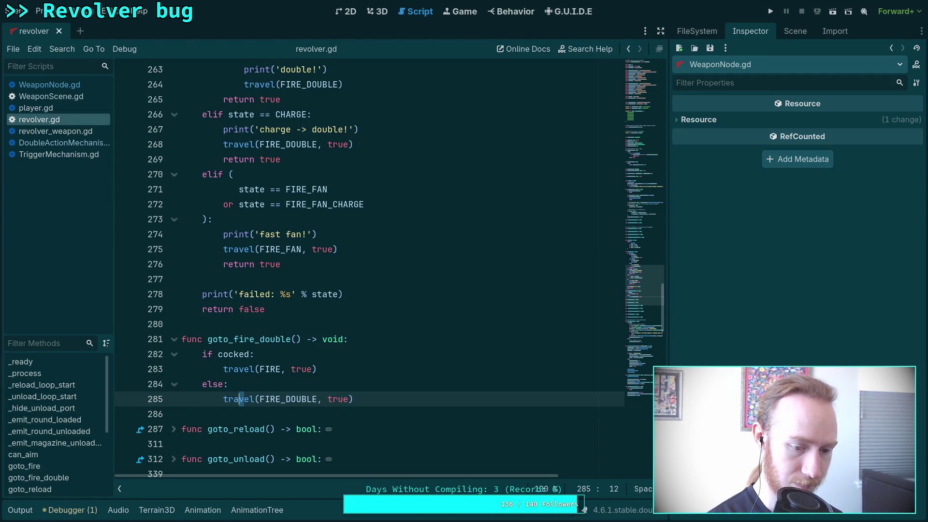
key("super+4")
key("super+2")
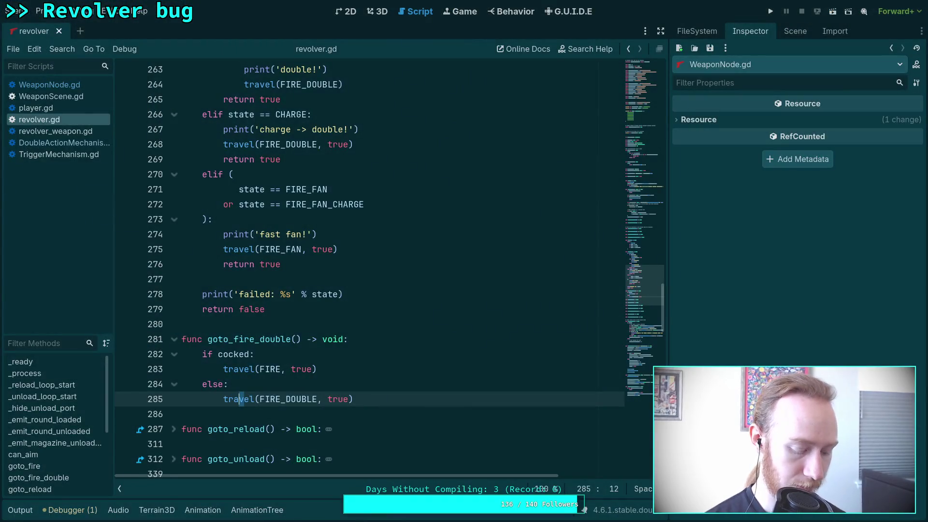
key("F5")
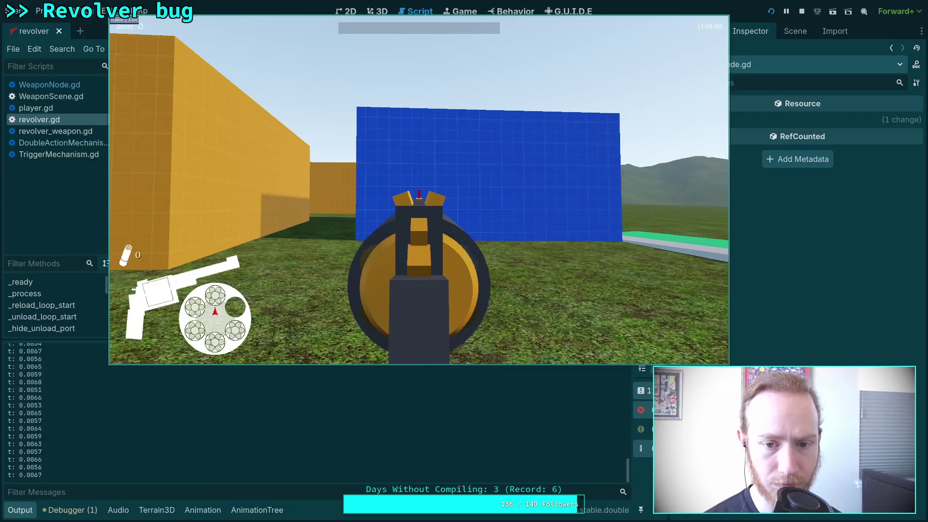
- Fire the revolver in the relaunched game, then pause and exit back to revolver.gd
left_click_drag(419, 194, 419, 193)
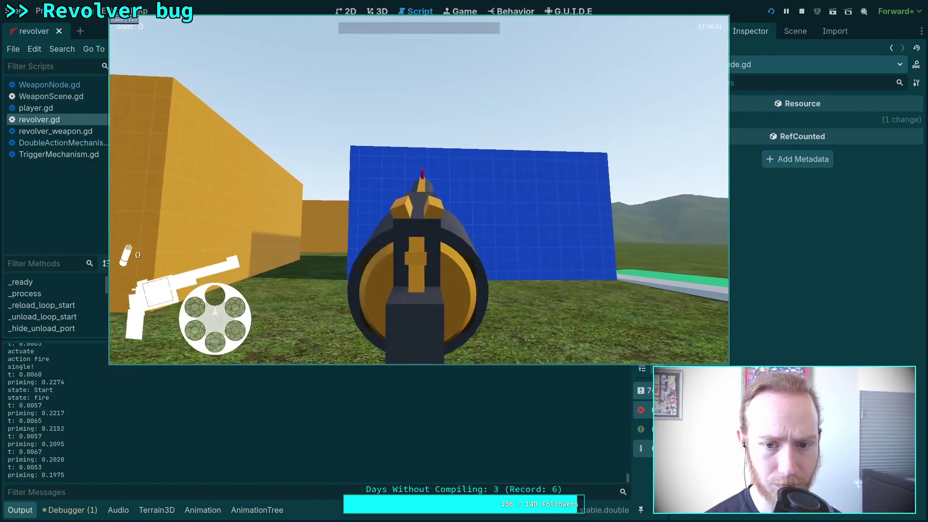
key("Escape")
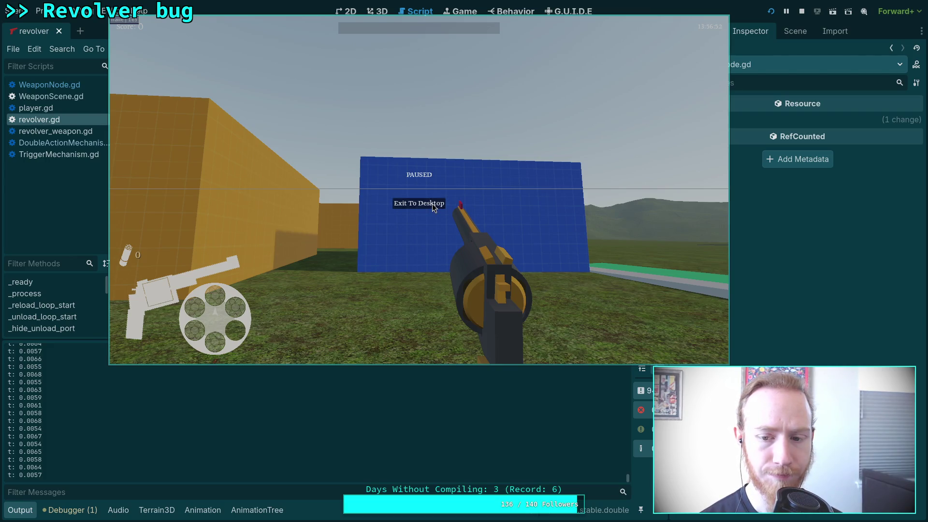
left_click(432, 204)
scroll(250, 390, "up", 10)
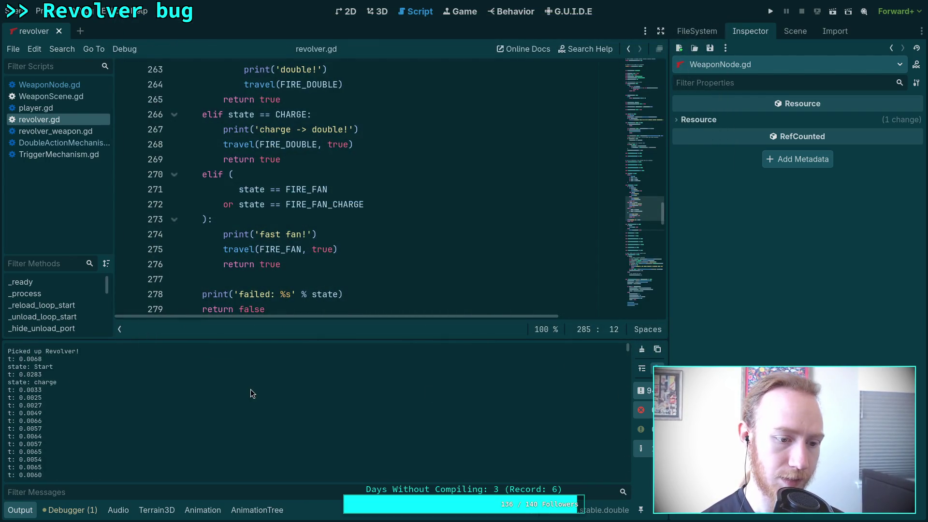
scroll(228, 394, "down", 5)
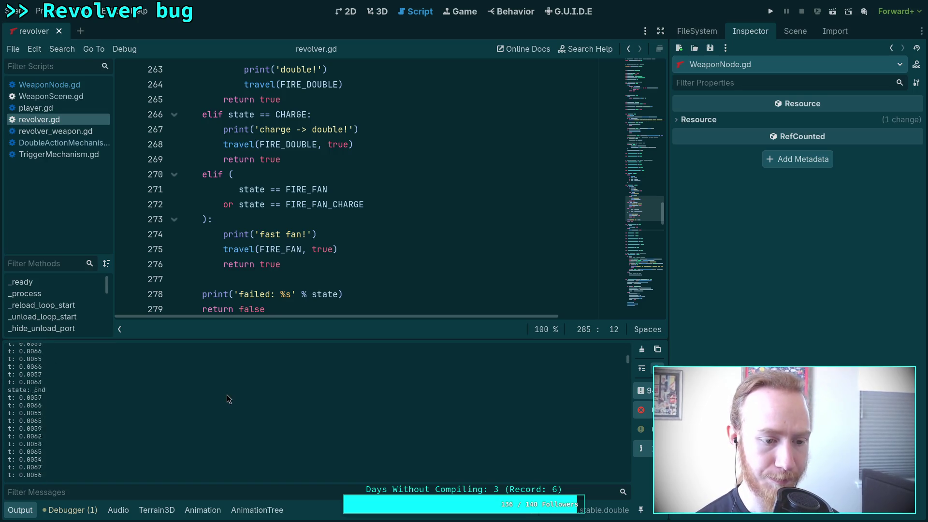
scroll(228, 398, "down", 5)
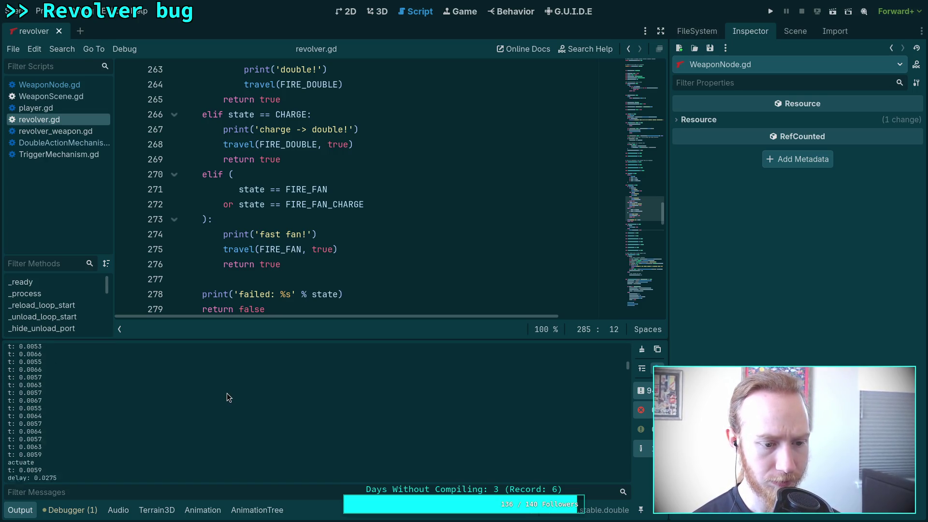
scroll(228, 398, "down", 3)
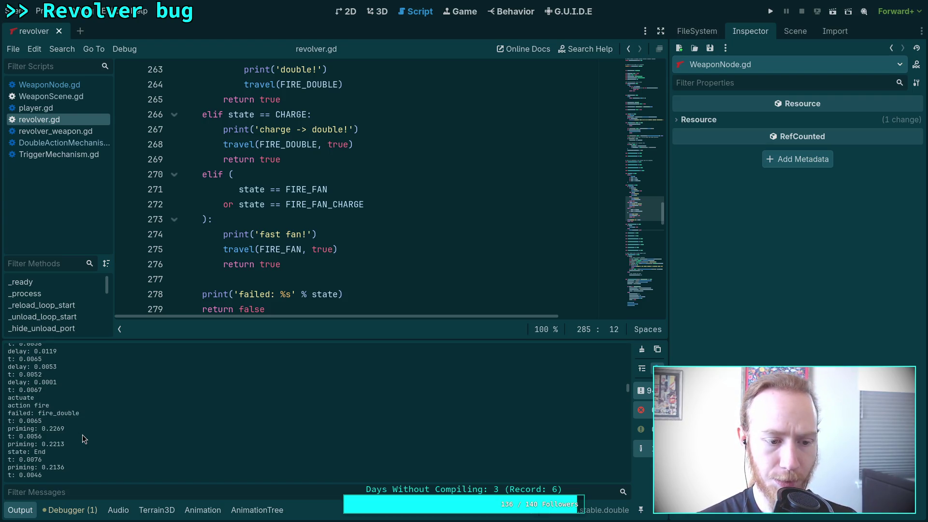
- Switch to WeaponNode.gd and find the TriggerMechanism.Action.FIRE branch near line 454
scroll(344, 285, "up", 6)
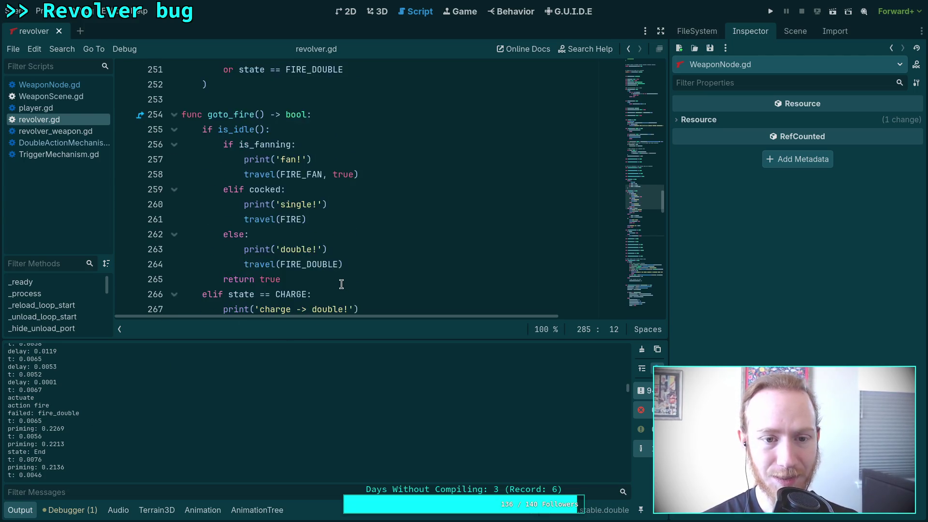
scroll(346, 285, "down", 15)
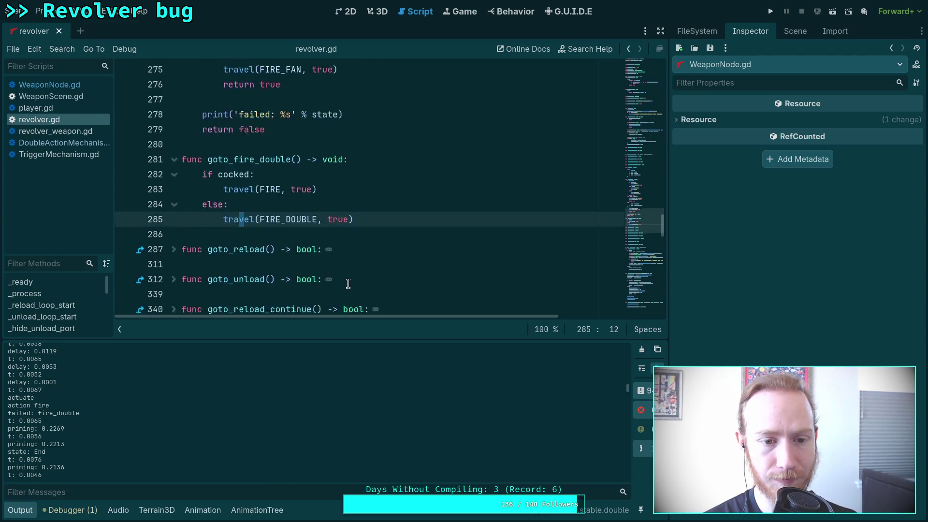
left_click(67, 87)
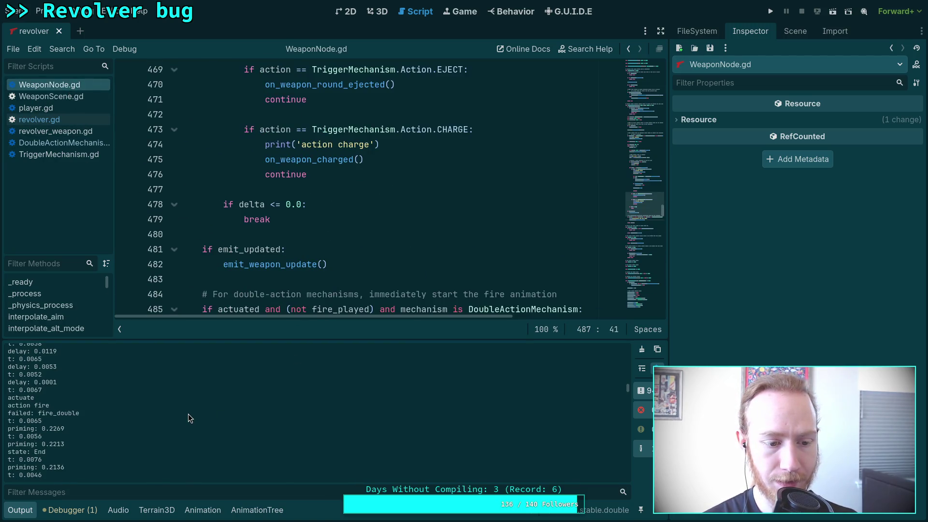
scroll(187, 414, "up", 2)
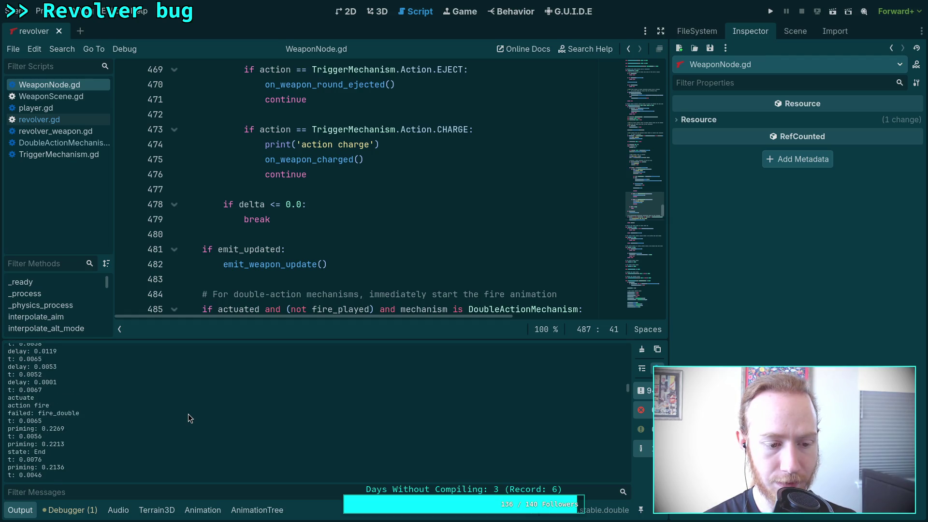
scroll(298, 223, "down", 3)
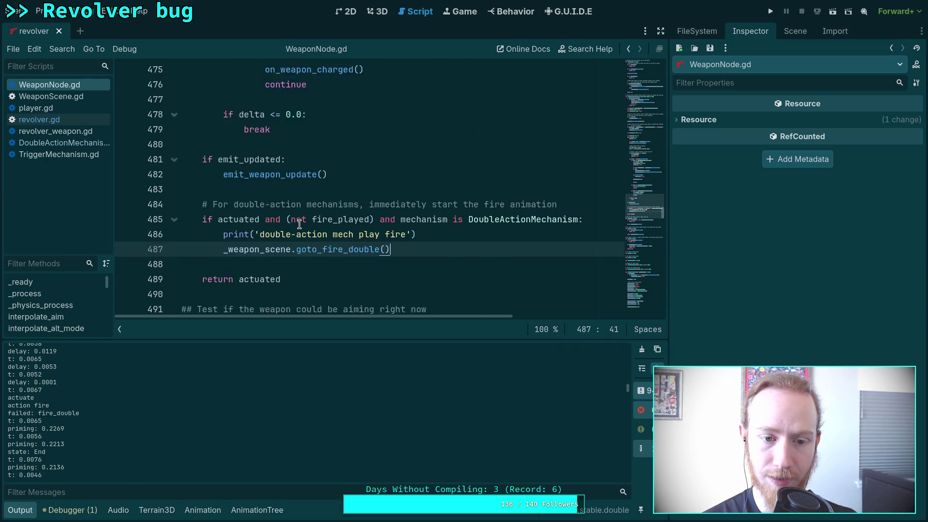
scroll(336, 239, "up", 10)
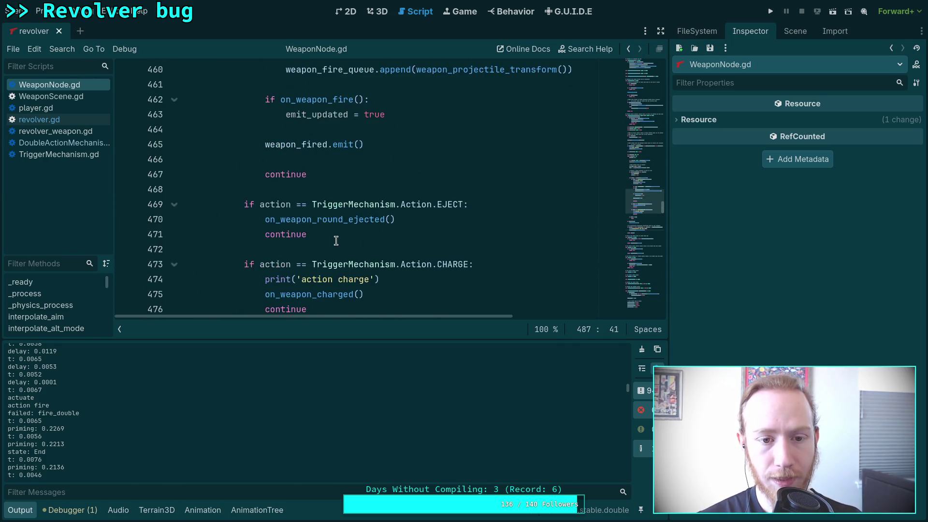
scroll(337, 241, "up", 2)
scroll(336, 240, "up", 1)
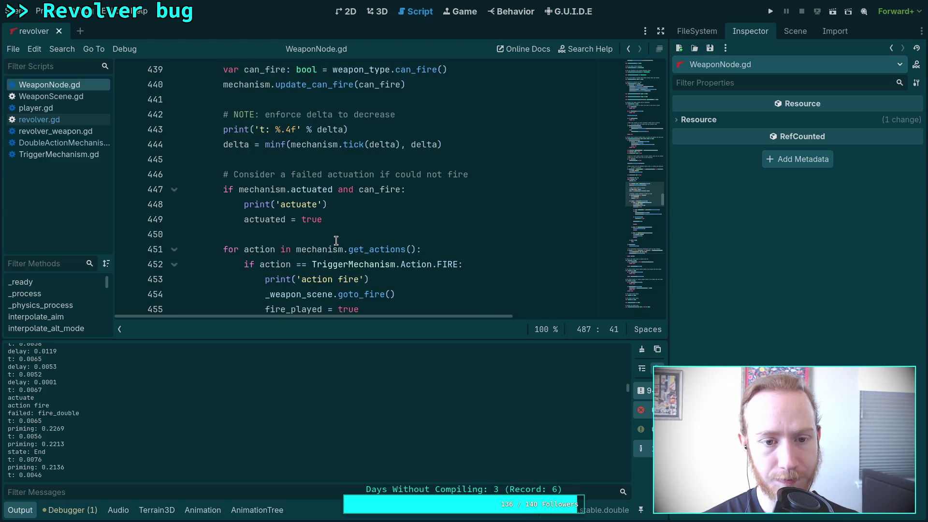
scroll(337, 241, "down", 2)
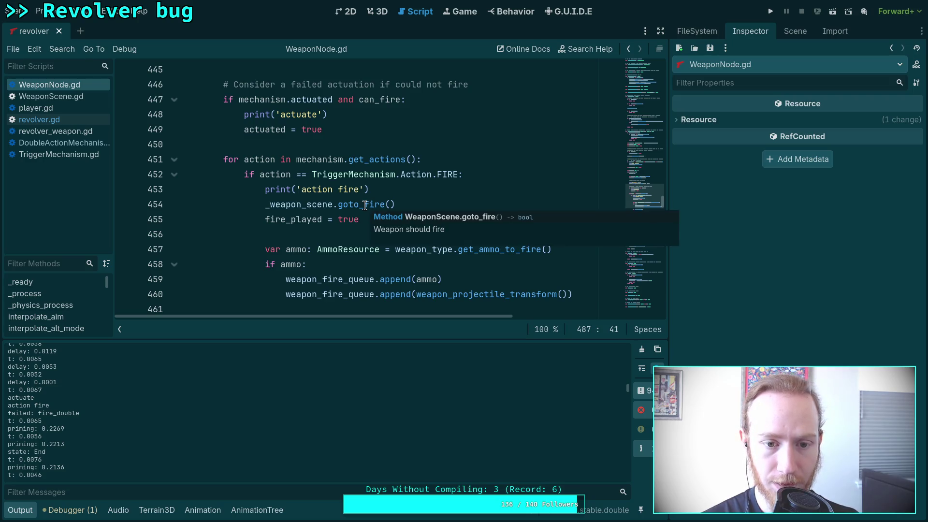
- Assign fire_played = _weapon_scene.goto_fire() and delete the old 'fire_played = true' line
left_click(266, 204)
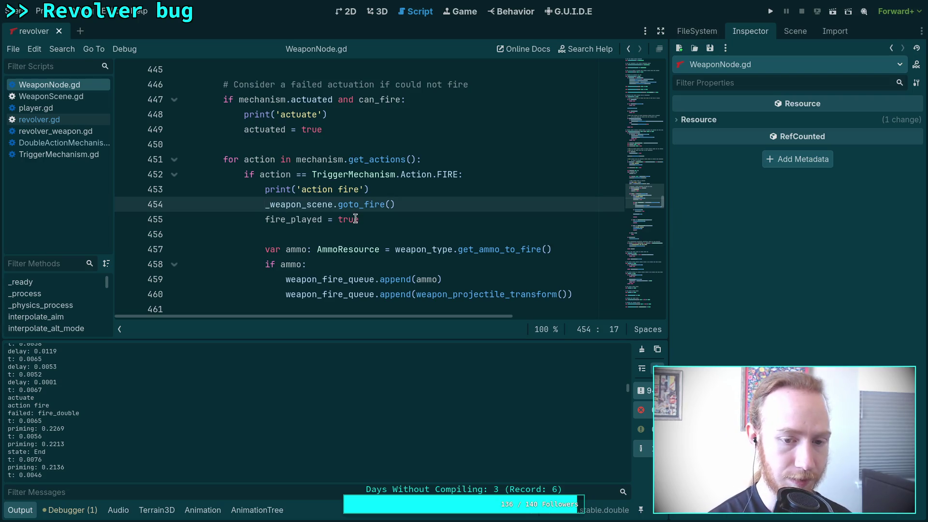
type("fire_played ")
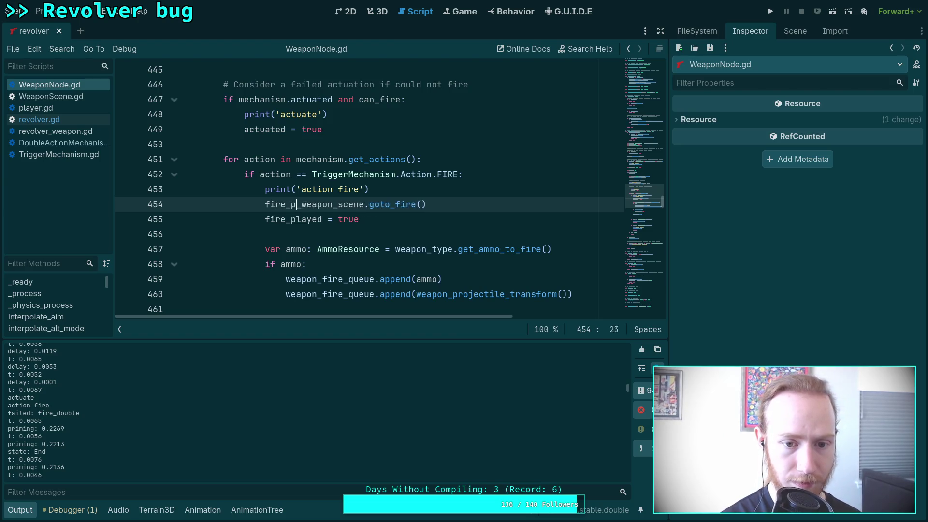
type("=")
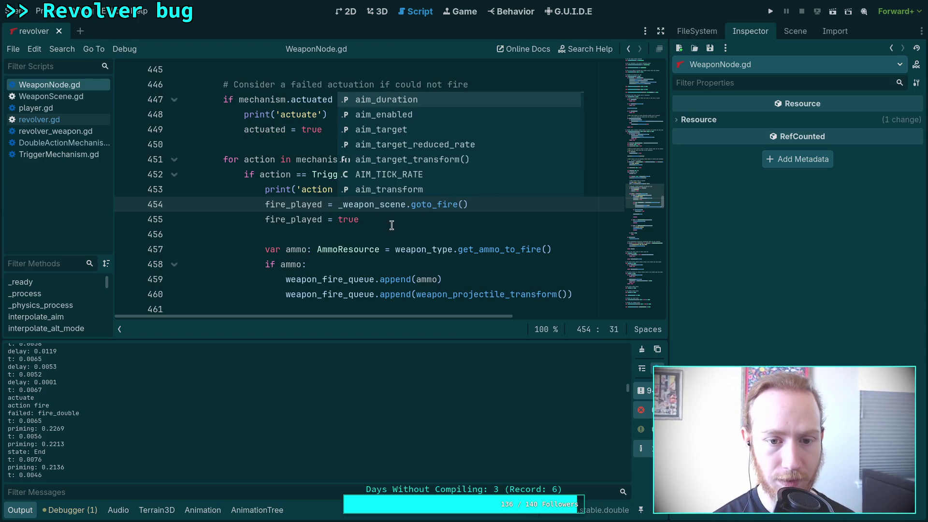
key("Escape")
key("End")
key("shift+Down")
key("Delete")
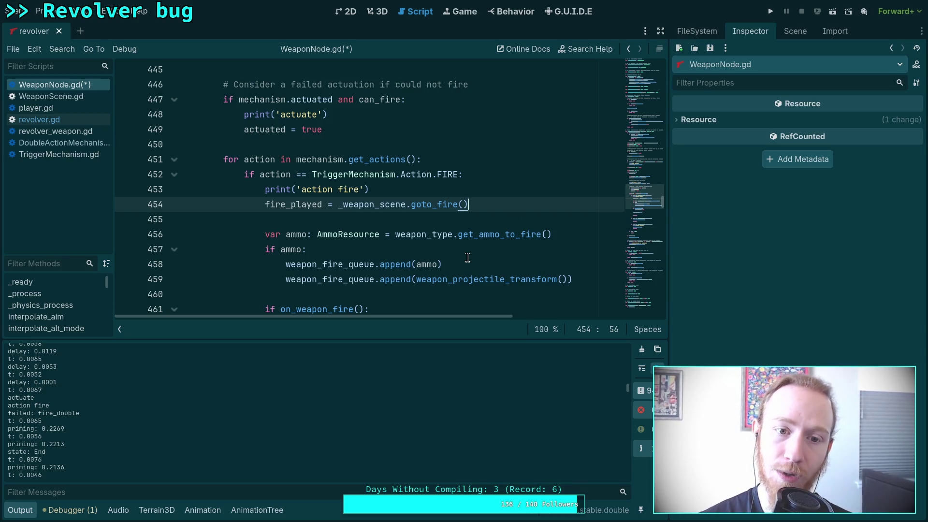
- Check the goto_fire_double call on line 486, then save WeaponNode.gd
scroll(425, 223, "down", 10)
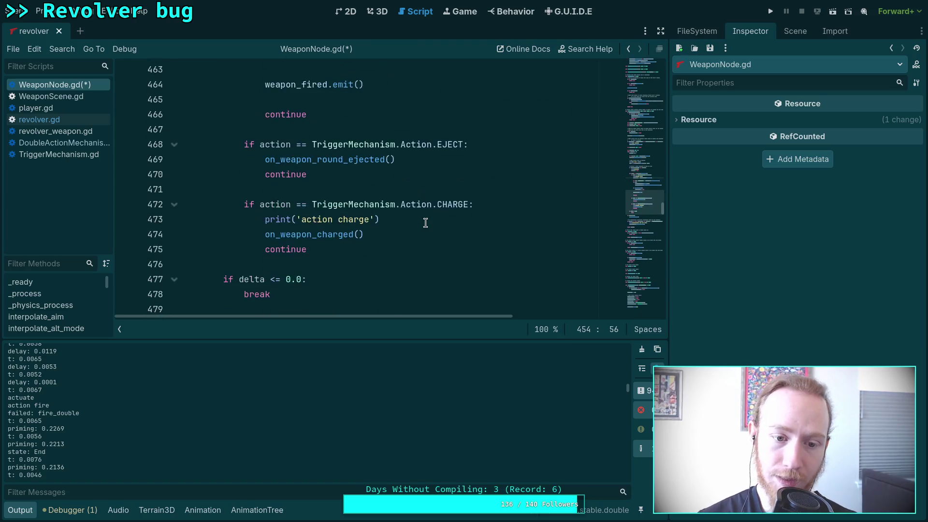
left_click(417, 233)
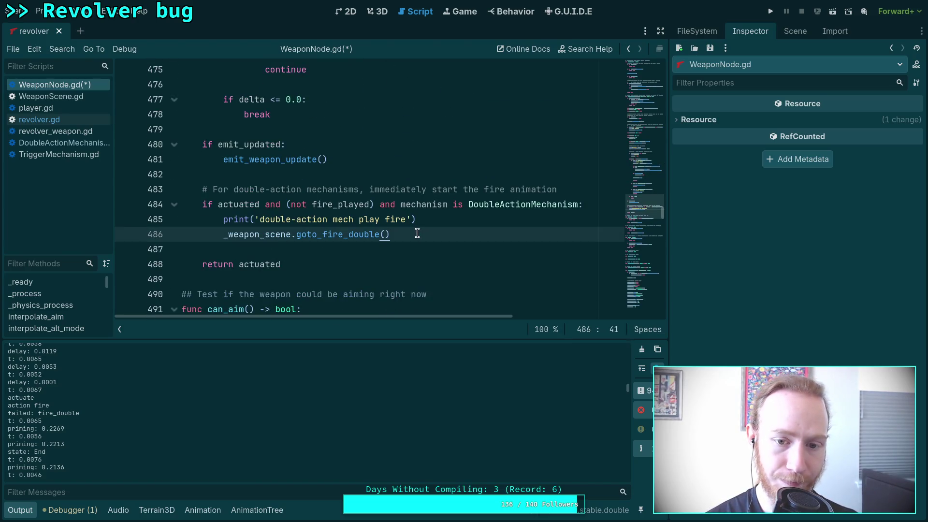
scroll(417, 233, "up", 9)
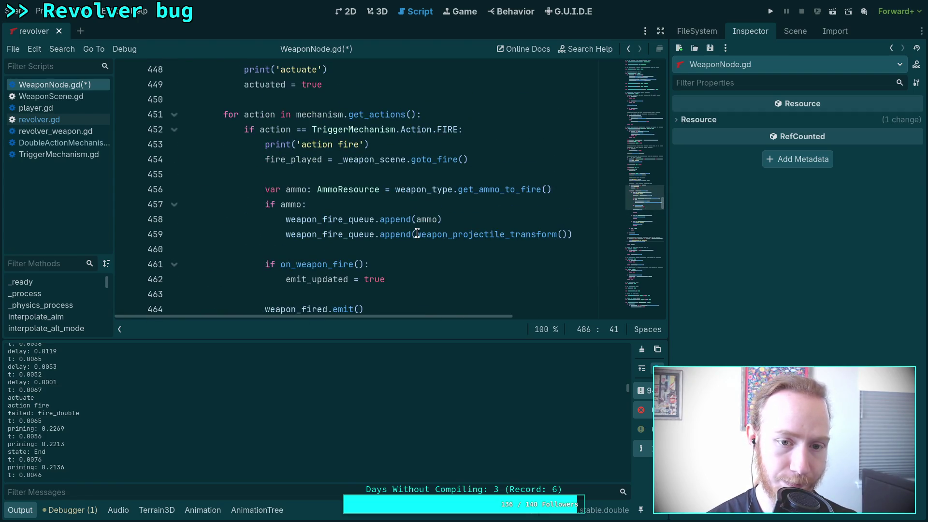
scroll(417, 233, "up", 1)
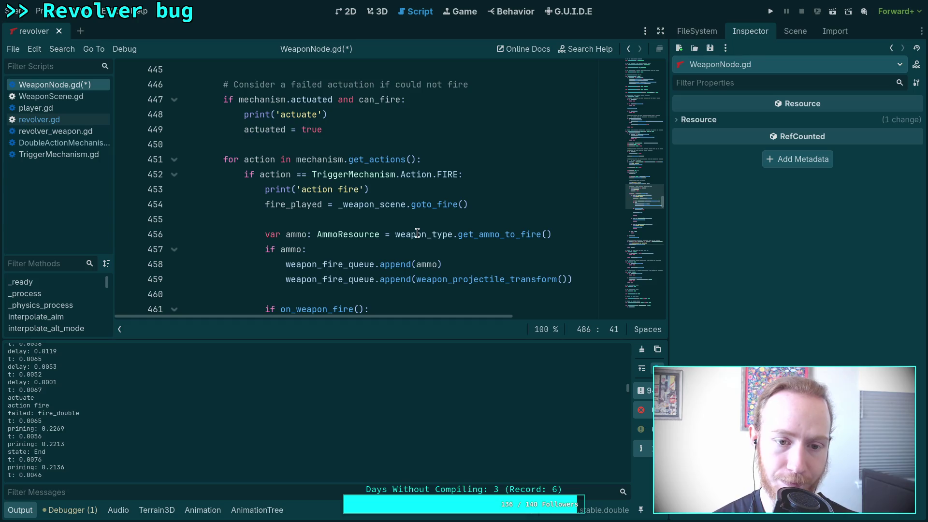
left_click(417, 233)
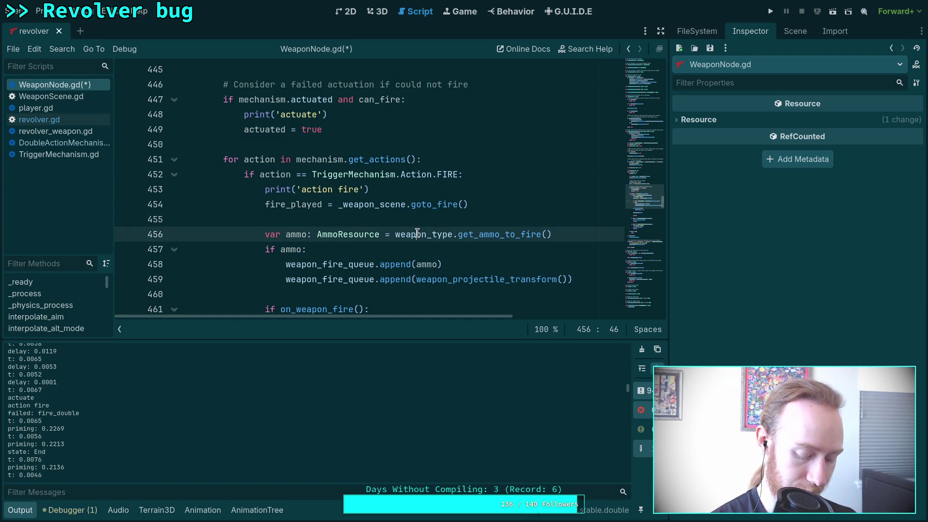
key("ctrl+s")
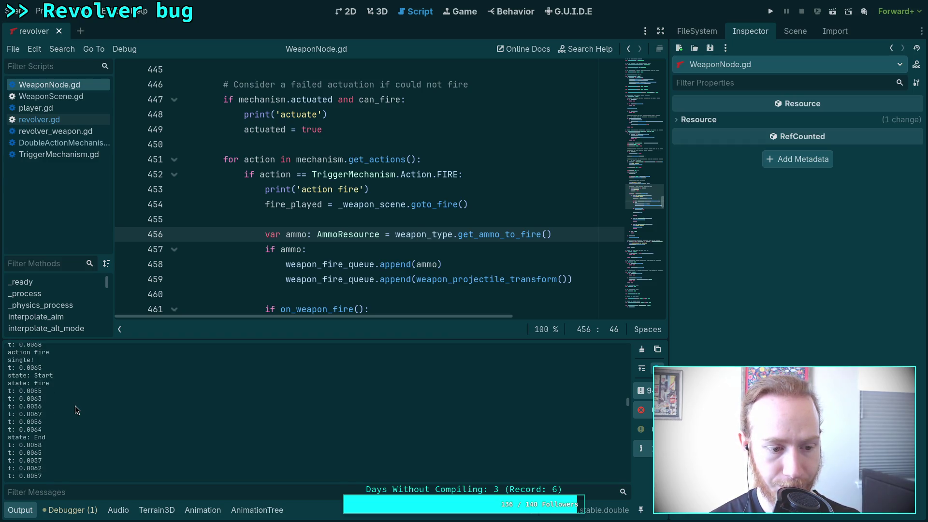
- Scroll the Output log to find 'action fire', 'single!', and the Start, fire, End states
scroll(75, 405, "up", 1)
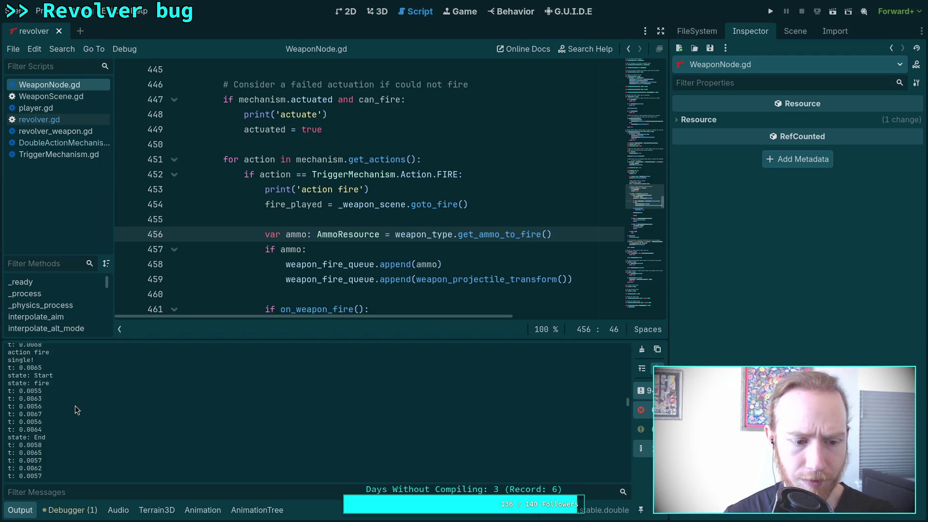
scroll(74, 405, "up", 1)
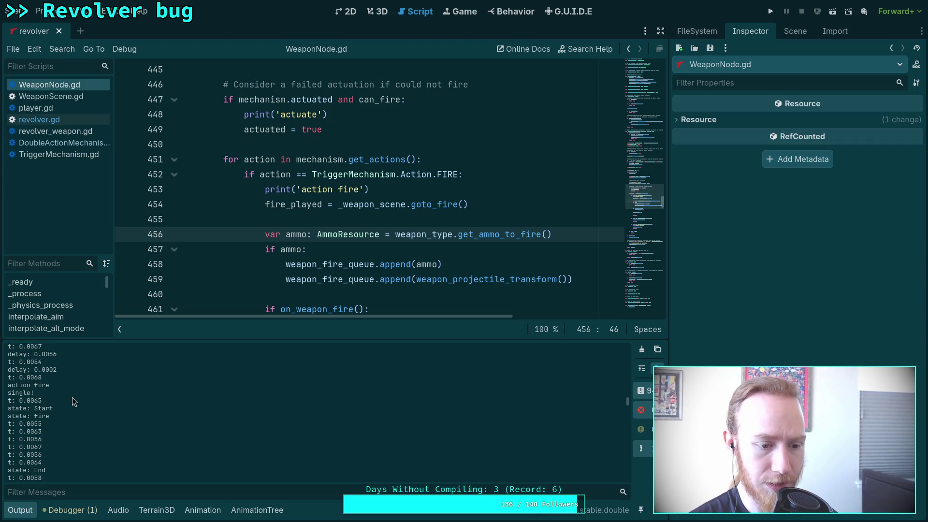
scroll(85, 404, "up", 2)
scroll(85, 400, "up", 2)
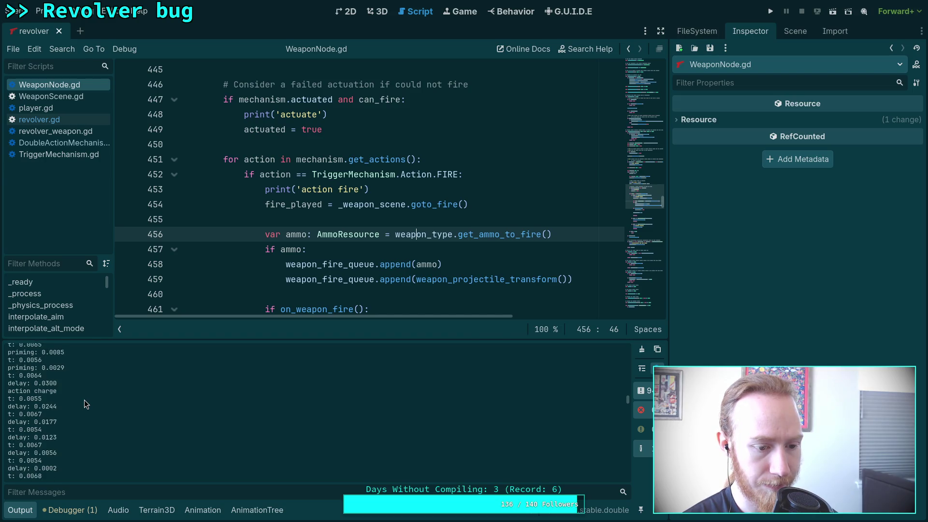
scroll(84, 399, "down", 2)
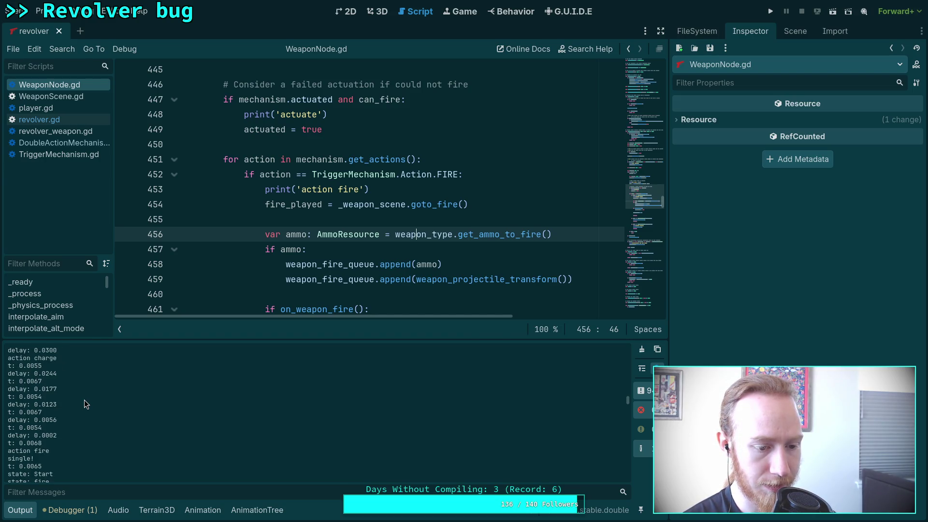
scroll(84, 405, "down", 1)
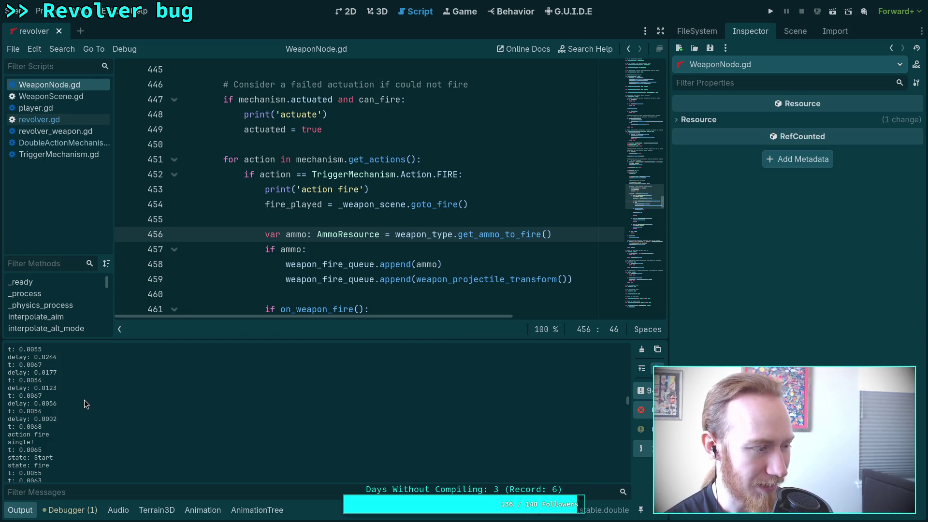
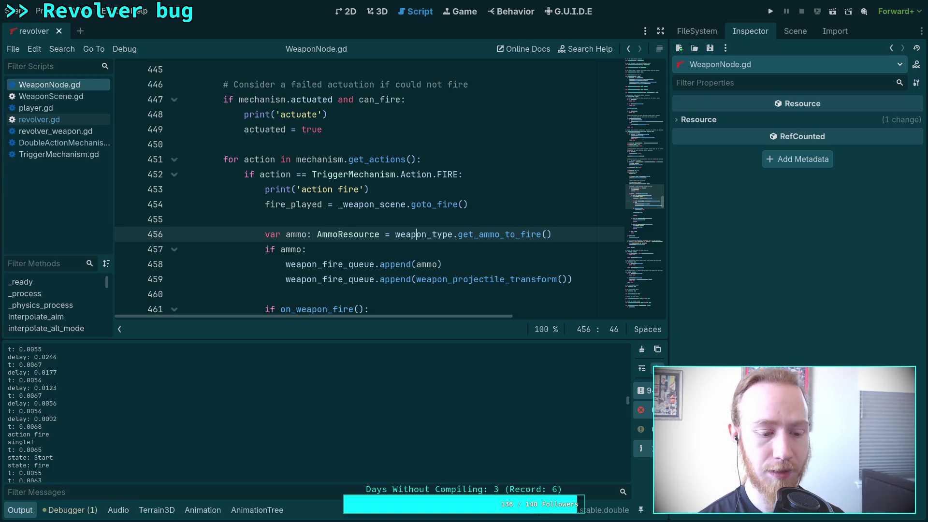
- Hide the Output panel and open TriggerMechanism.gd, scrolled up to its Action enum
left_click(21, 514)
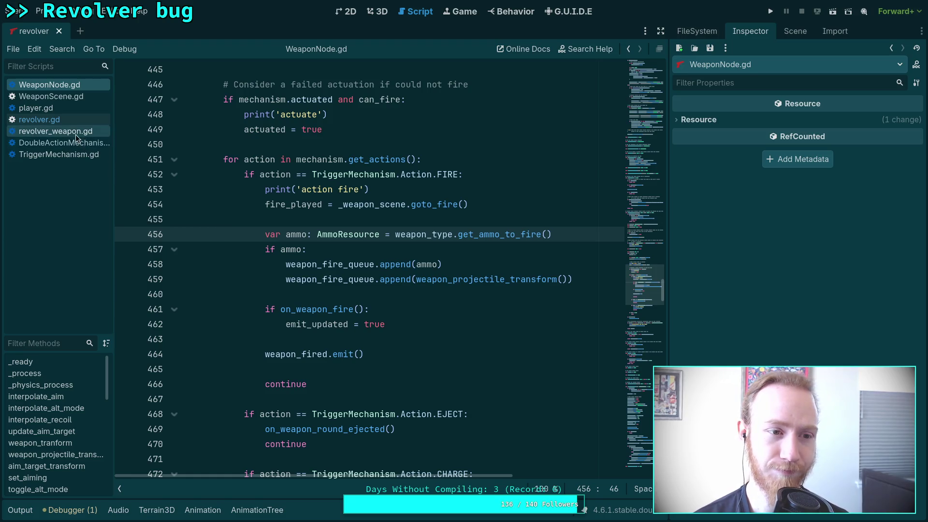
left_click(58, 155)
scroll(548, 261, "up", 15)
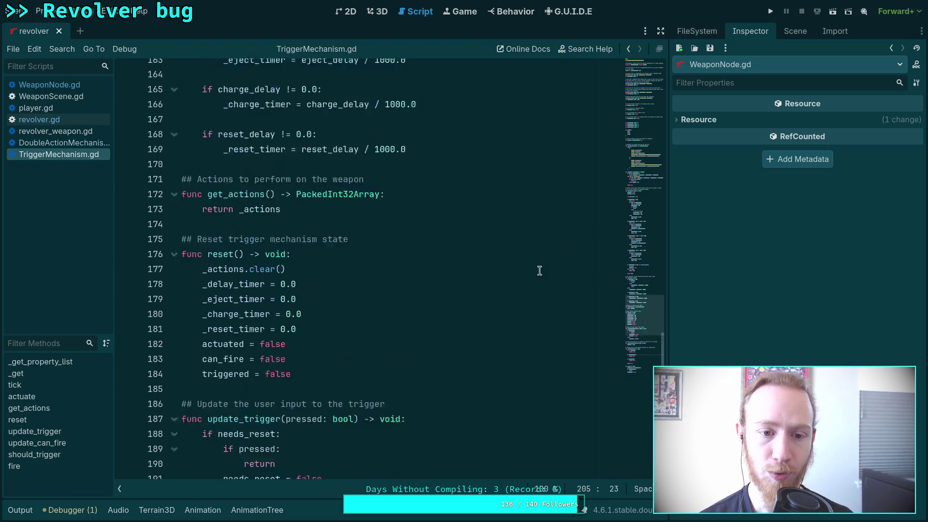
mouse_move(654, 116)
left_mouse_down()
mouse_move(646, 157)
mouse_move(650, 124)
mouse_move(648, 148)
left_mouse_up()
left_click(313, 262)
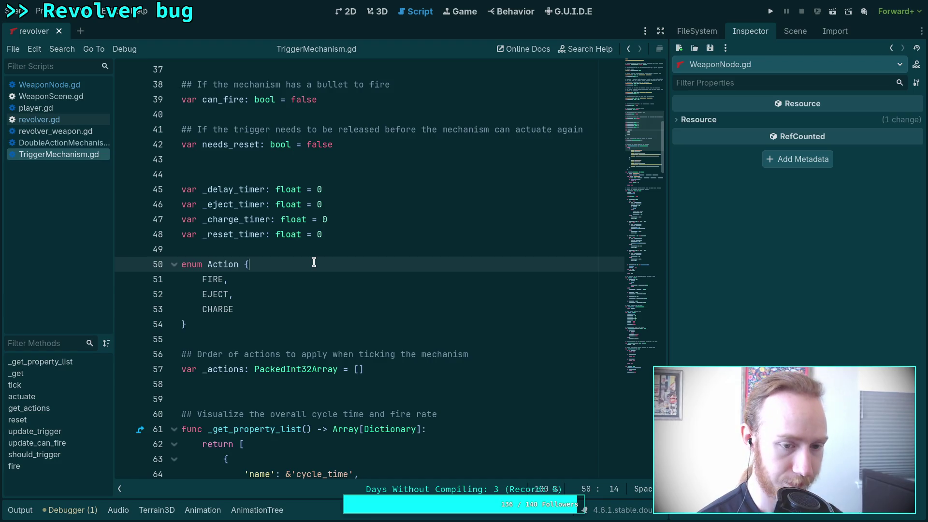
- Add a START_ANIM first entry and rename FIRE to FIRE_PROJECTILE and EJECT to EJECT_ROUND
key("Return")
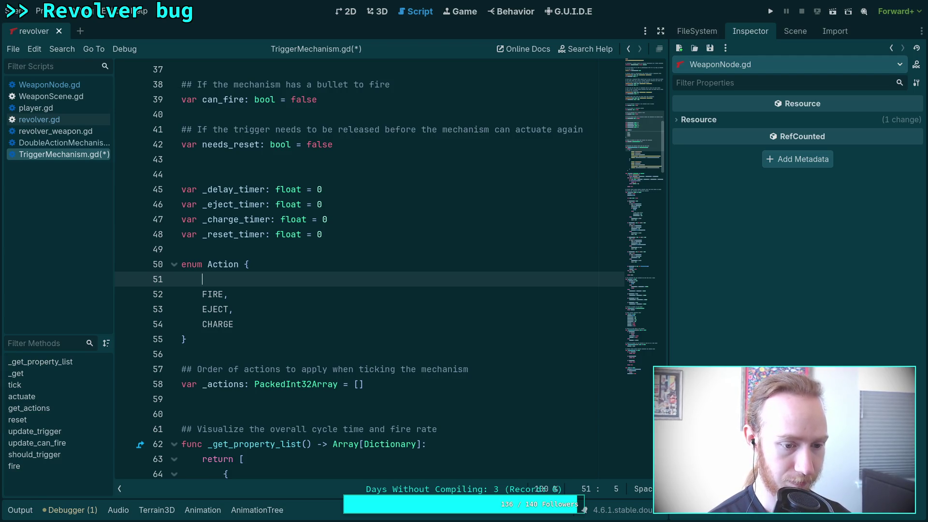
type("START_ANIM,")
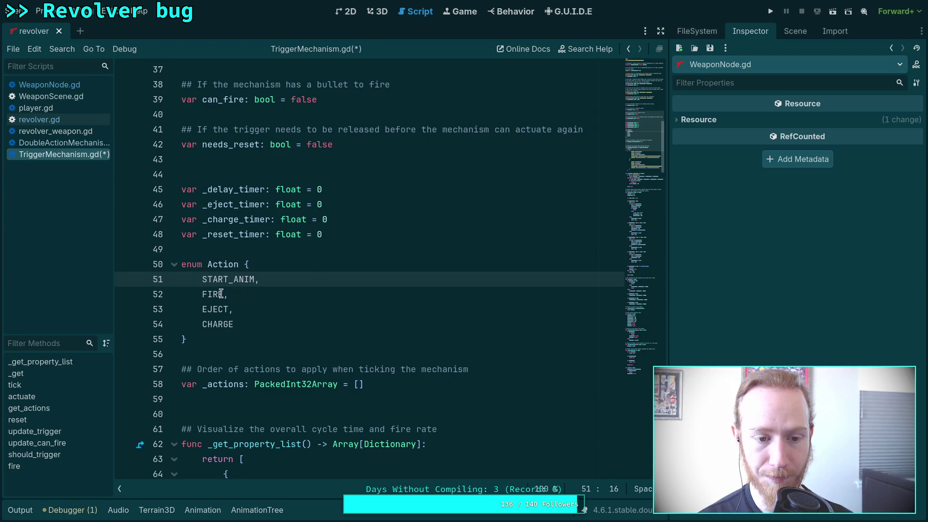
left_click(221, 294)
type("_PR")
type("O")
type("JECTILE")
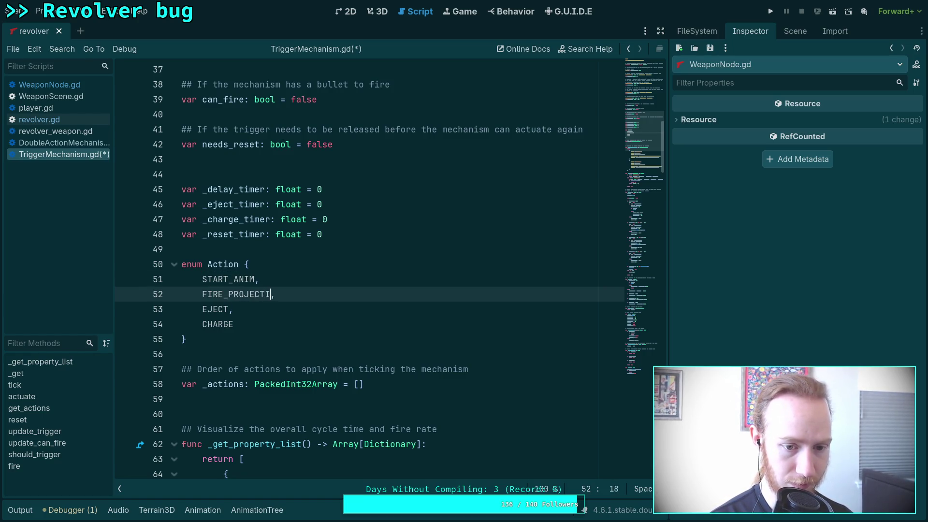
left_click(228, 309)
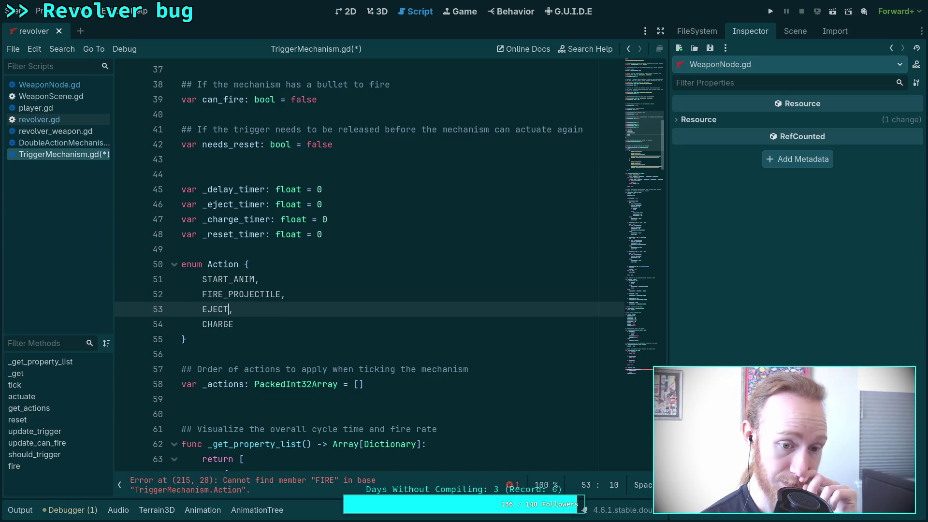
type("_ROUND")
key("BackSpace")
key("BackSpace")
type("ND")
left_click(234, 324)
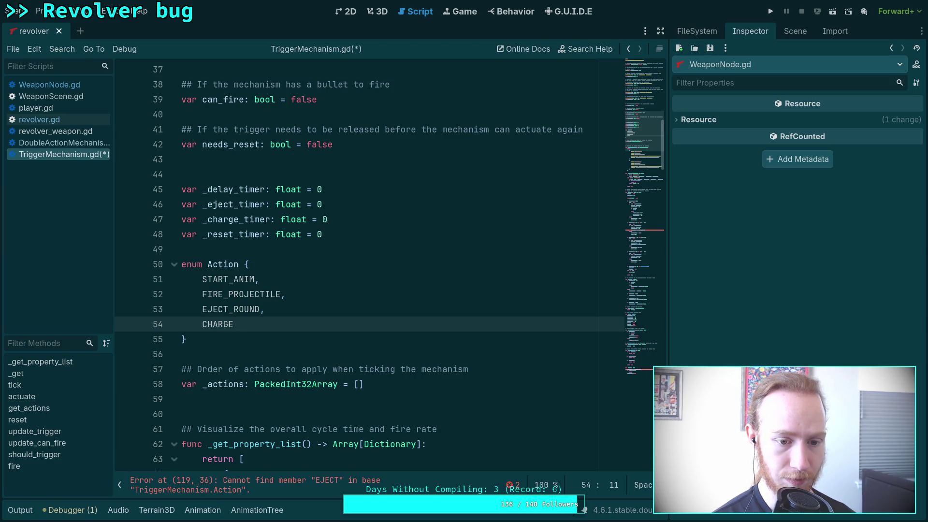
type("_")
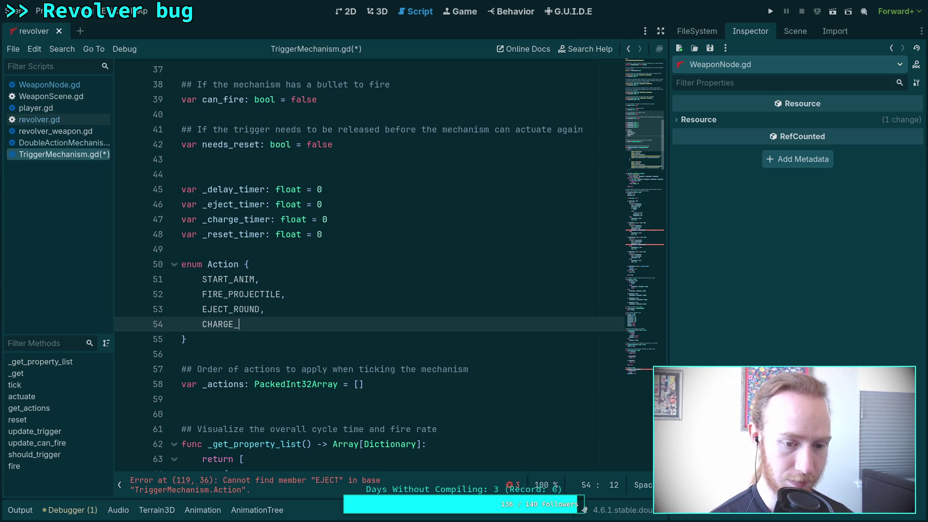
key("BackSpace")
type(",")
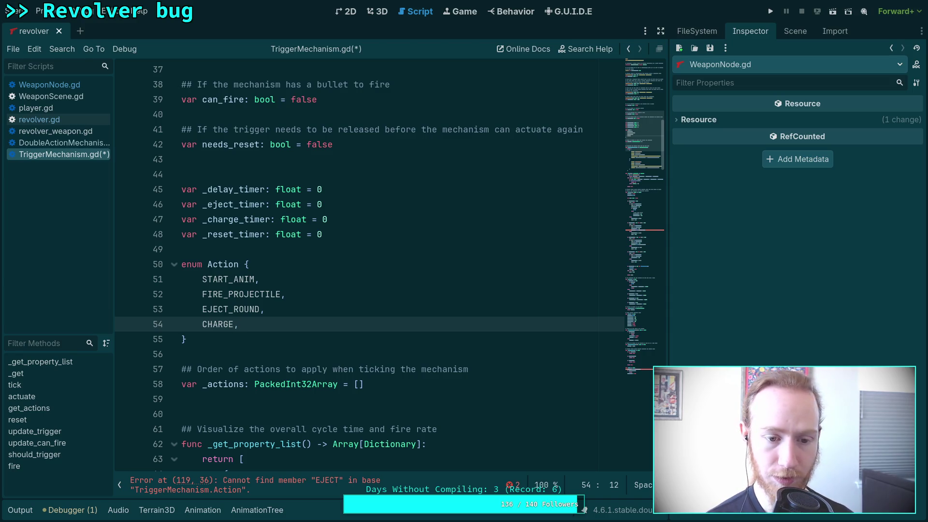
- Rename the new START_ANIM entry to FIRE_ANIMATION and save TriggerMechanism.gd
left_click(231, 279)
key("ctrl+shift+Left")
type("FIR")
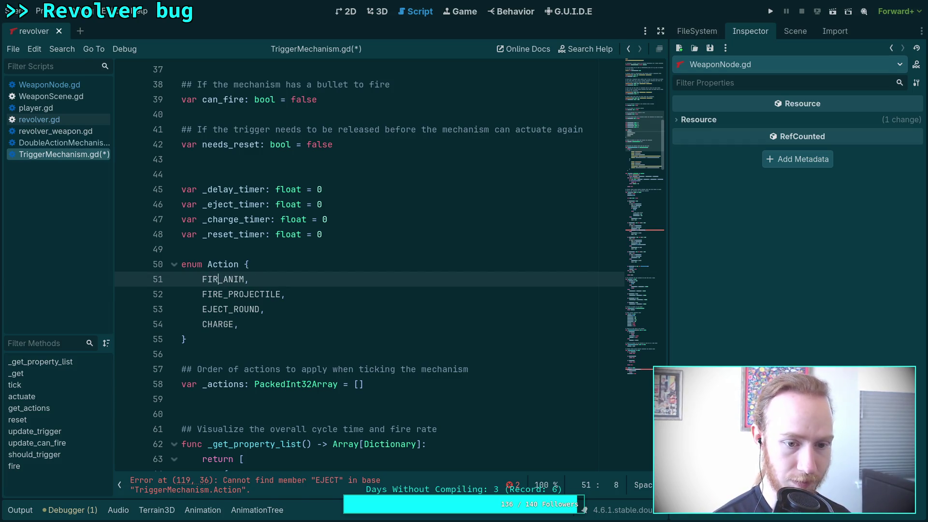
type("E")
left_click(250, 279)
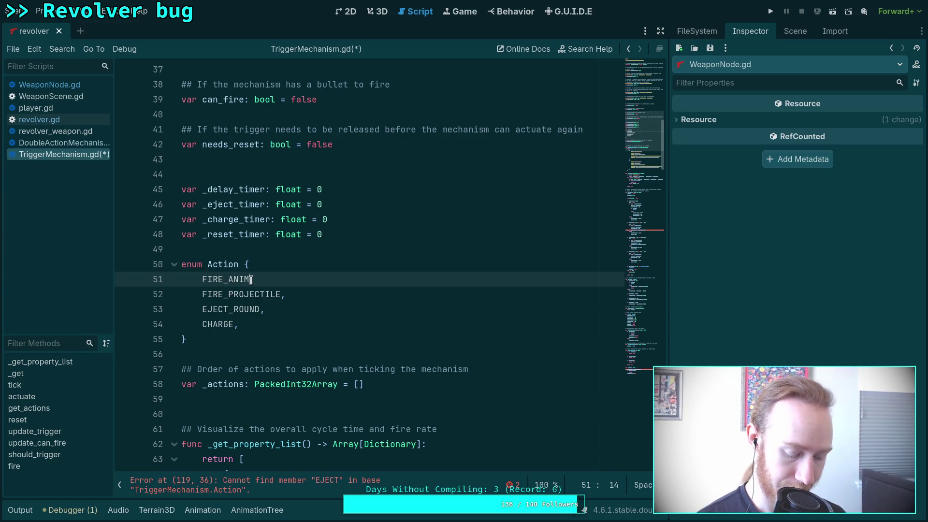
type("ATION,")
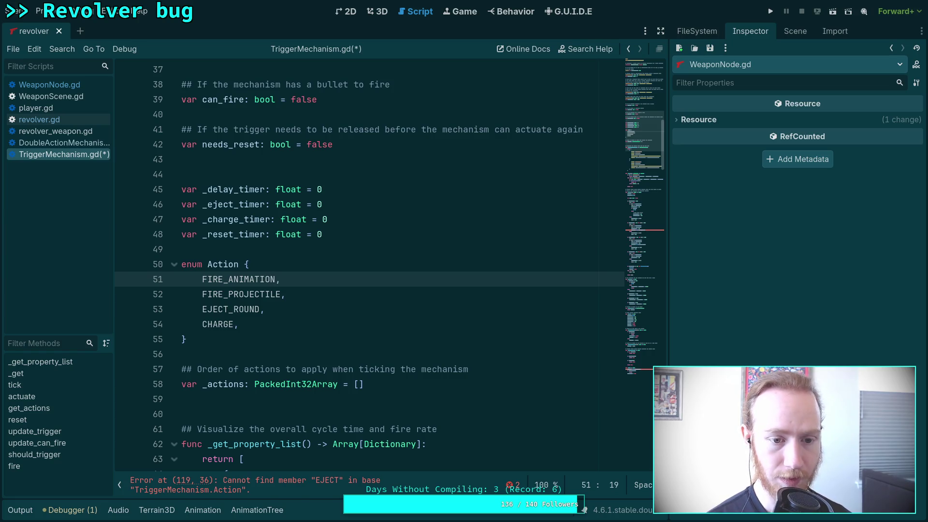
left_click(296, 319)
left_click(312, 309)
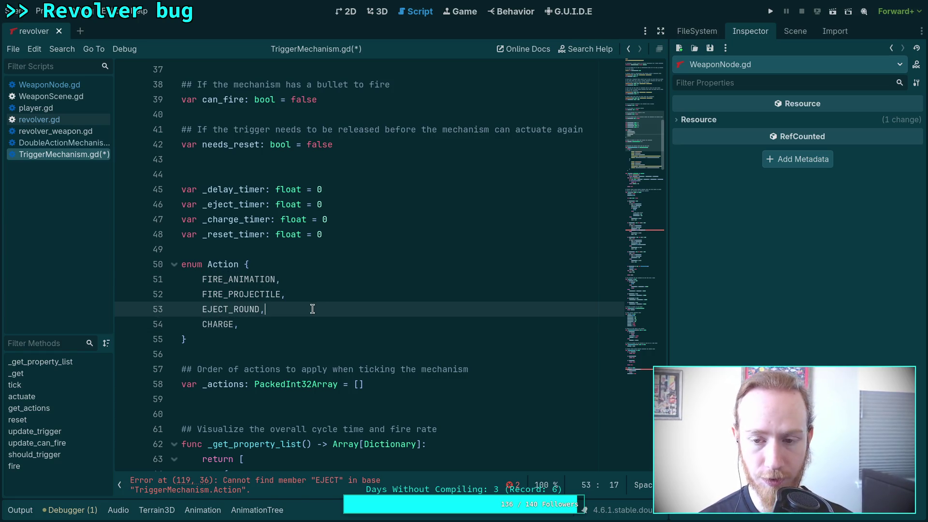
left_click(305, 349)
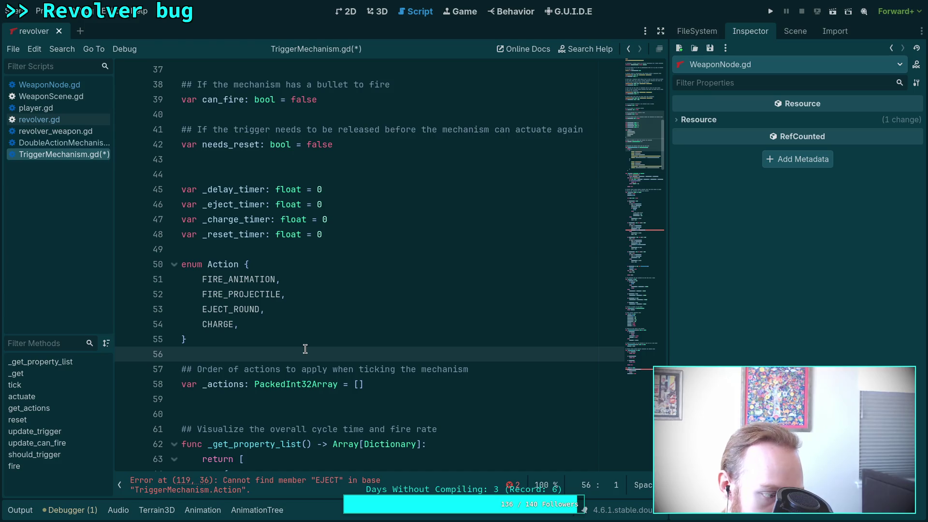
key("ctrl+s")
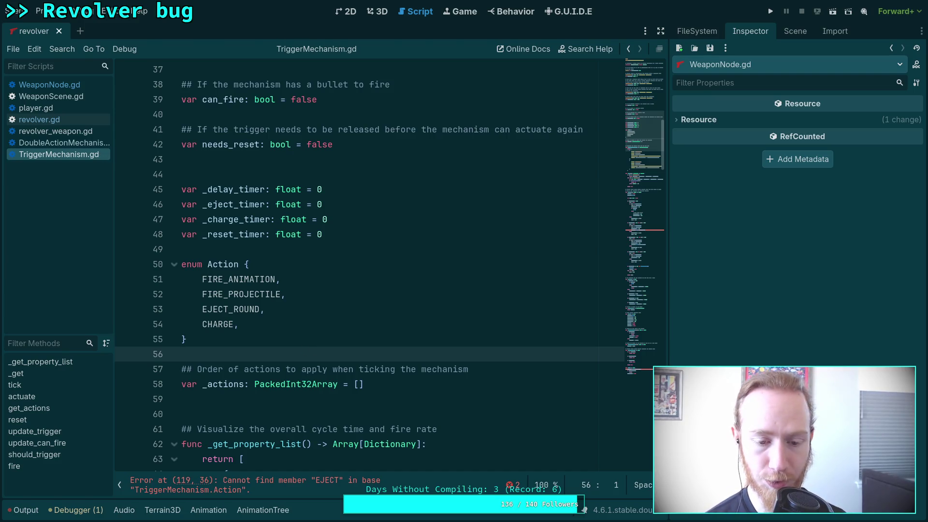
- Change Action.EJECT to Action.EJECT_ROUND on line 119
scroll(419, 393, "down", 10)
scroll(418, 394, "down", 6)
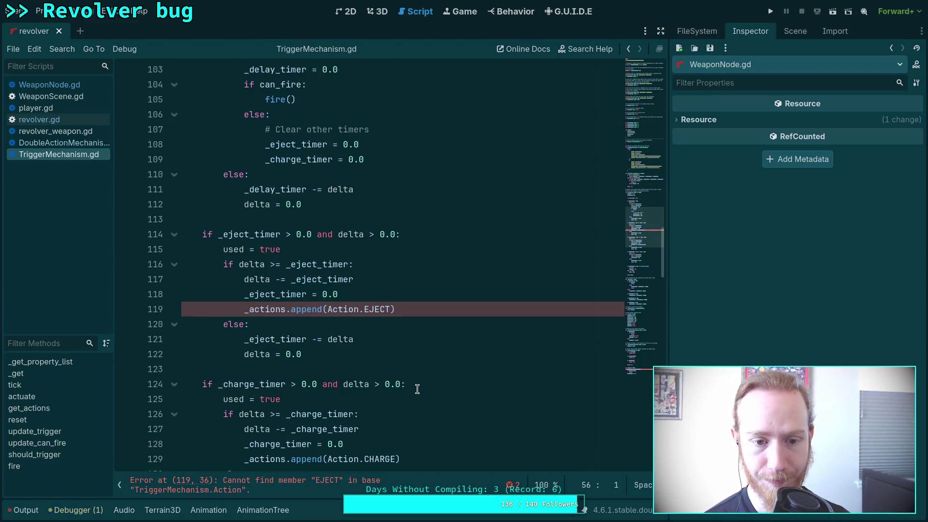
left_click(390, 310)
type("_ROUND")
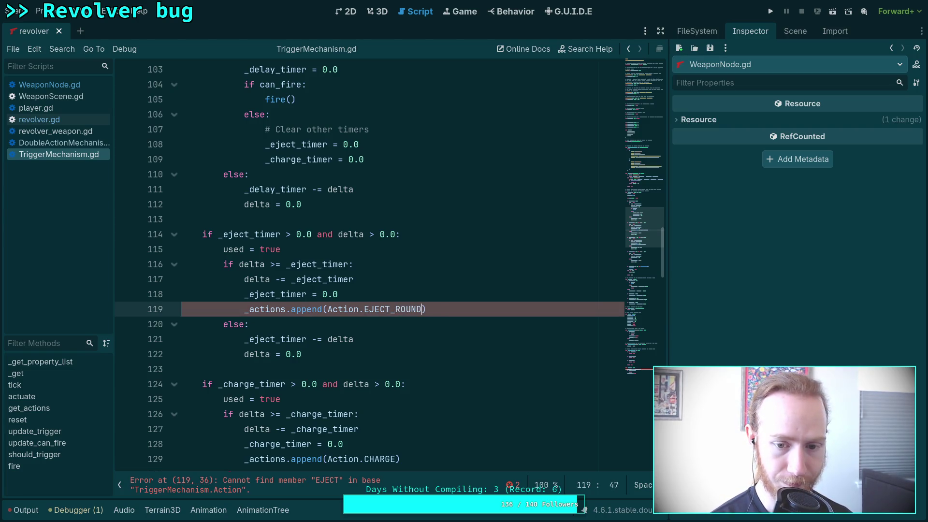
- Locate the Action.FIRE error on line 215 and select the fire function name on line 214
scroll(393, 324, "down", 4)
scroll(393, 325, "down", 20)
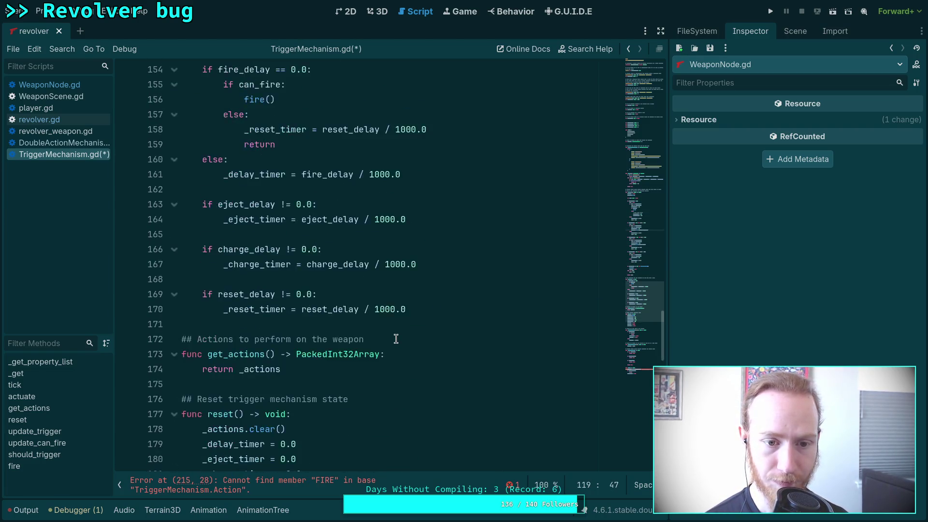
scroll(359, 381, "down", 3)
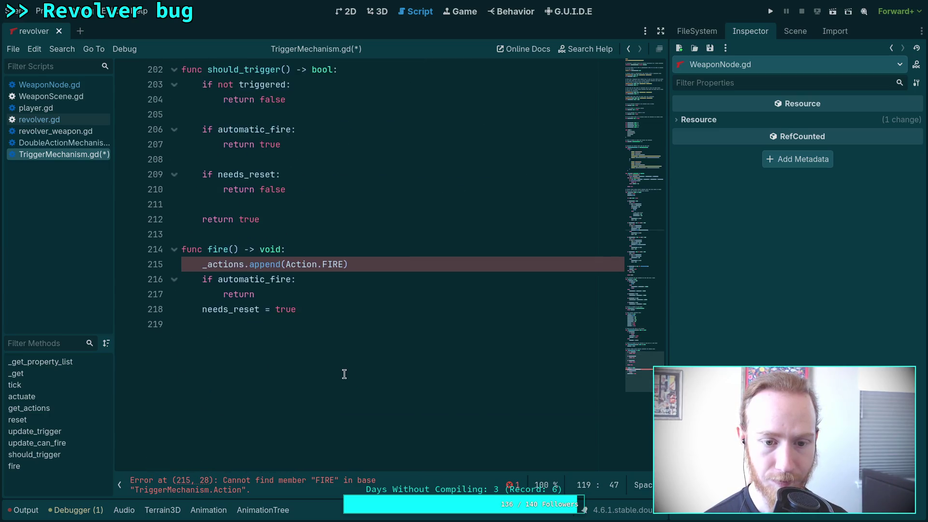
left_click(347, 264)
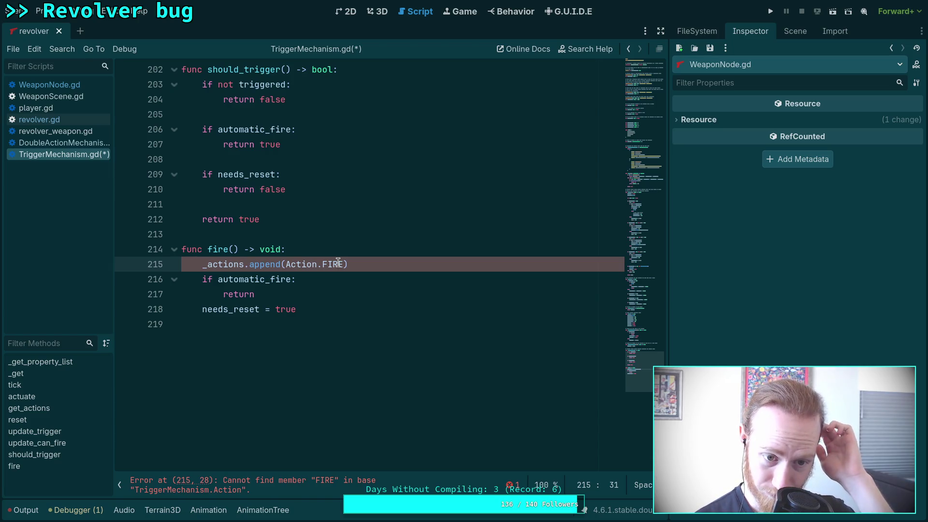
scroll(342, 322, "up", 5)
scroll(342, 321, "up", 9)
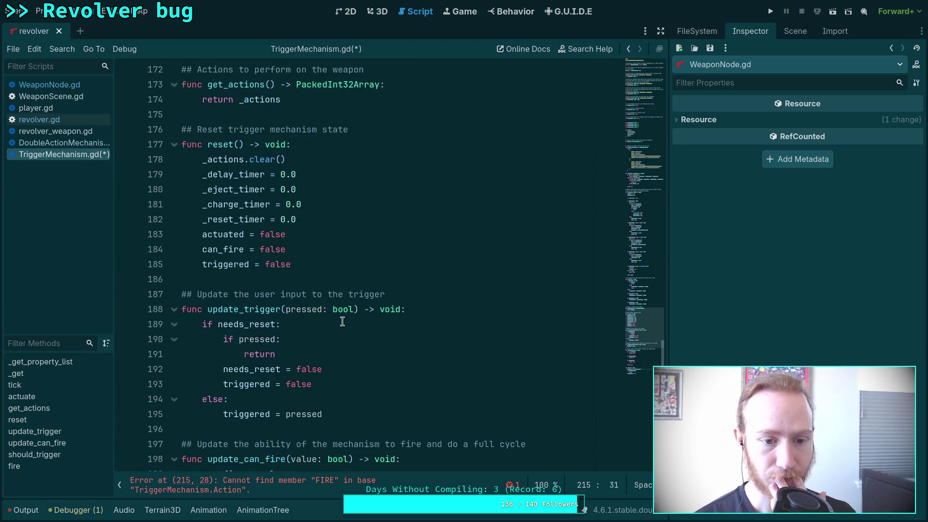
scroll(342, 321, "down", 12)
scroll(301, 392, "down", 1)
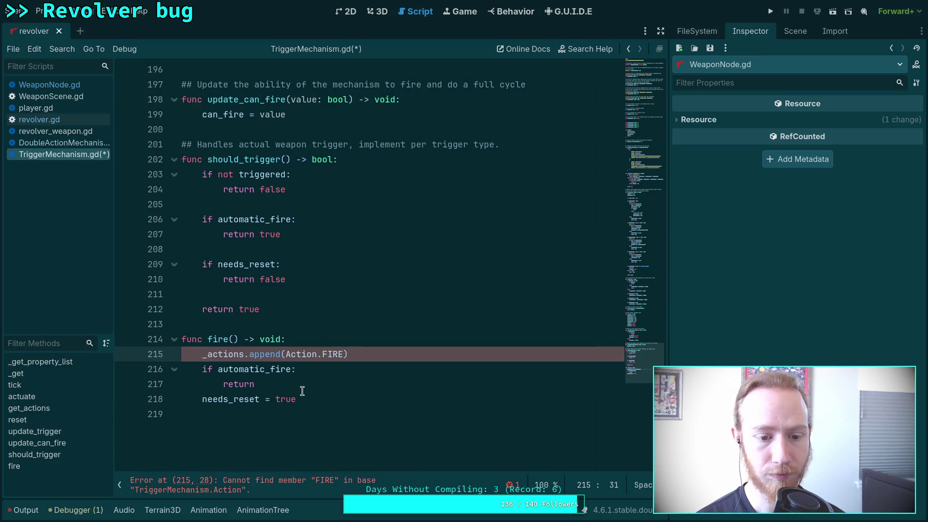
double_click(218, 340)
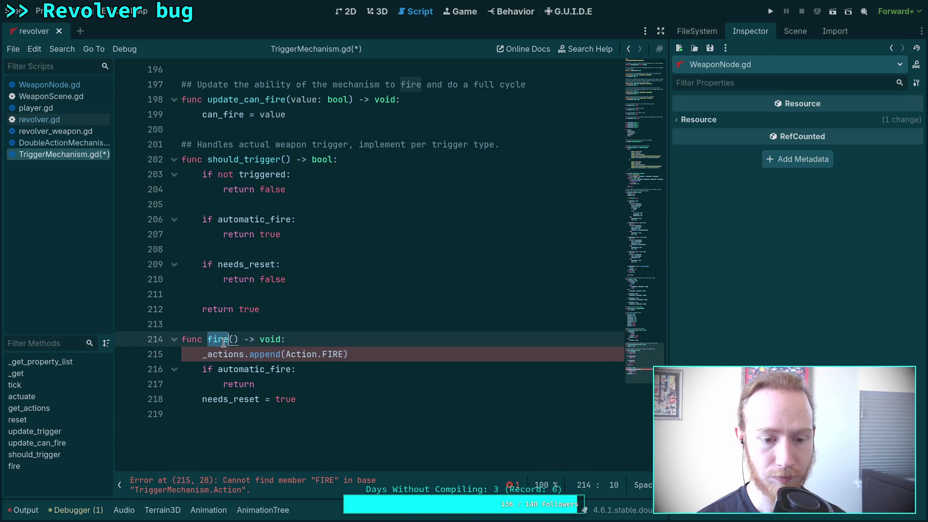
- Search the script for 'fire()' calls
key("ctrl+f")
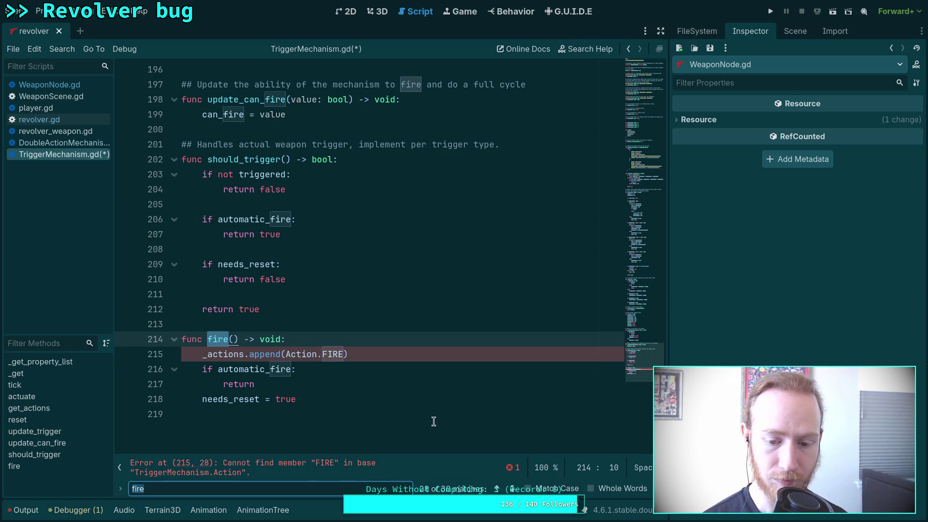
left_click(333, 491)
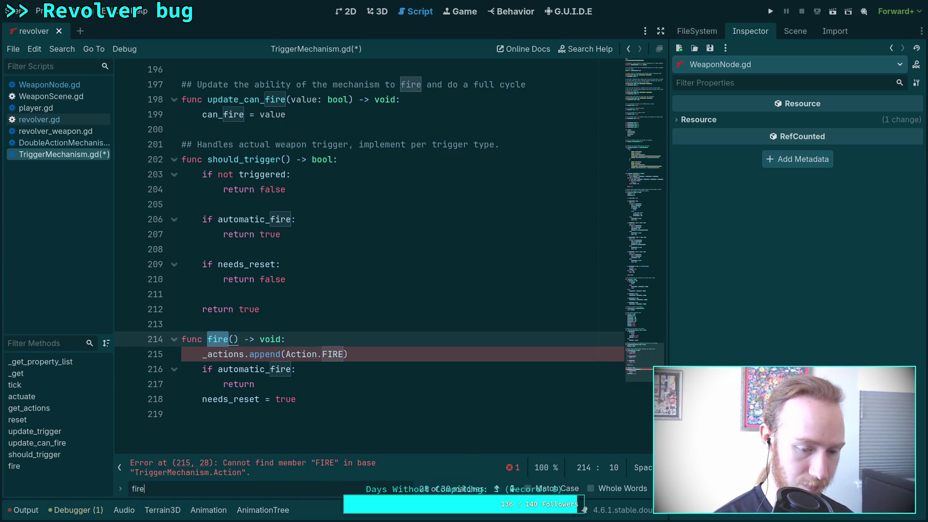
type("()")
key("Return")
key("Return")
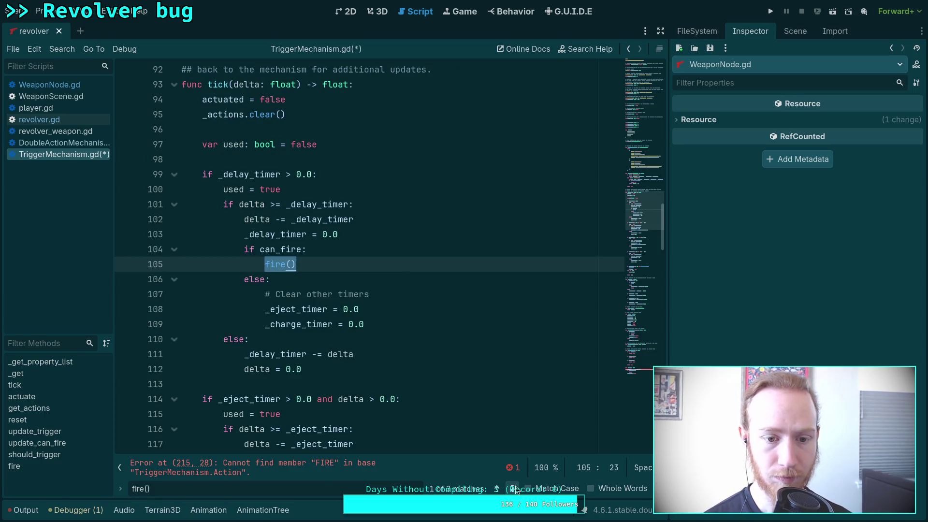
- Cut the fire() function from the end of the script, then return to its call in actuate()
scroll(455, 420, "down", 15)
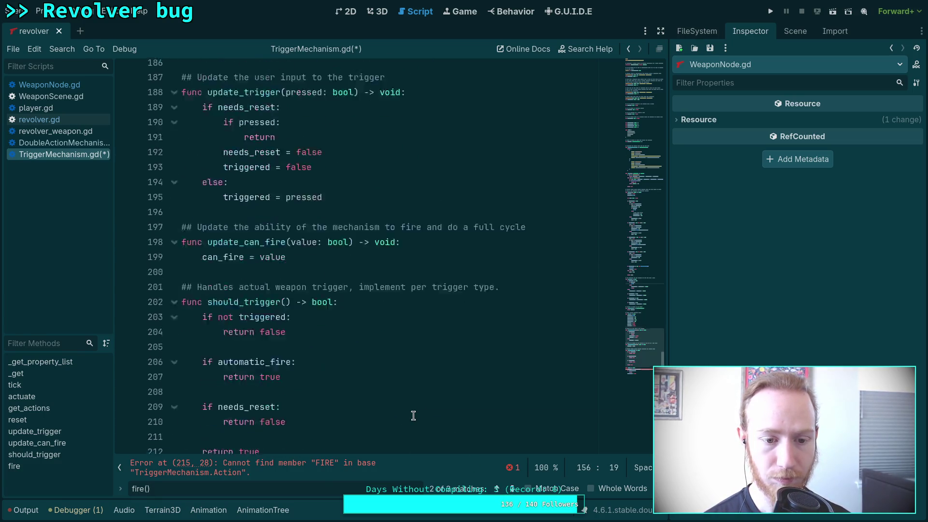
left_click(315, 339)
left_click_drag(314, 339, 162, 280)
key("ctrl+c")
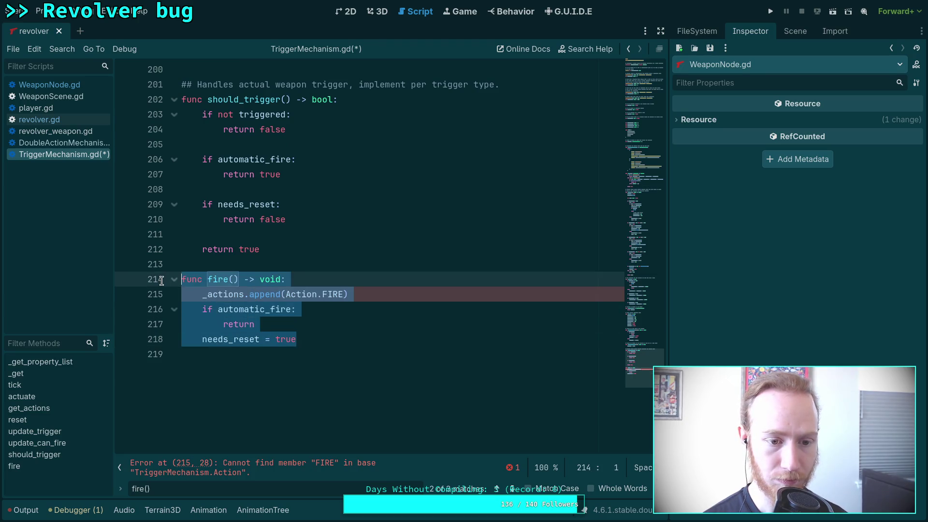
key("BackSpace")
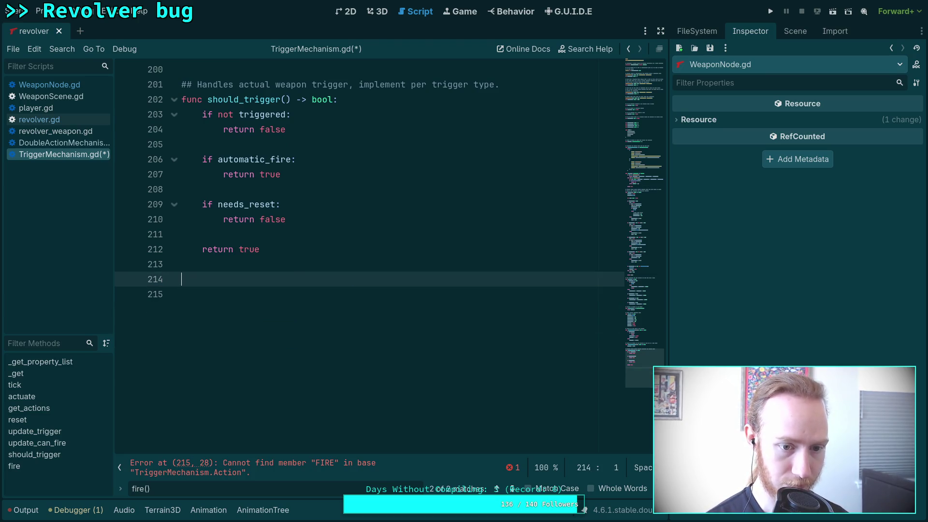
key("BackSpace")
key("BackSpace")
scroll(304, 340, "up", 13)
scroll(304, 340, "up", 6)
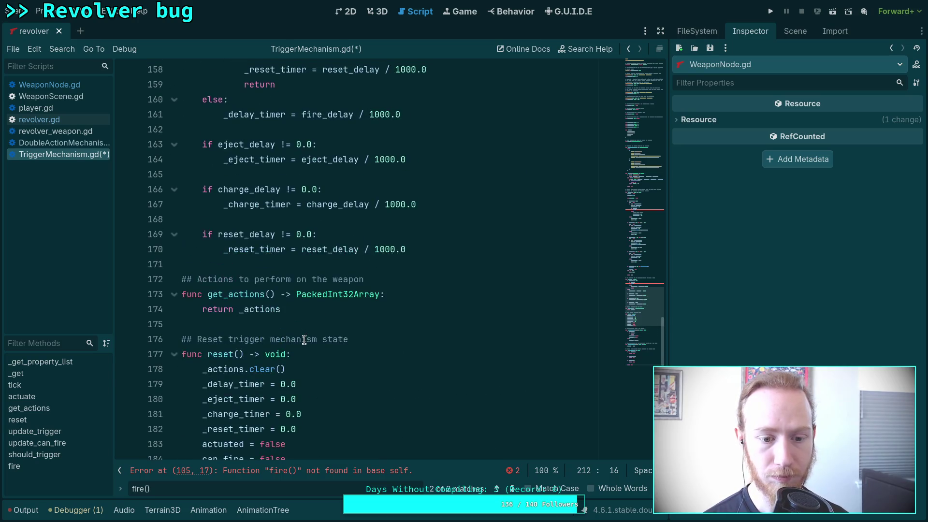
left_click(308, 258)
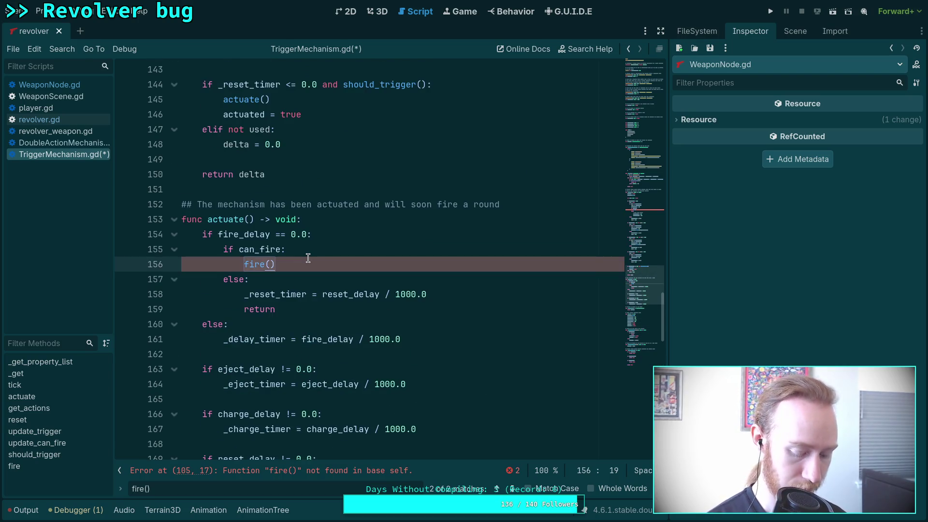
- Paste the fire() body under 'if can_fire:' in actuate(), replacing the call and function header
key("Return")
key("ctrl+v")
left_click_drag(239, 294, 242, 354)
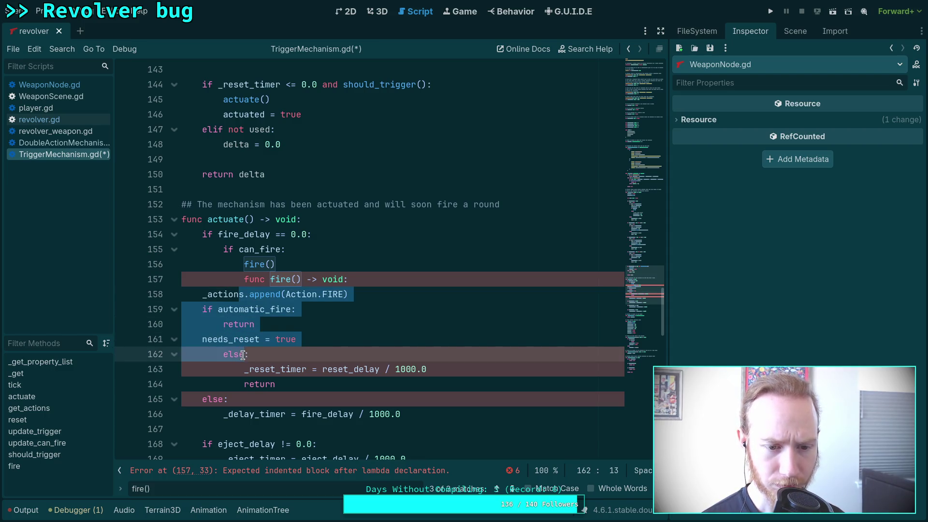
key("Tab")
key("Tab")
left_click(307, 279)
left_click_drag(354, 279, 356, 251)
key("BackSpace")
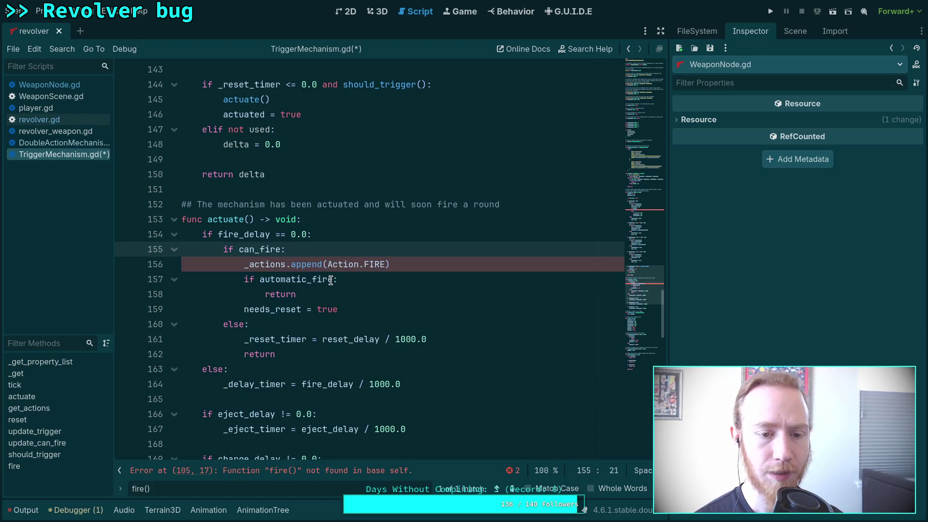
- Make the queued actions Action.FIRE_ANIMATION and Action.FIRE_PROJECTILE
left_click(398, 264)
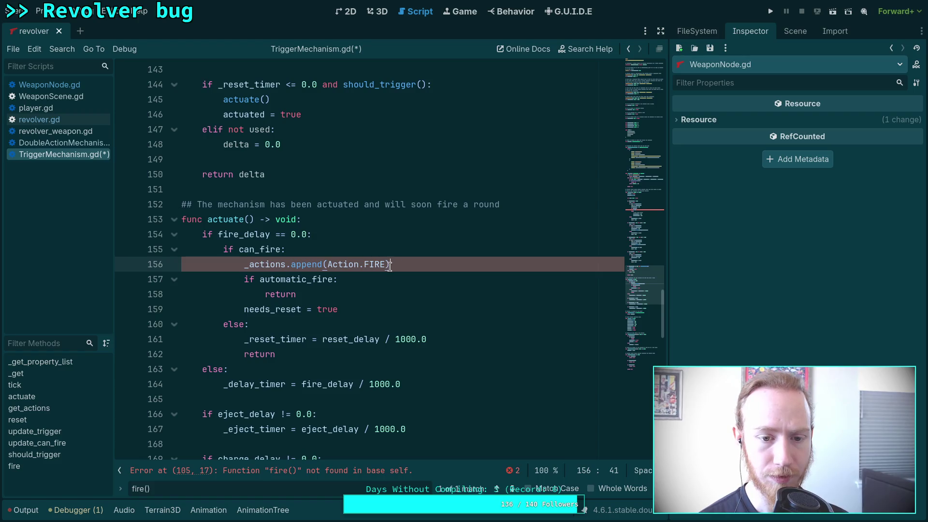
left_click(404, 256)
key("Return")
type("_actions.append)")
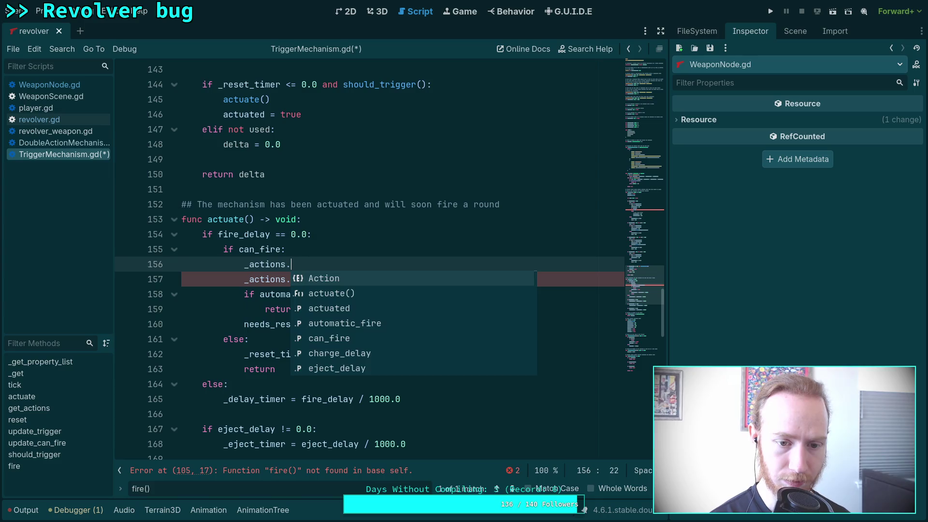
type("(")
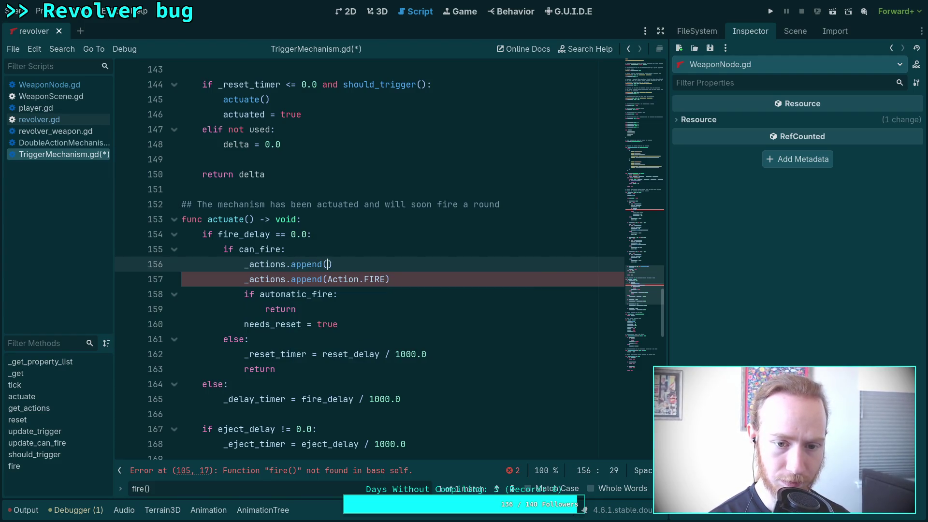
type("FIRE")
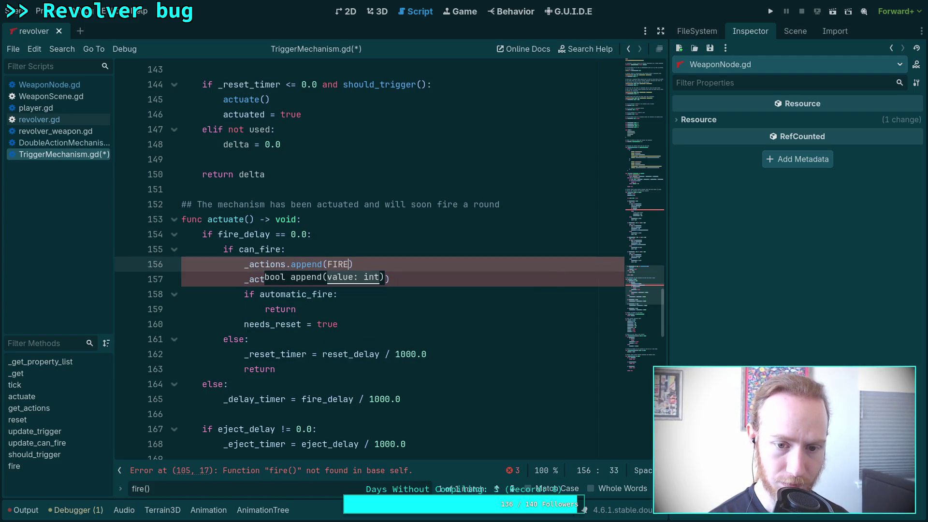
key("BackSpace")
key("BackSpace")
key("BackSpace")
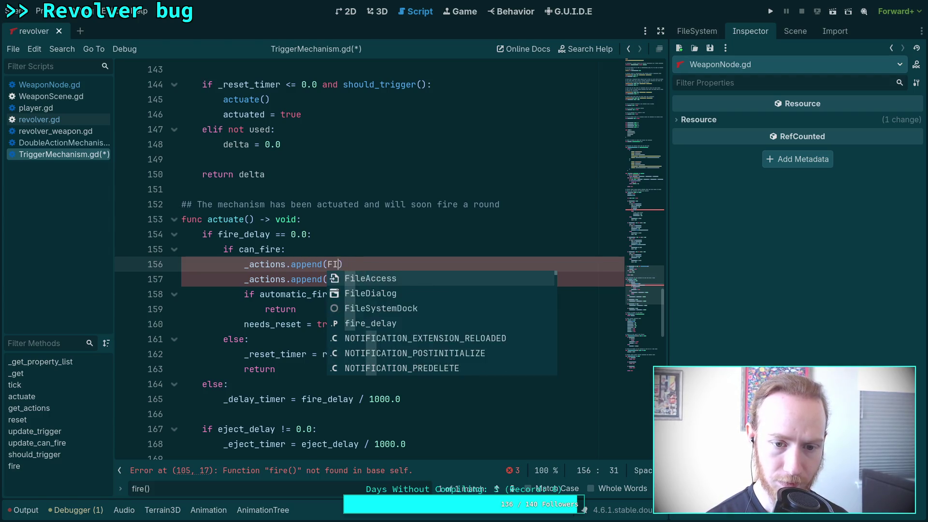
type("ACtion")
key("Return")
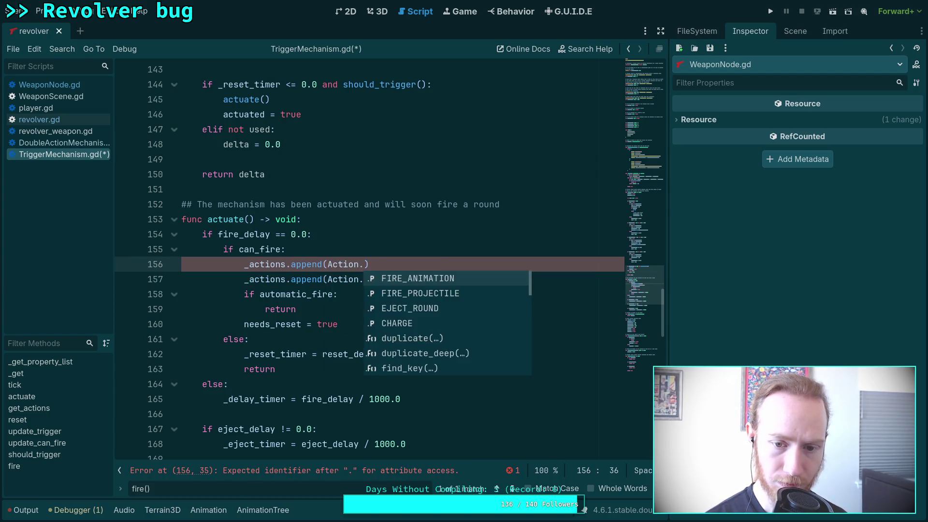
key("Return")
key("Down")
key("Left")
type("_P")
key("Return")
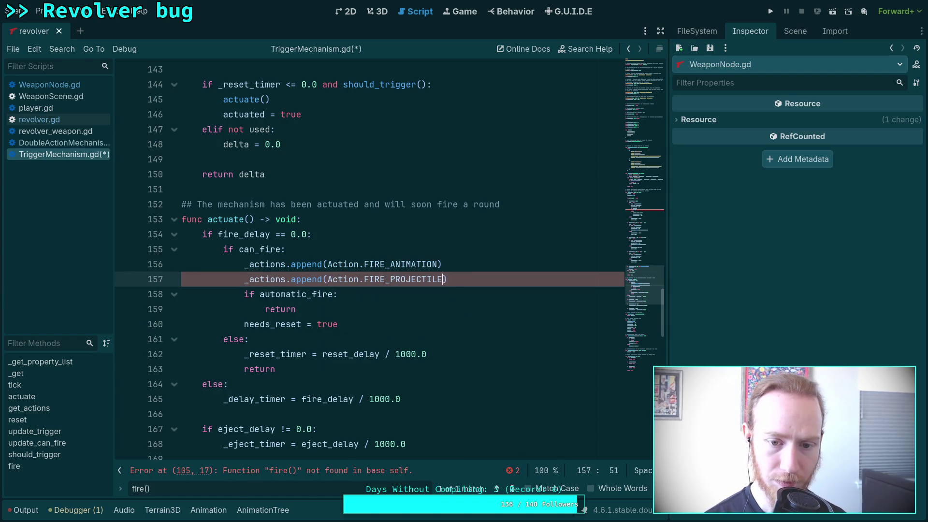
- Change the check to 'if not automatic_fire' and drop the early return so needs_reset sits under it
scroll(425, 310, "down", 1)
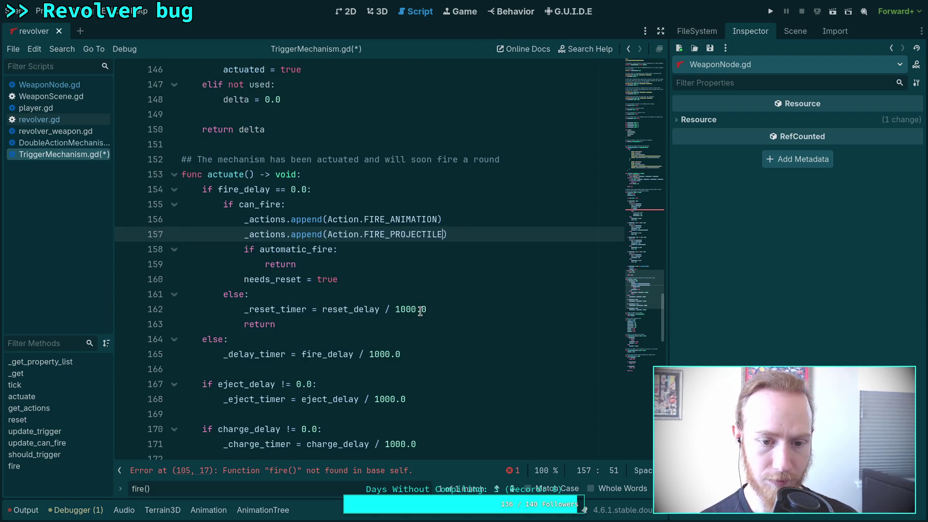
scroll(420, 311, "down", 1)
scroll(428, 311, "down", 3)
scroll(428, 312, "up", 6)
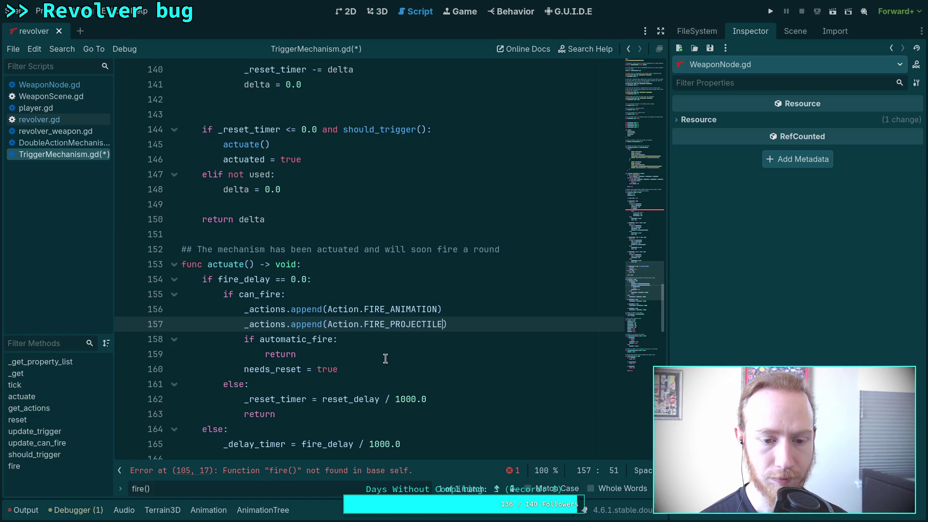
scroll(385, 358, "down", 3)
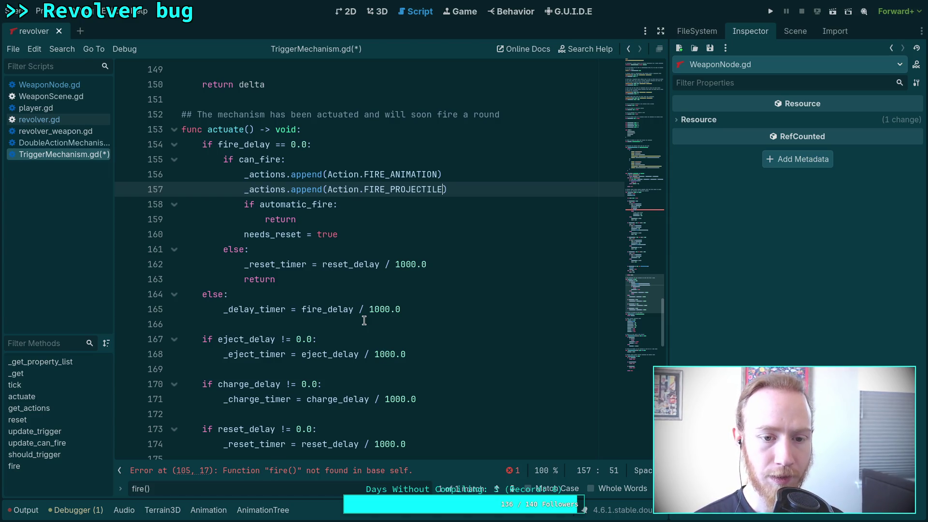
left_click(259, 204)
type("not")
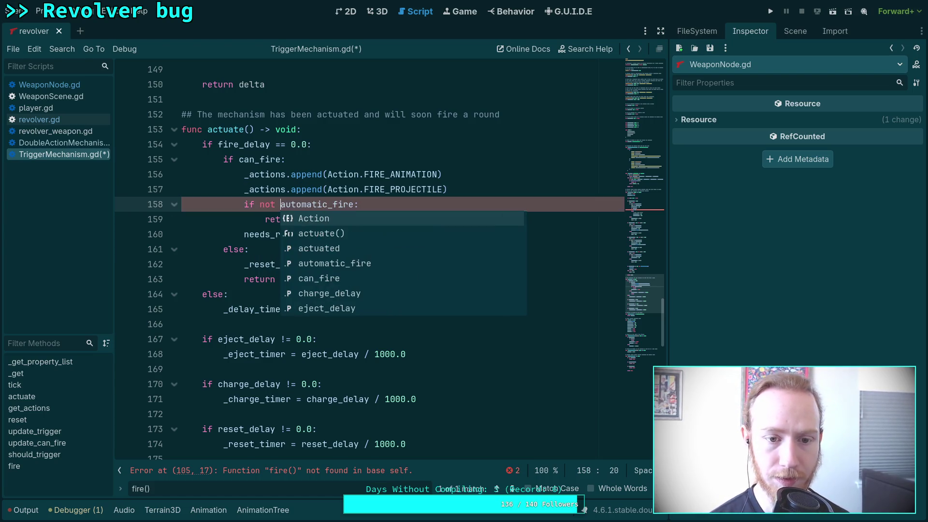
key("Escape")
left_click_drag(244, 235, 263, 223)
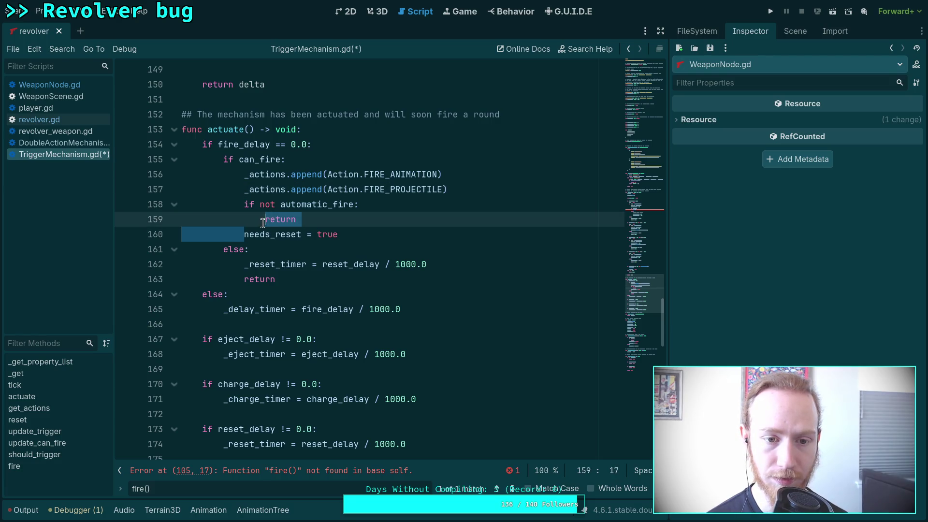
key("BackSpace")
left_click(355, 233)
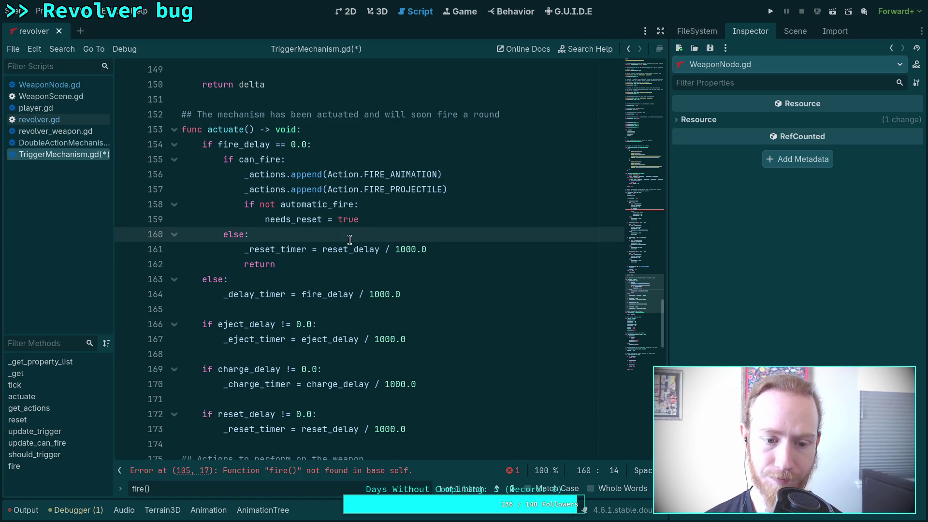
scroll(355, 233, "up", 10)
scroll(346, 269, "up", 8)
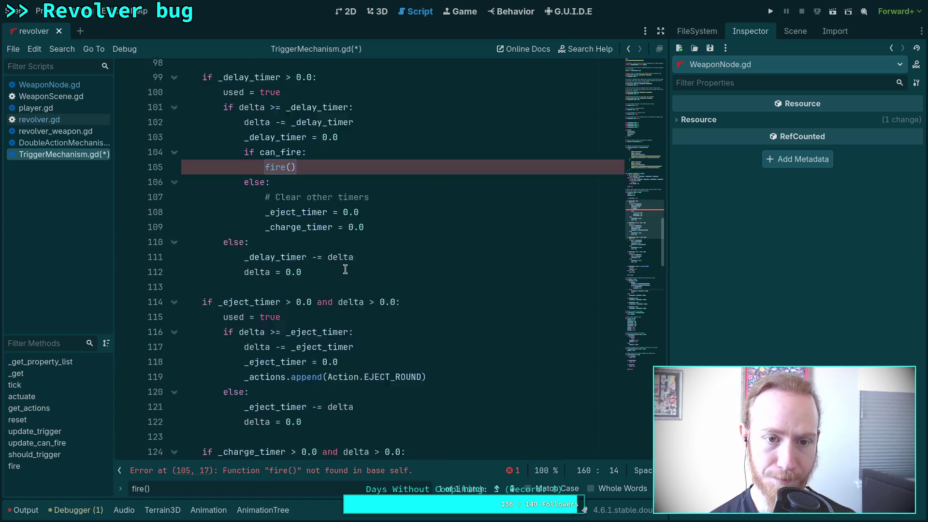
- Replace the fire() call on line 105 with the indented firing code, without the func fire() header
mouse_move(309, 218)
left_mouse_down()
mouse_move(266, 221)
mouse_move(249, 279)
mouse_move(297, 279)
left_mouse_up()
key("ctrl+v")
key("Tab")
left_click_drag(376, 221, 377, 207)
key("BackSpace")
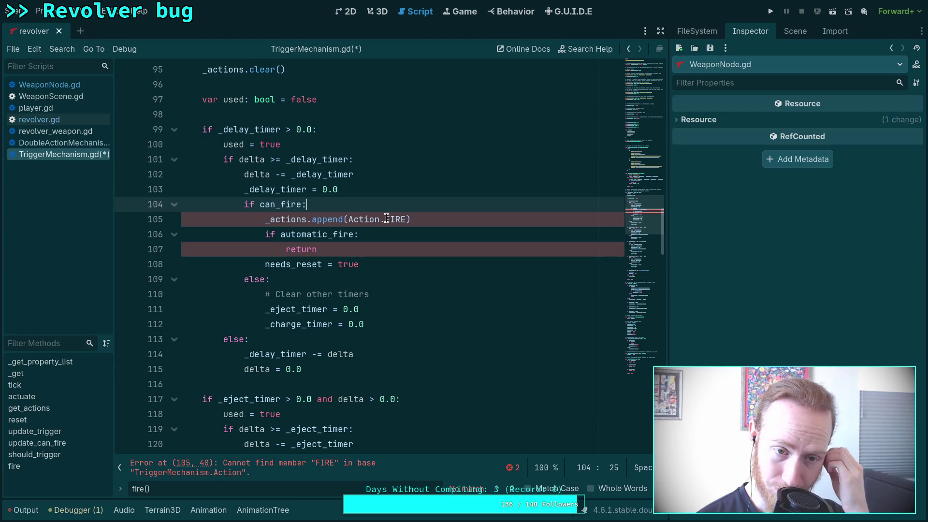
- Review actuate() down to the _delay_timer line and select its FIRE_ANIMATION append under can_fire
scroll(387, 219, "up", 4)
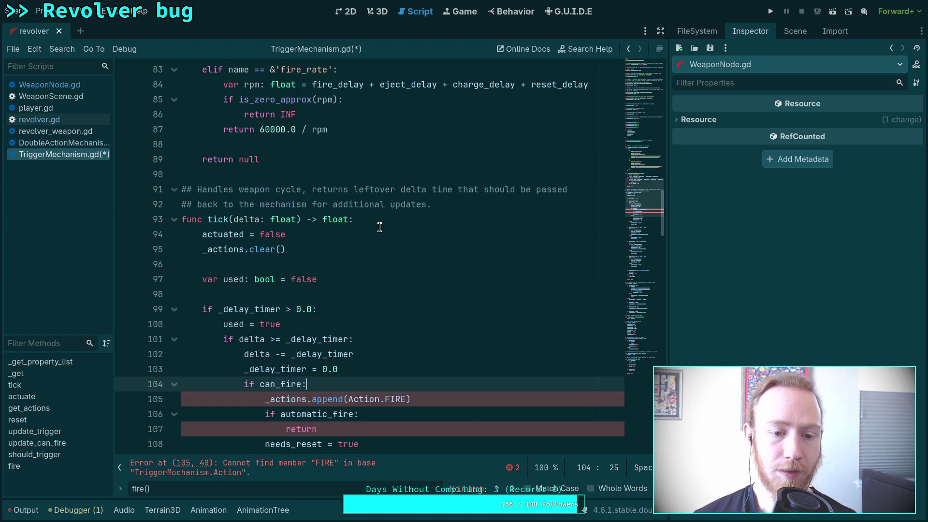
scroll(380, 227, "down", 20)
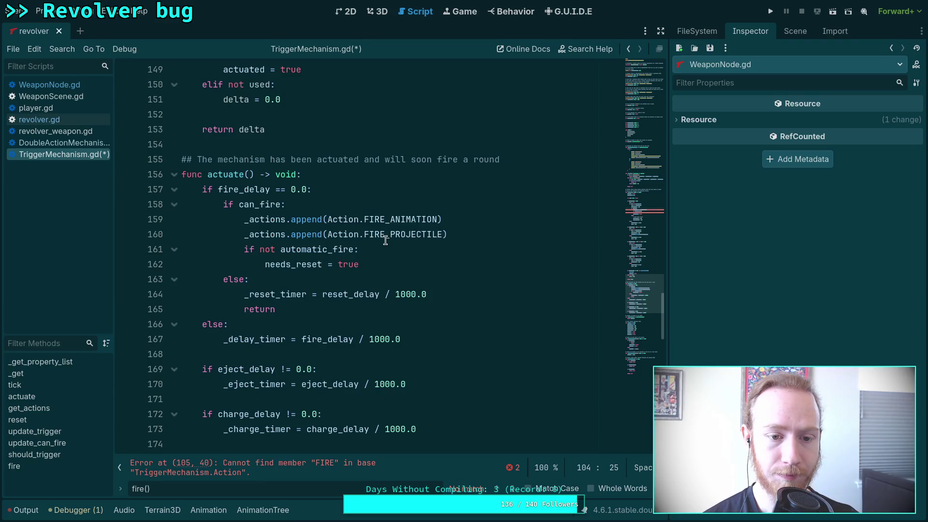
scroll(387, 240, "down", 1)
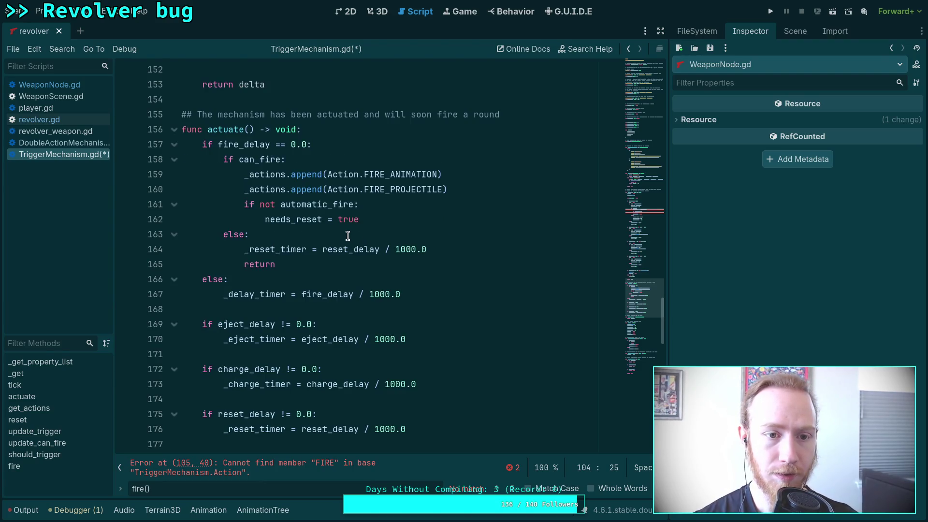
mouse_move(352, 249)
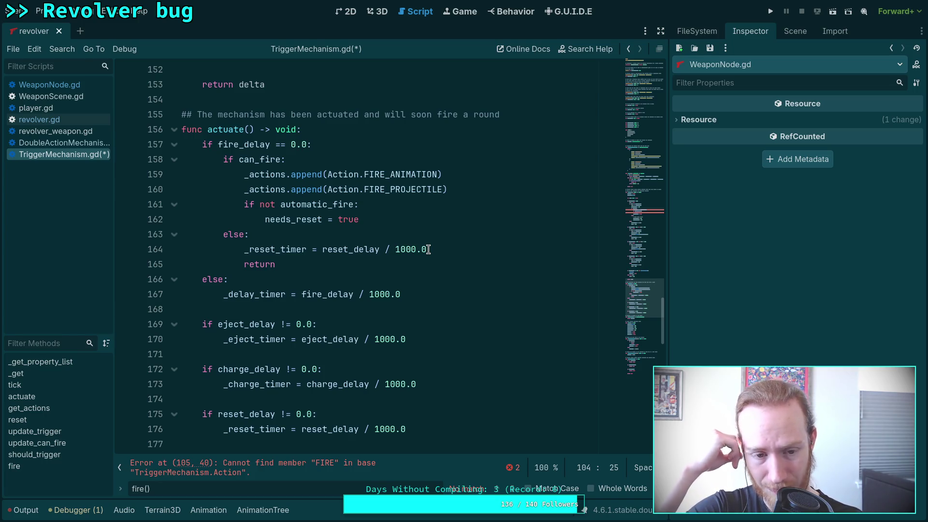
scroll(420, 250, "down", 3)
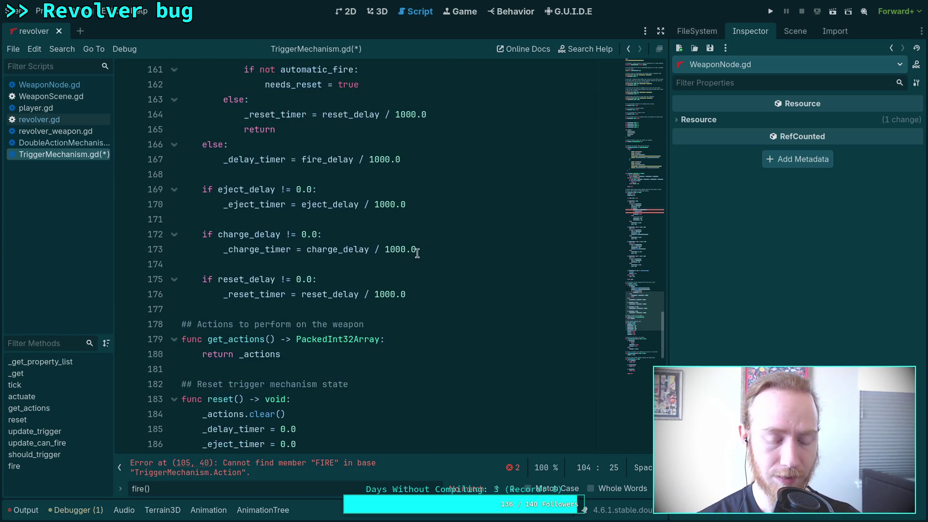
scroll(416, 254, "up", 2)
scroll(416, 253, "up", 1)
double_click(254, 292)
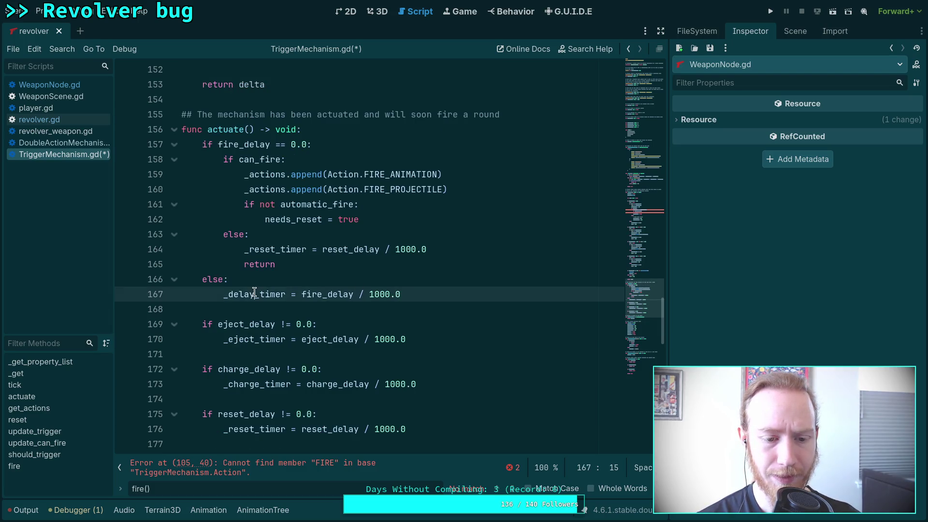
left_click(474, 293)
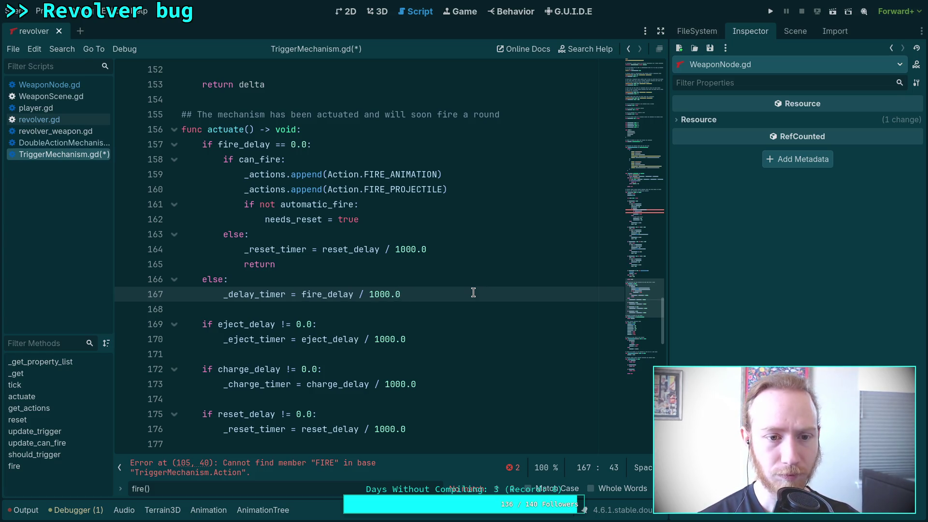
scroll(473, 293, "up", 1)
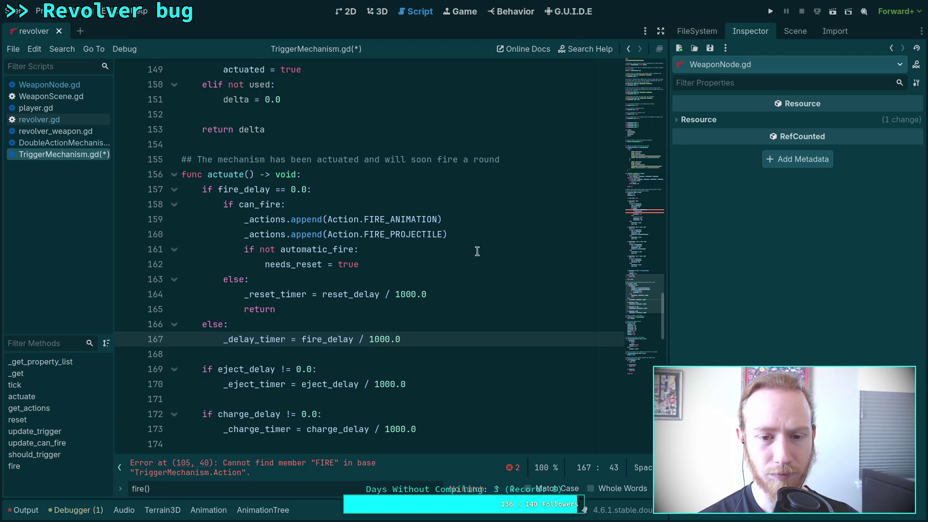
left_click_drag(472, 219, 477, 211)
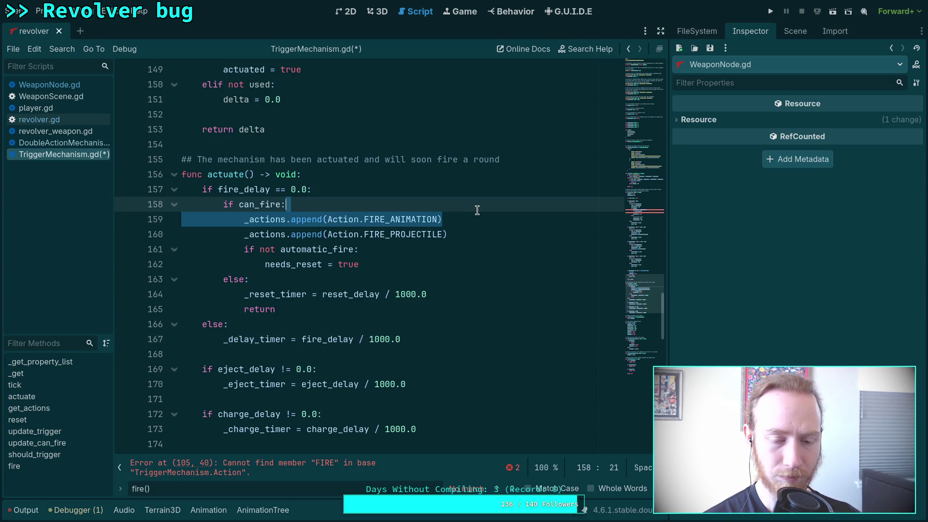
- Remove the FIRE_ANIMATION append from actuate() and add _actions.append(Action.FIRE_ANIMATION) after actuate() in tick()
key("BackSpace")
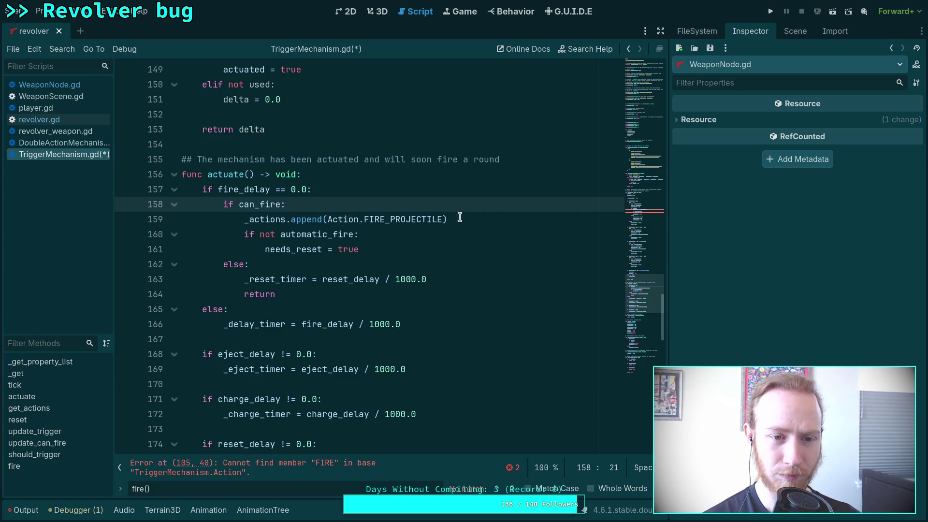
scroll(396, 225, "up", 5)
left_click(375, 280)
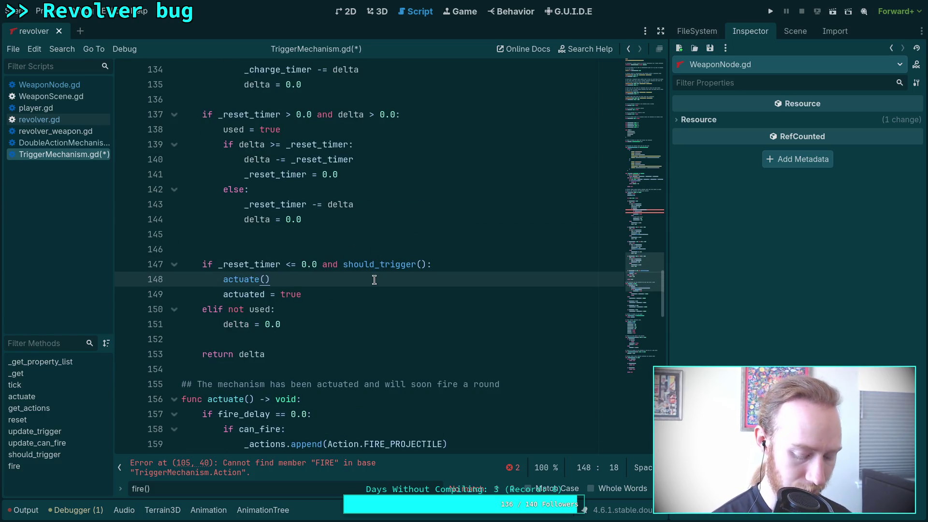
key("Return")
type("_a")
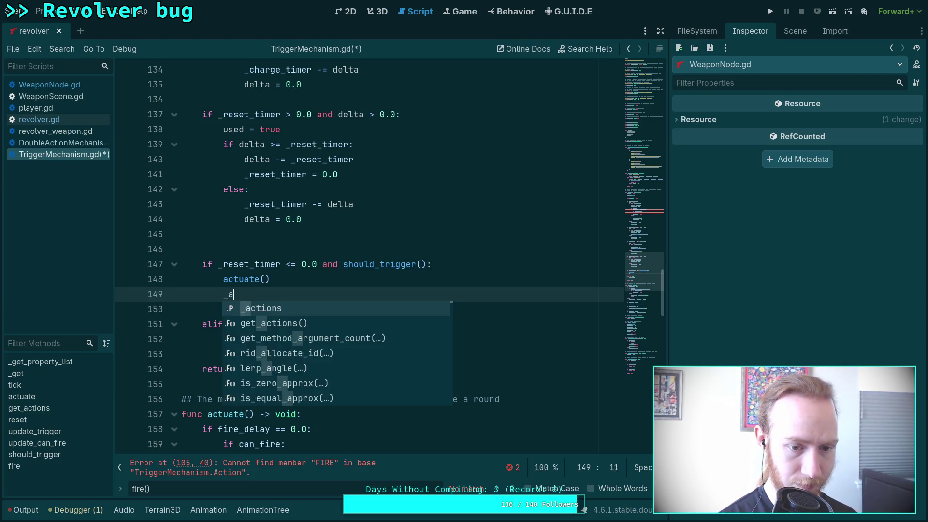
type("ctions.appe")
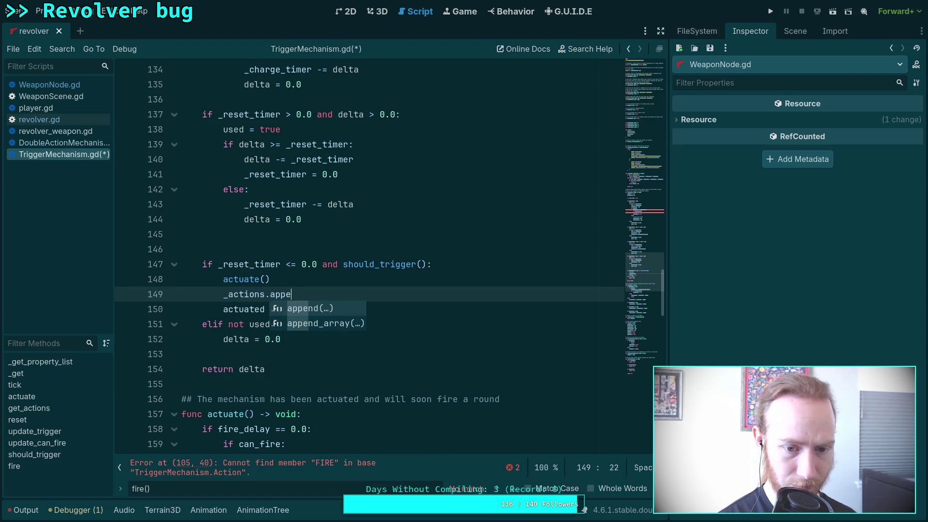
type("nd(FIRE_AN")
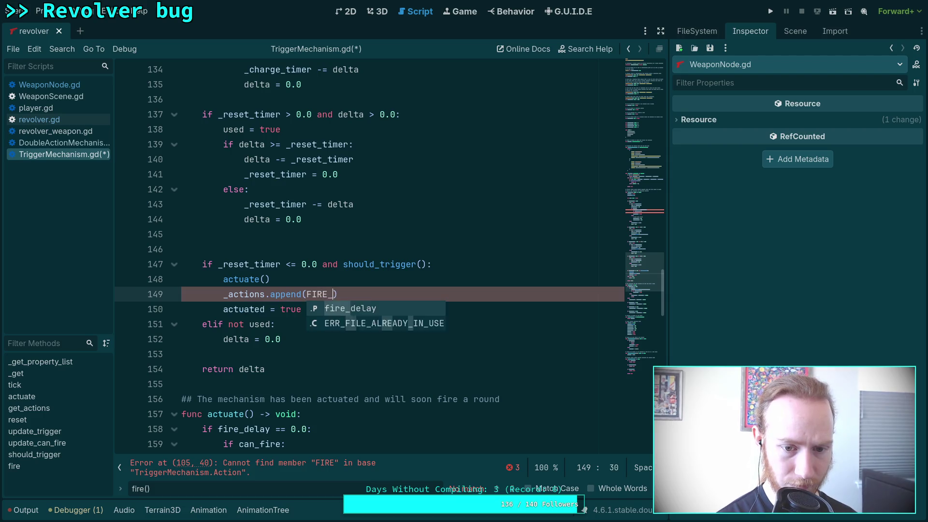
key("BackSpace")
key("BackSpace")
key("BackSpace")
type("Action.F")
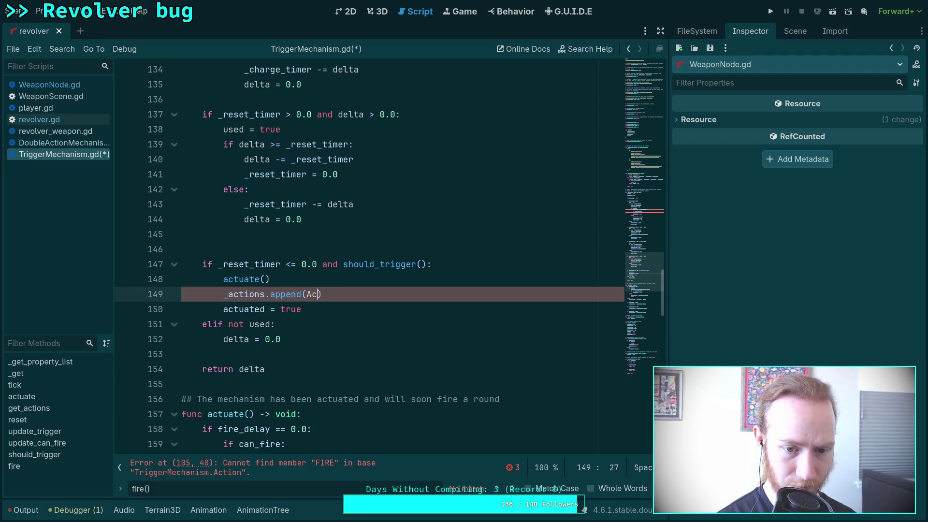
key("Return")
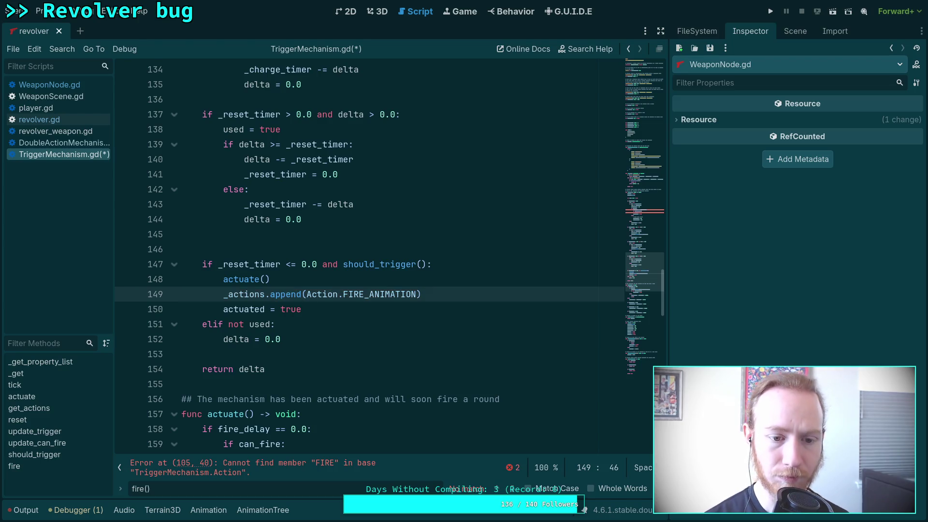
left_click(379, 330)
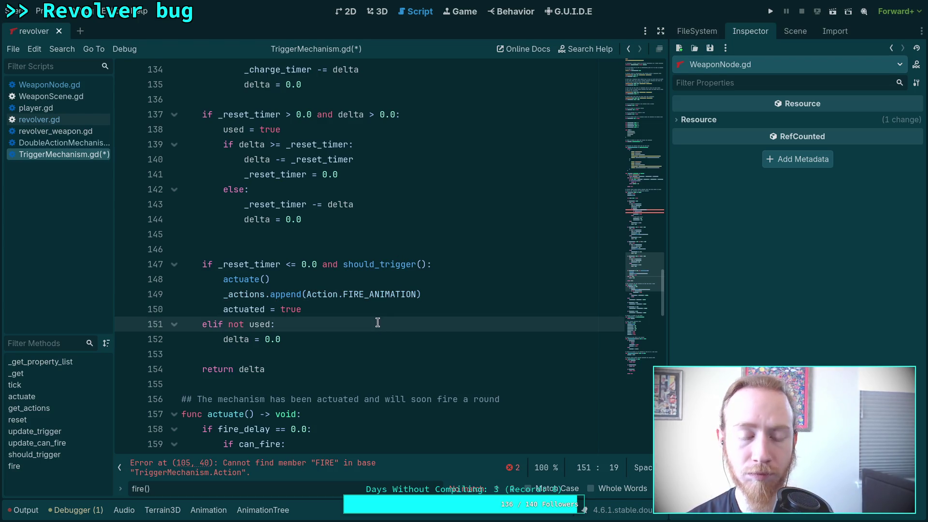
- Move actuated = true above the FIRE_ANIMATION line and close the find bar
scroll(368, 298, "down", 2)
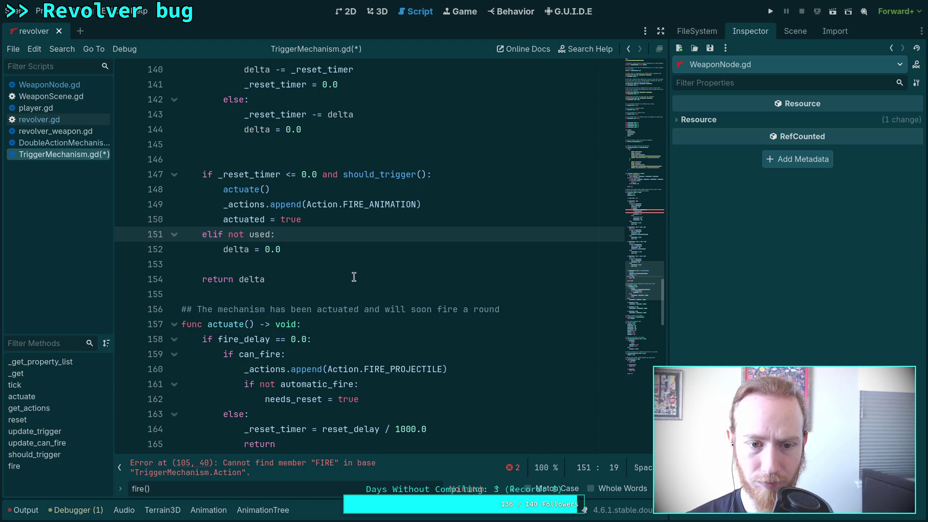
left_click(353, 221)
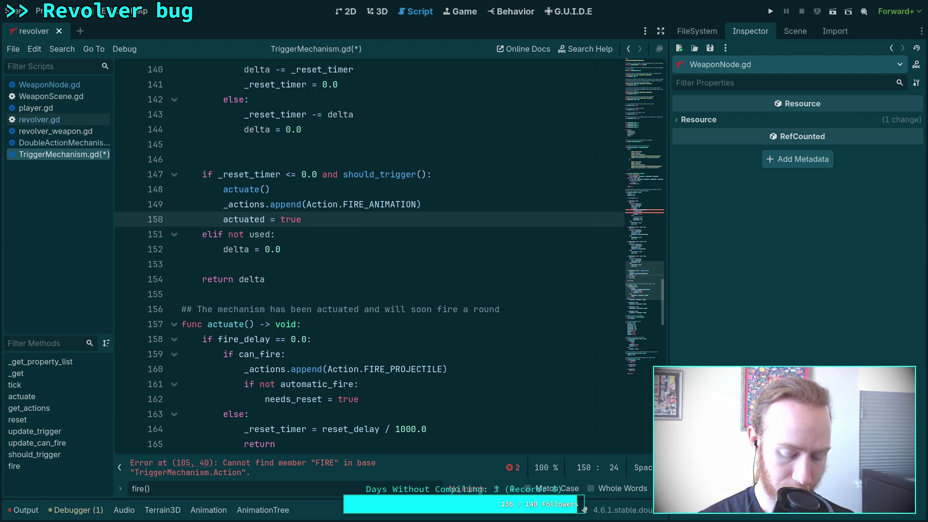
key("alt+Up")
scroll(368, 298, "down", 4)
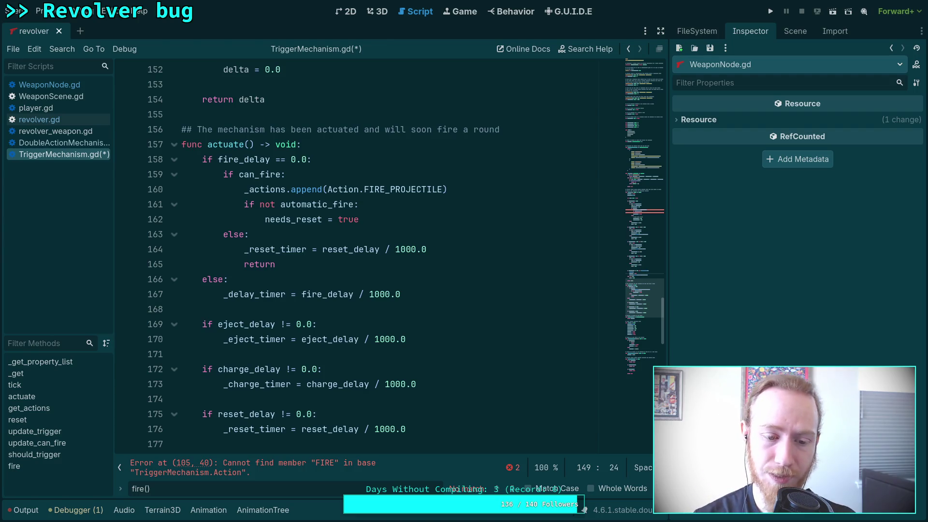
scroll(413, 258, "down", 3)
key("Escape")
scroll(445, 363, "up", 13)
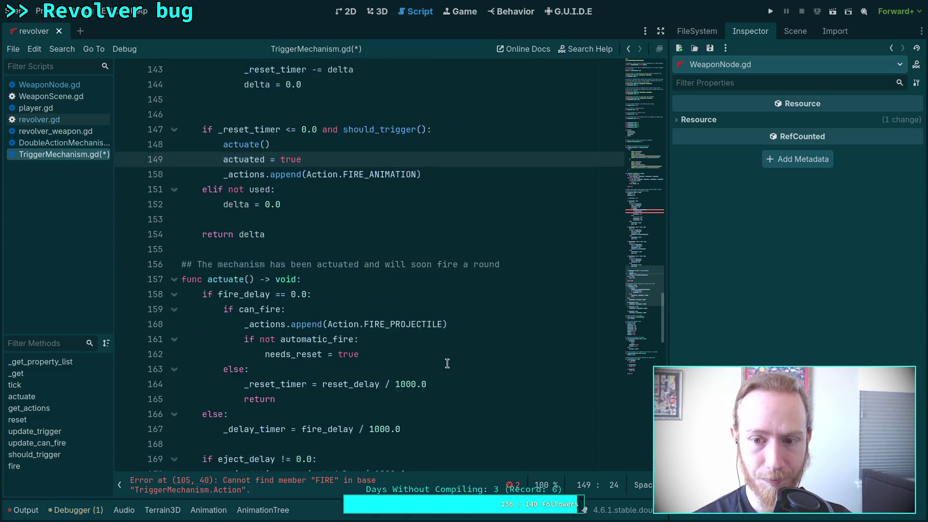
scroll(447, 363, "up", 11)
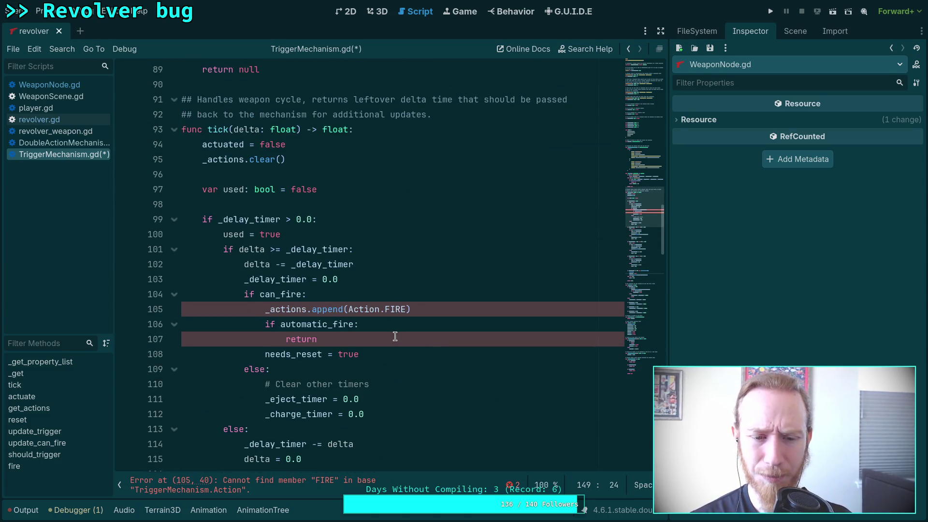
- Make line 106's condition 'not automatic_fire' and delete the stray return on line 107
left_click(383, 334)
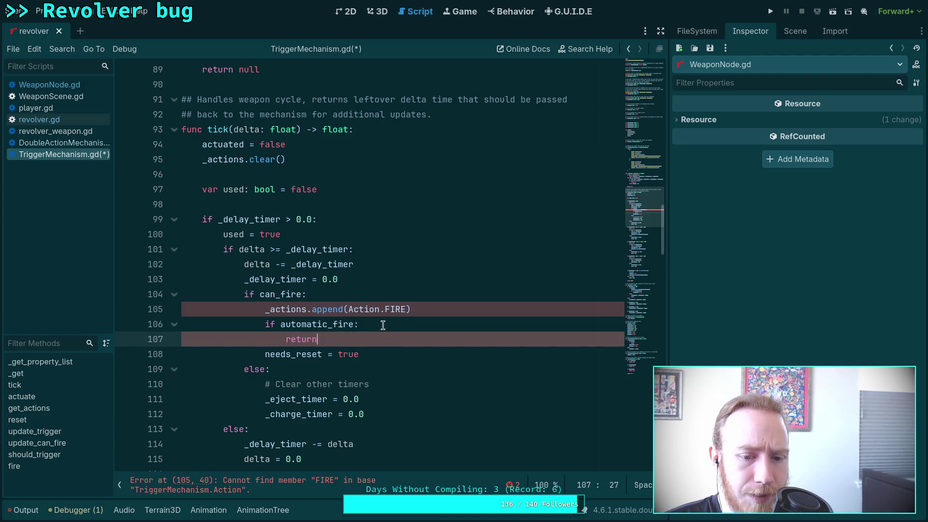
left_click(279, 325)
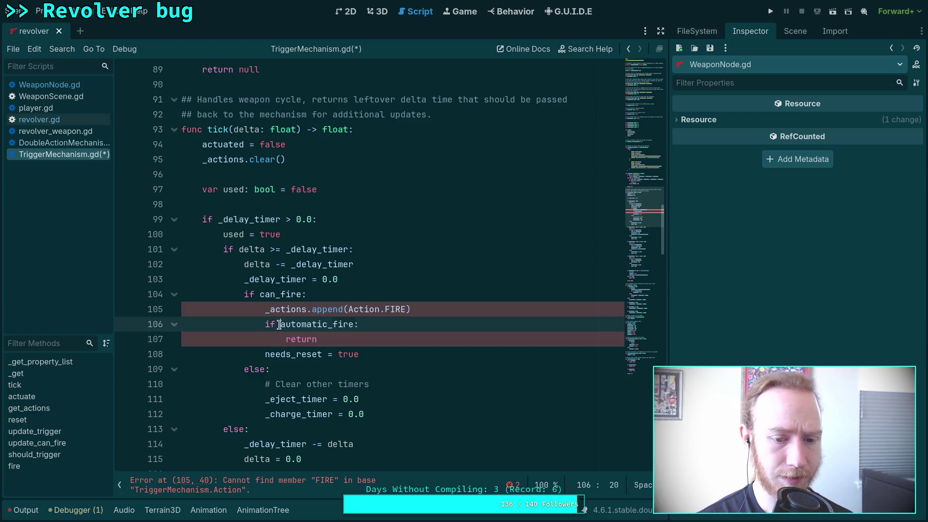
type("not")
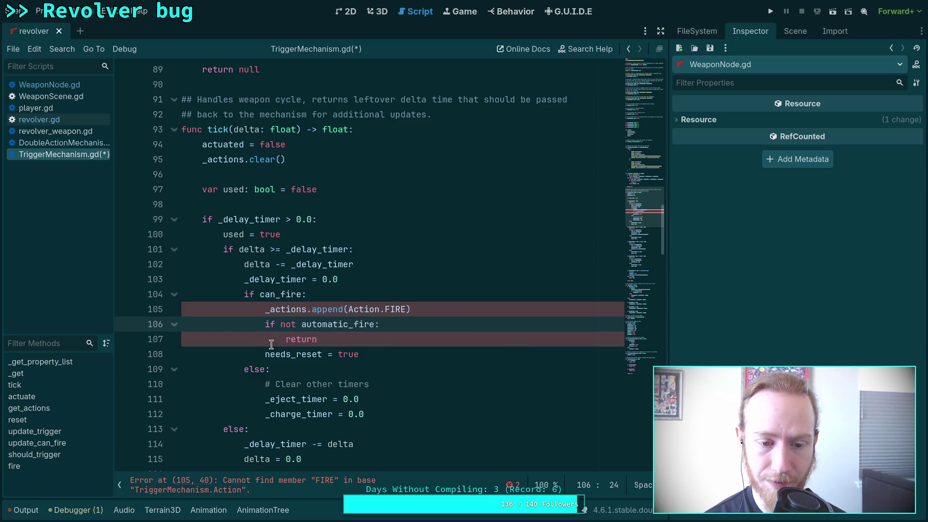
left_click(266, 354)
left_click(285, 339, "shift")
key("BackSpace")
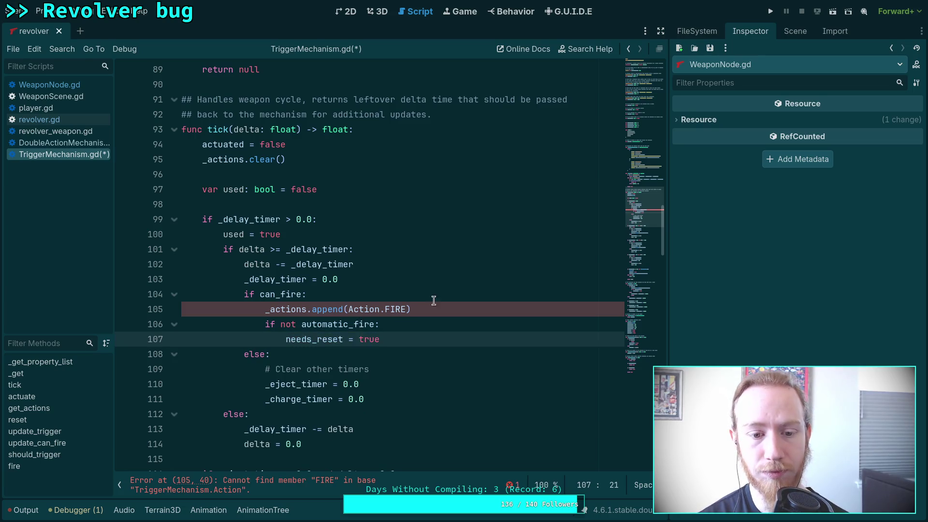
- Change Action.FIRE on line 105 to Action.FIRE_PROJECTILE and save TriggerMechanism.gd
left_click(408, 305)
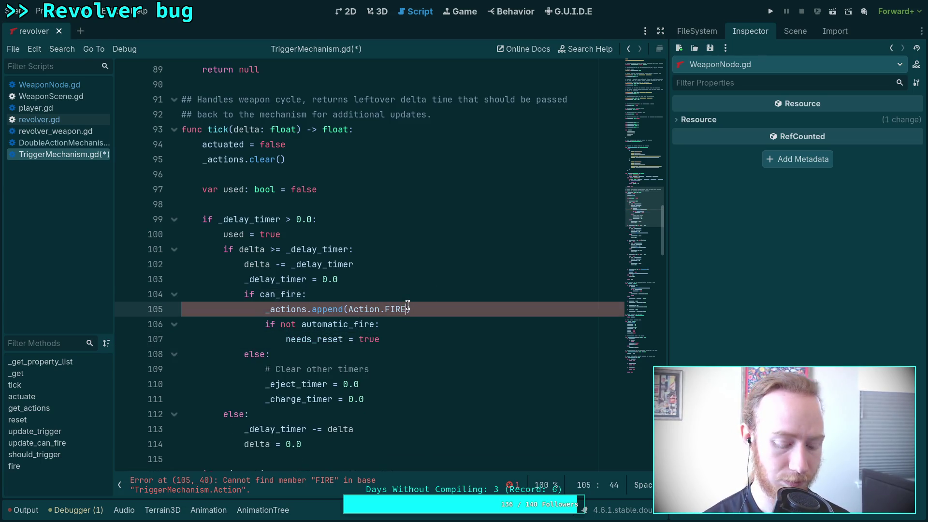
type("_")
key("Down")
key("Return")
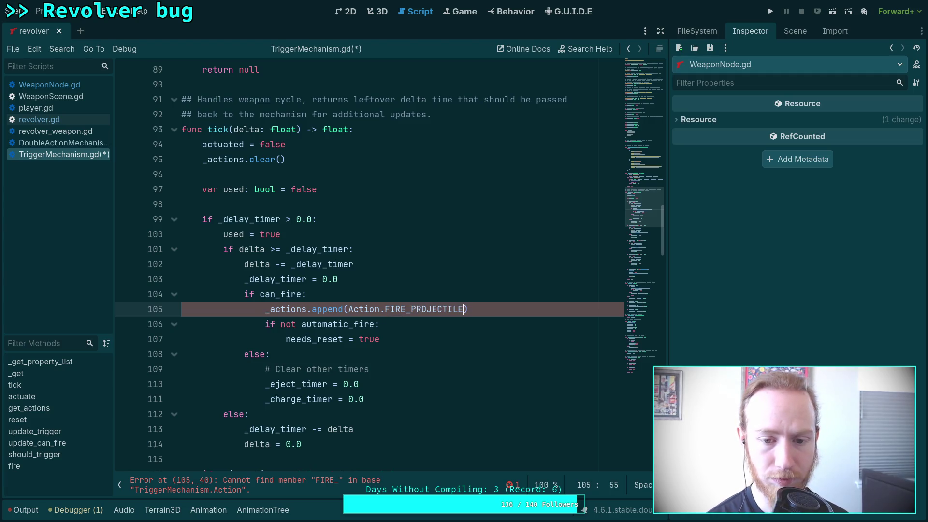
scroll(414, 309, "down", 3)
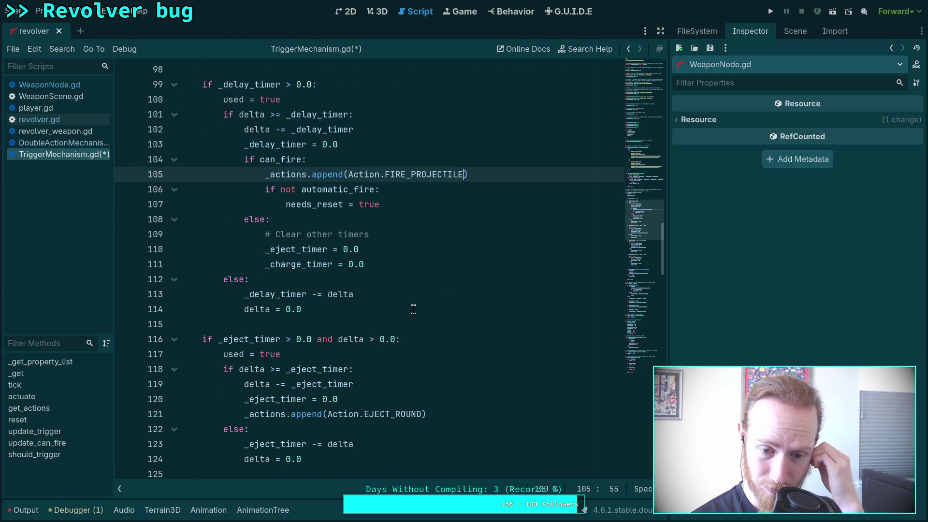
scroll(413, 310, "down", 7)
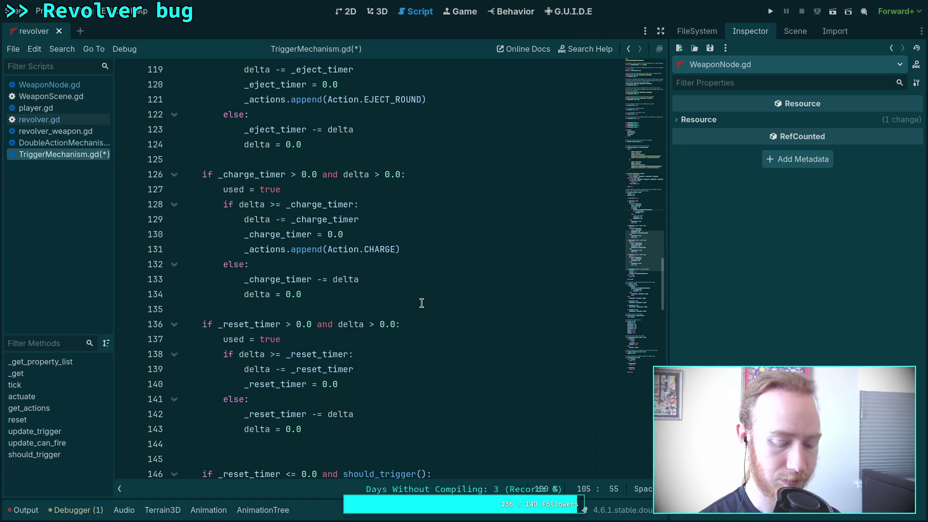
key("ctrl+s")
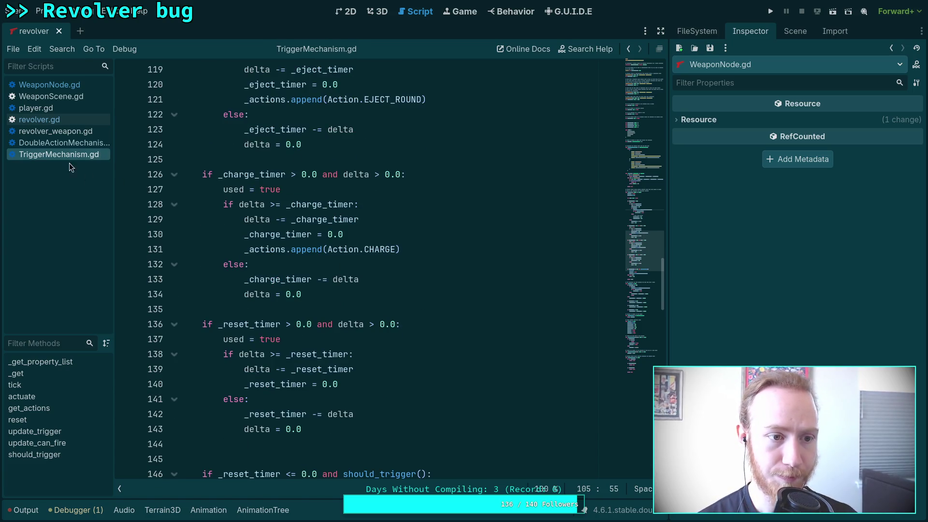
scroll(283, 293, "up", 1)
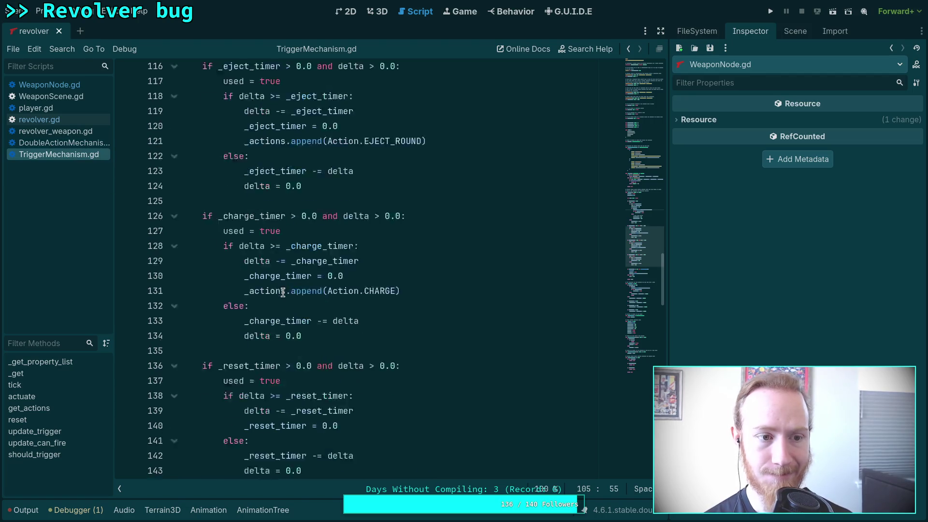
scroll(283, 292, "up", 20)
scroll(282, 290, "up", 2)
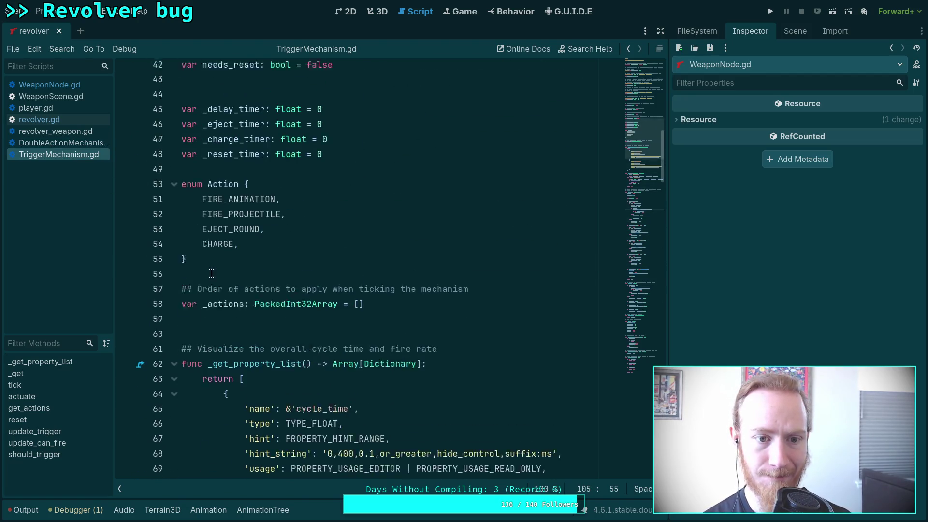
- In DoubleActionMechanism.gd, change Action.FIRE to Action.FIRE_PROJECTILE on lines 83 and 90
left_click(59, 144)
scroll(280, 310, "up", 5)
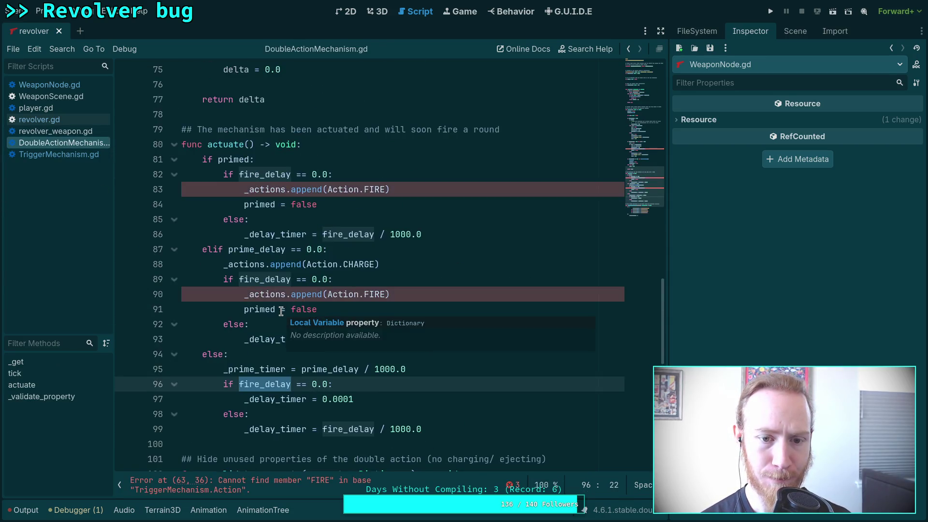
scroll(281, 311, "up", 1)
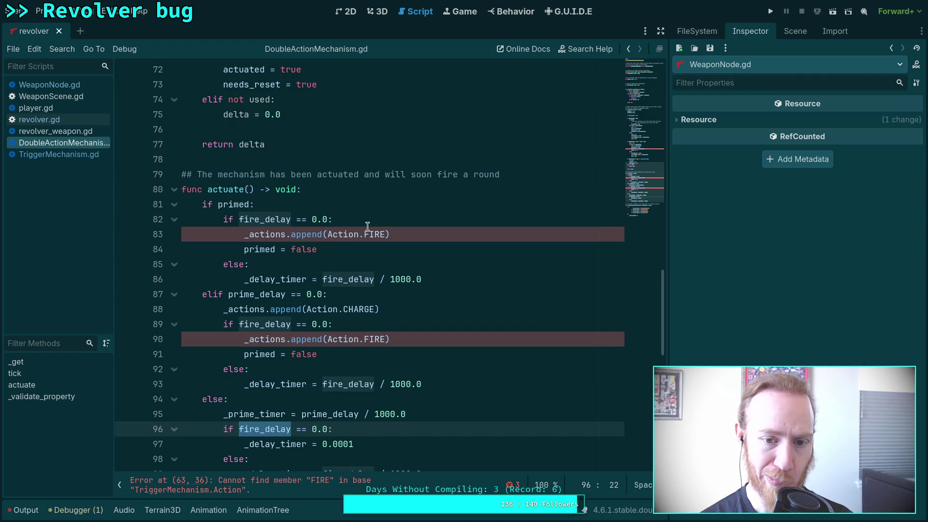
left_click(382, 234)
type("_")
left_click(397, 264)
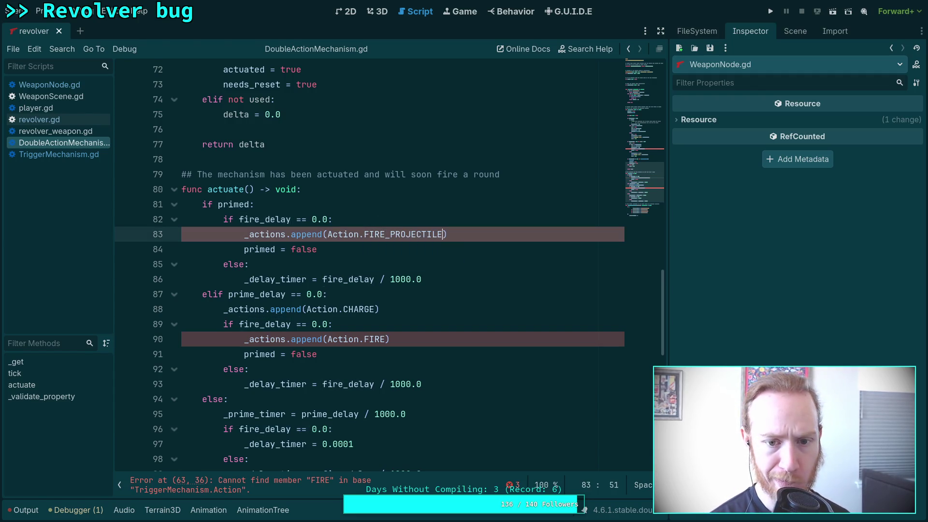
left_click(386, 340)
type("_PR")
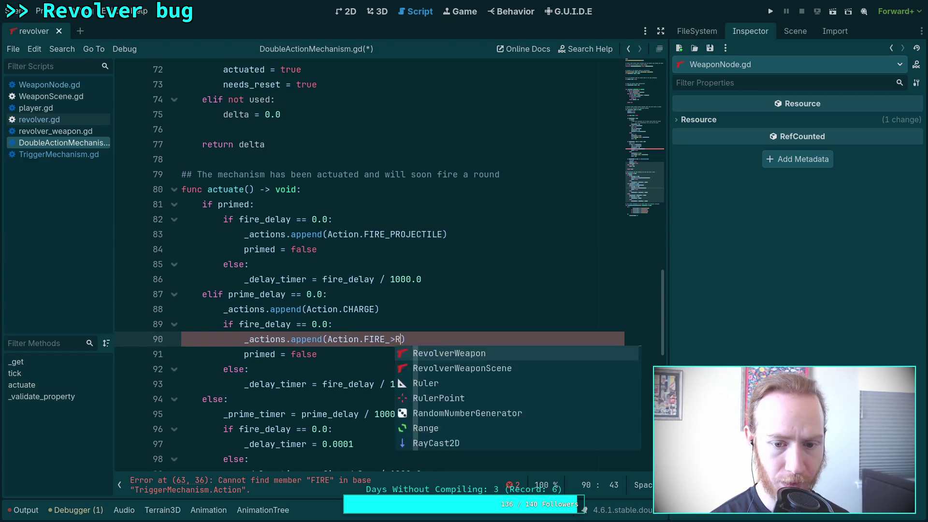
key("Return")
- Start an '_action.' line after needs_reset = true on line 73, then switch to WeaponNode.gd
scroll(368, 266, "down", 3)
scroll(368, 266, "up", 3)
scroll(368, 266, "up", 4)
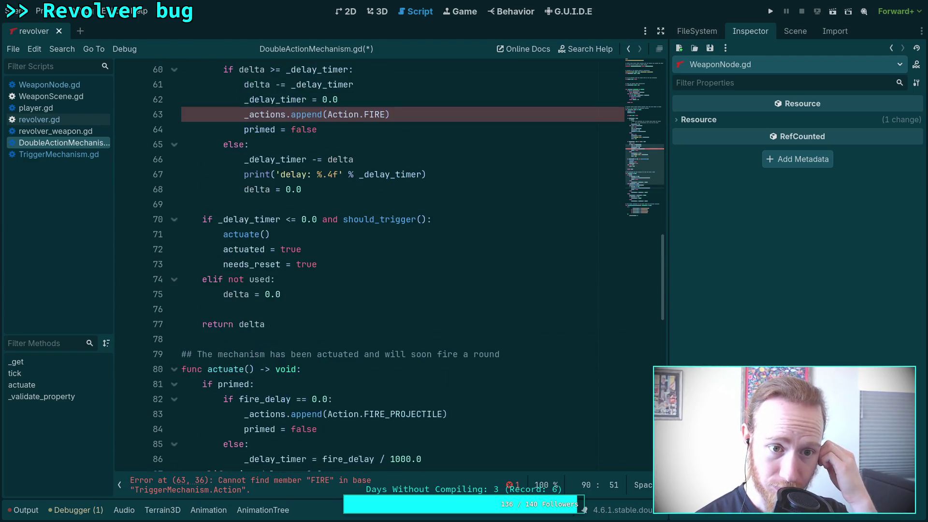
left_click(376, 253)
left_click(377, 258)
key("Return")
type("_action.")
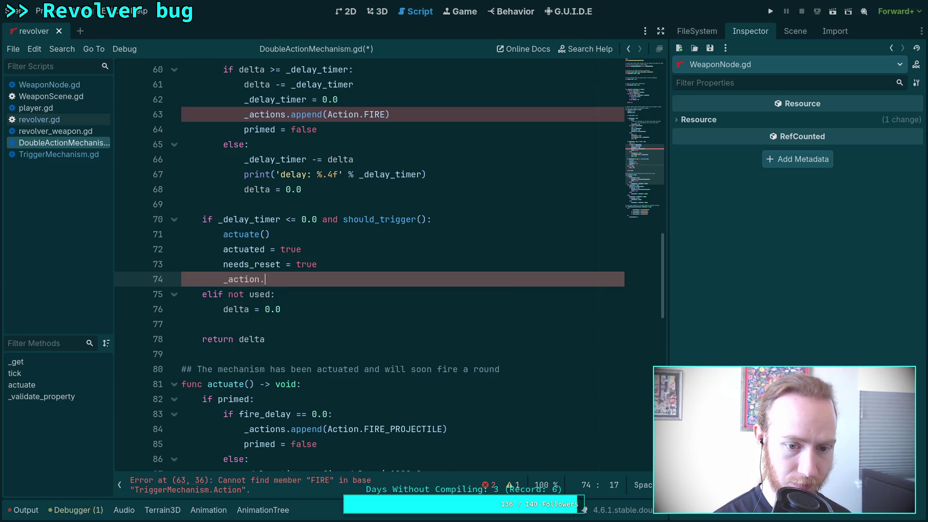
key("alt+Left")
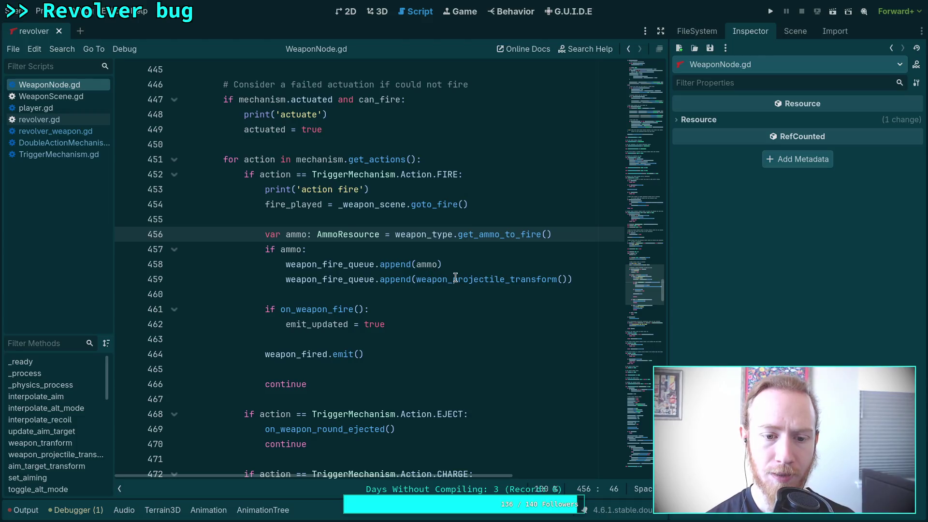
- Add 'if action == TriggerMechanism.Action.FIRE_ANIMATION:' at line 452 in the action loop
scroll(456, 277, "up", 2)
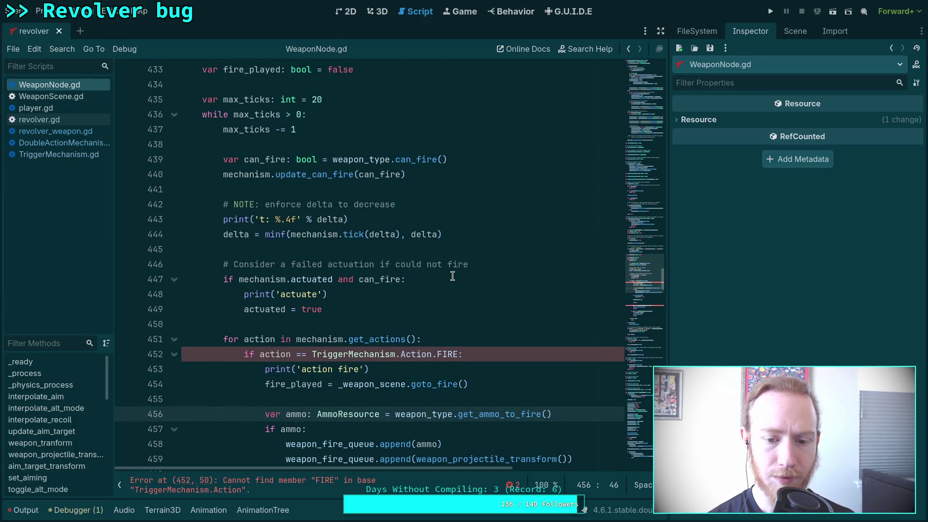
scroll(452, 350, "down", 5)
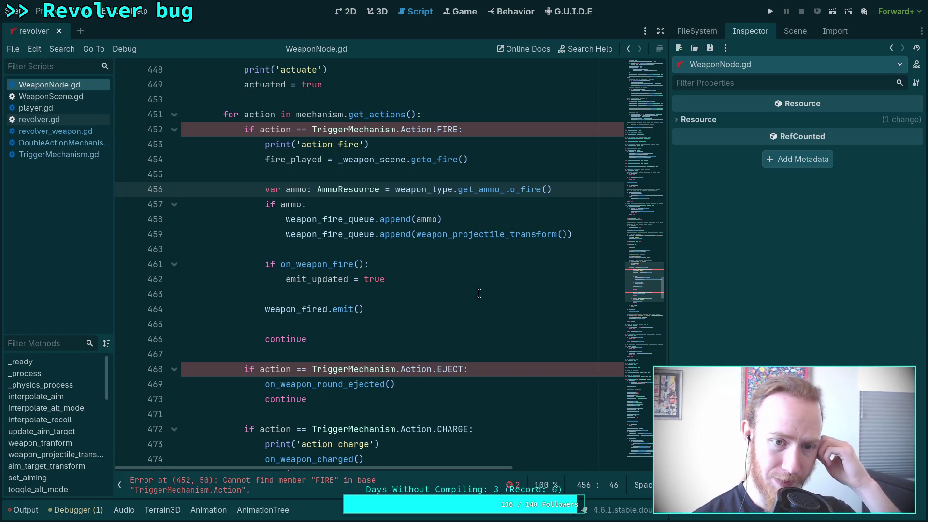
left_click(467, 116)
key("Return")
type("if")
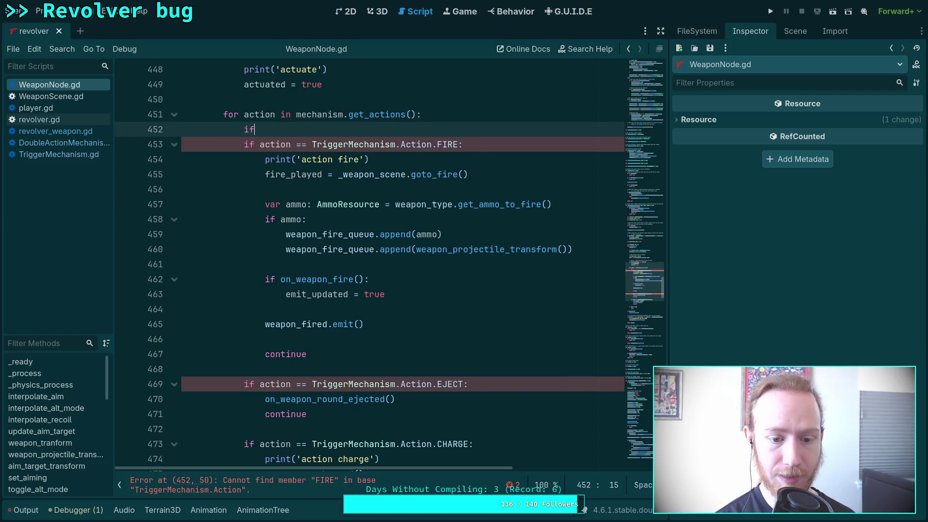
type(" action ")
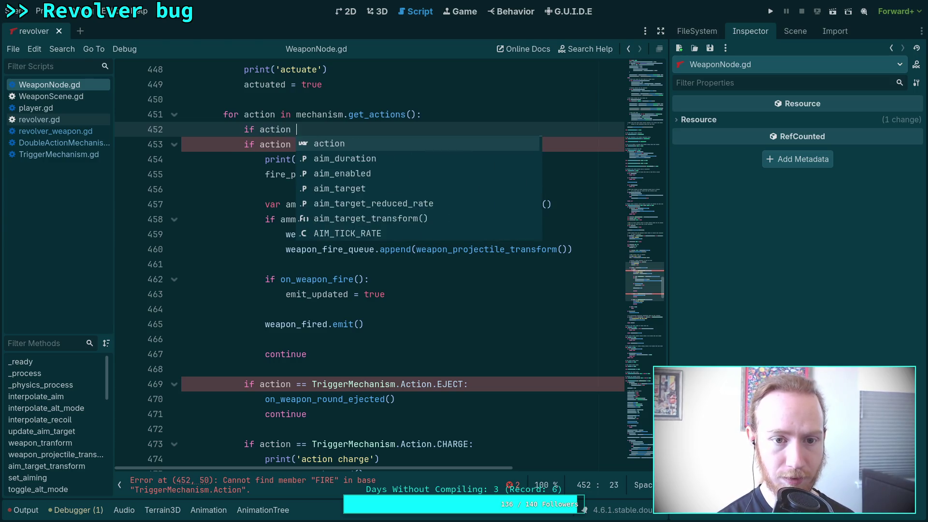
type("== Tr")
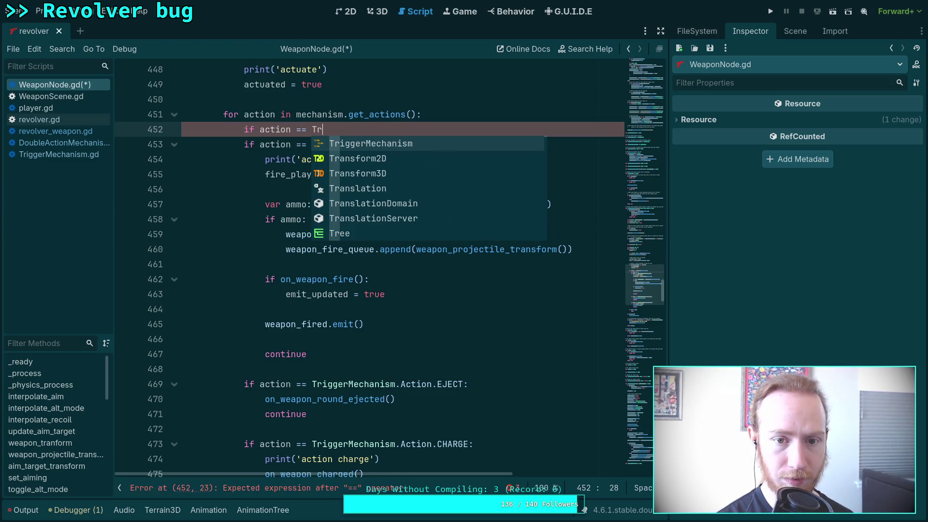
key("Return")
type("A")
key("Return")
type(".FIR")
key("Return")
type(":")
key("Return")
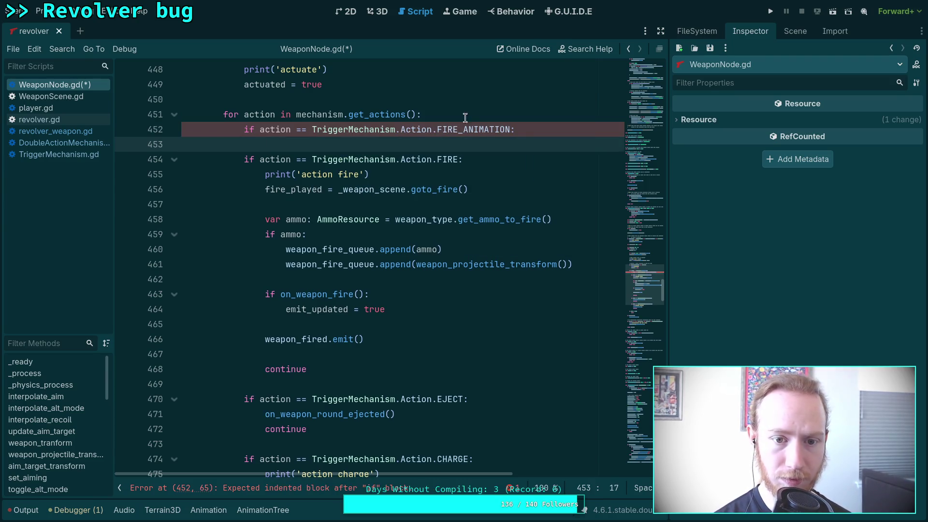
- Move the goto_fire() / fire_played line up under the new FIRE_ANIMATION condition
left_click(385, 189)
key("alt+Up")
key("alt+Up")
key("alt+Up")
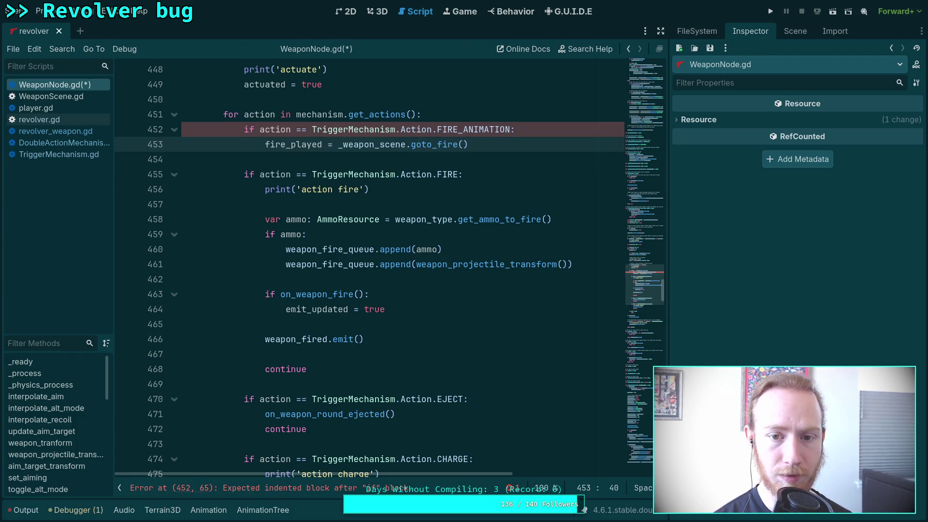
scroll(423, 304, "up", 2)
scroll(421, 312, "up", 2)
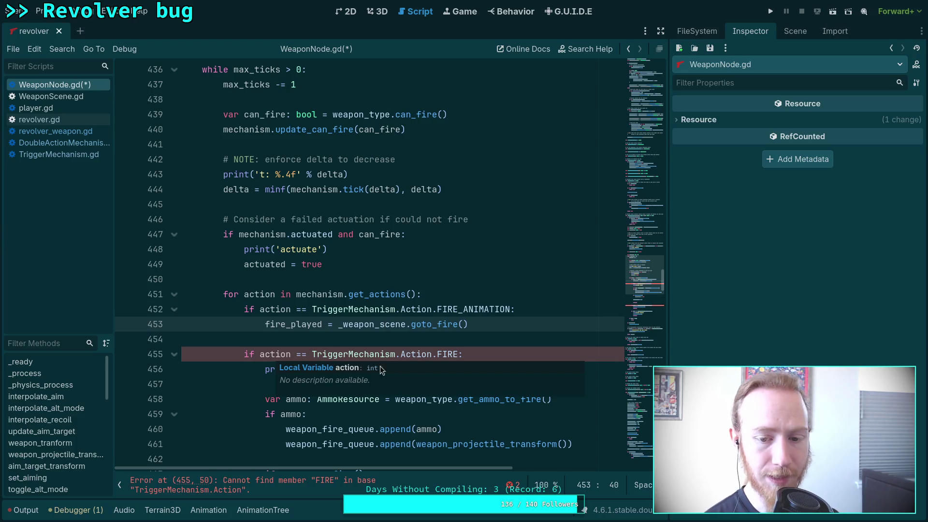
- In TriggerMechanism.gd, trim the Action enum to FIRE, EJECT and CHARGE
left_click(53, 154)
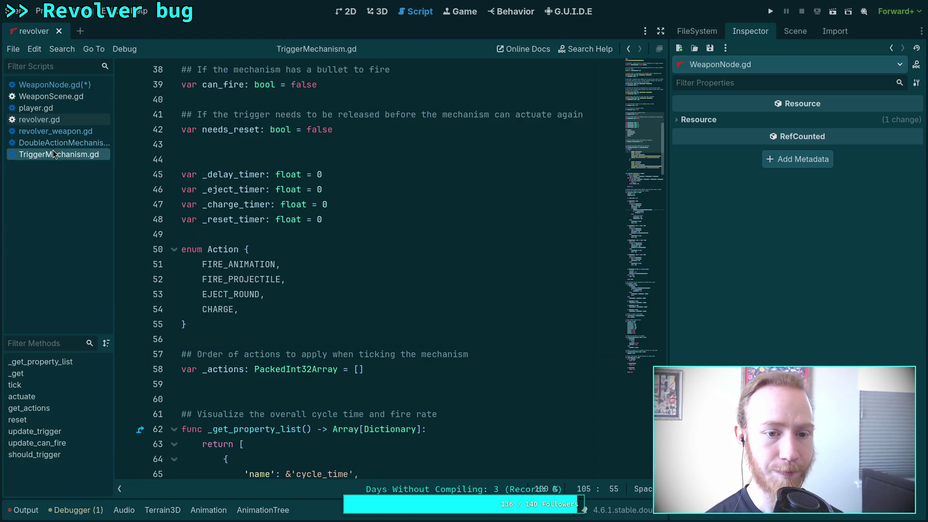
triple_click(300, 264)
key("Delete")
left_click_drag(223, 264, 281, 266)
key("Delete")
left_click_drag(228, 279, 262, 279)
key("Delete")
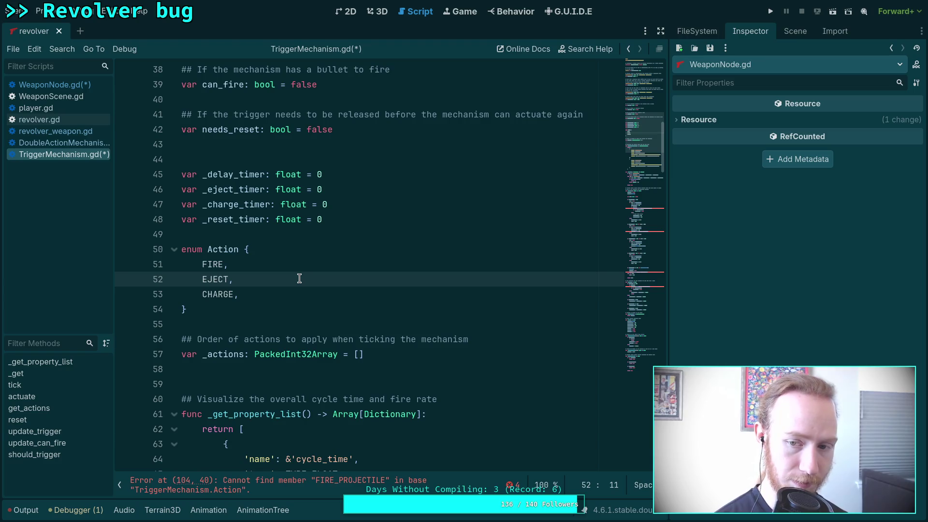
- Replace tick()'s projectile append and reset lines (104–106) with a fire() call
scroll(299, 279, "down", 18)
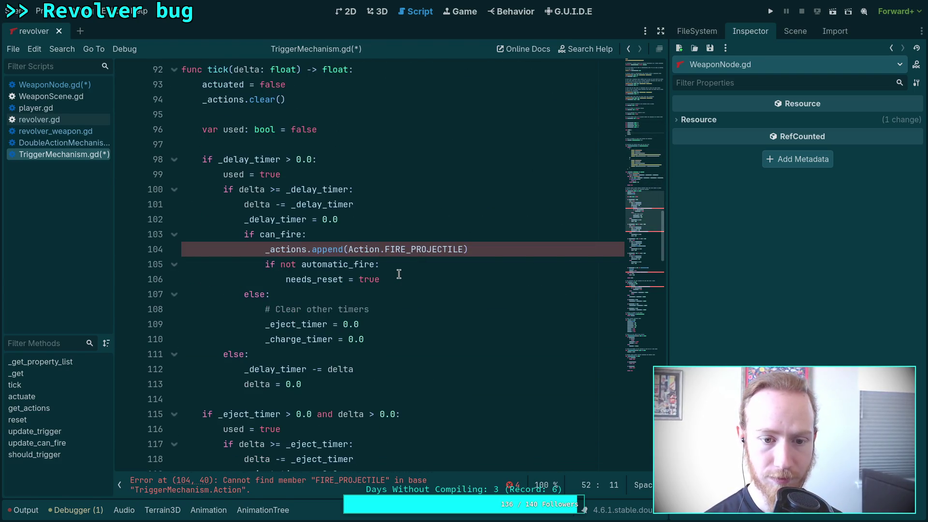
left_click_drag(265, 249, 381, 279)
key("Delete")
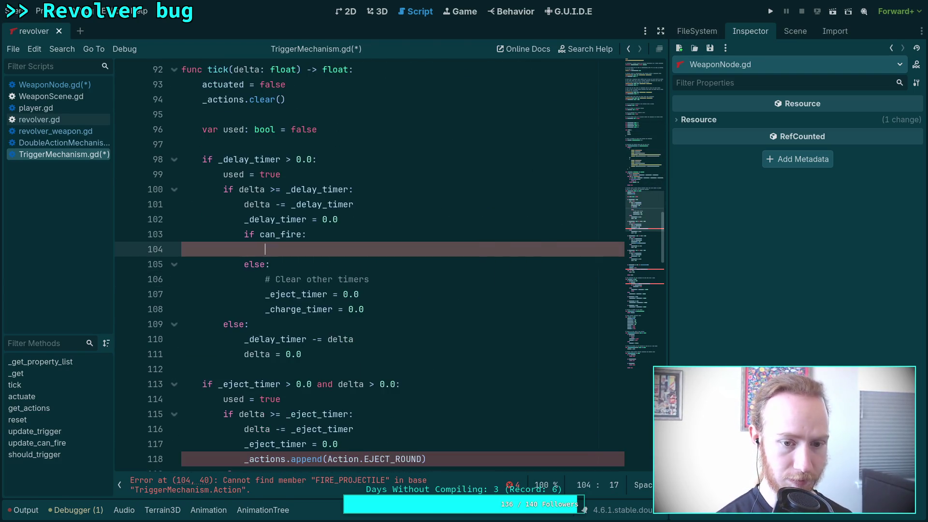
type("fire()")
- Rename EJECT_ROUND to EJECT on line 118 and delete the FIRE_ANIMATION append on line 146
scroll(297, 295, "down", 4)
left_click_drag(390, 280, 424, 279)
key("BackSpace")
scroll(347, 253, "down", 4)
scroll(340, 256, "down", 5)
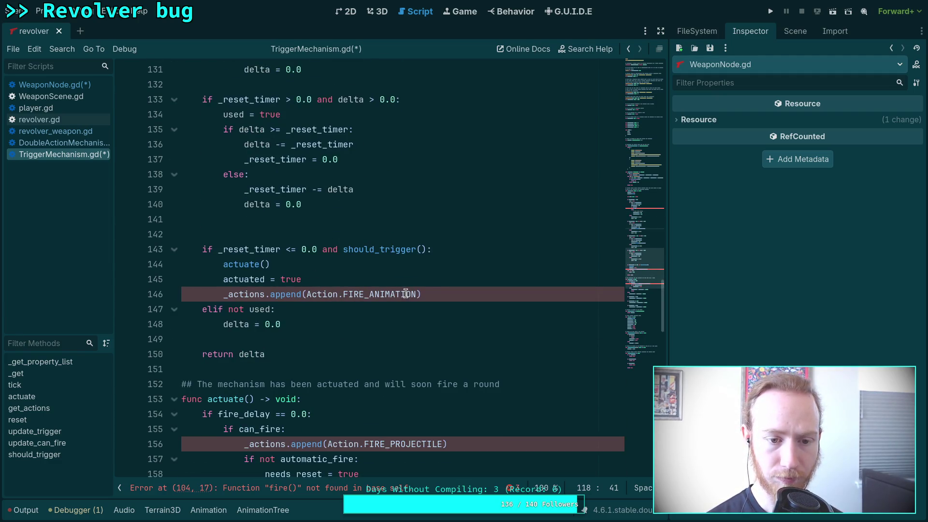
triple_click(437, 288)
key("BackSpace")
key("BackSpace")
- Replace actuate()'s projectile-firing lines 155–157 with fire()
scroll(411, 290, "down", 4)
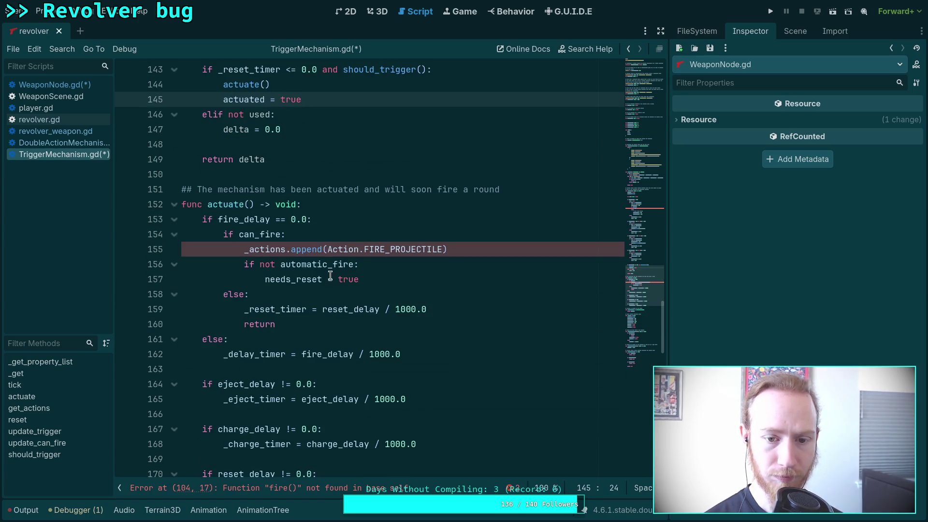
mouse_move(246, 254)
left_mouse_down()
mouse_move(447, 247)
mouse_move(445, 281)
left_mouse_up()
key("ctrl+c")
type("fire()")
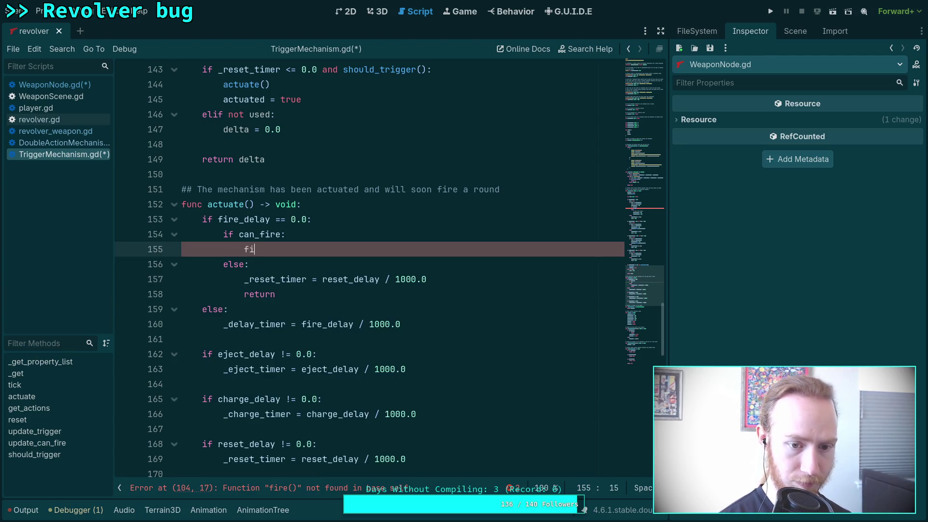
scroll(341, 327, "down", 5)
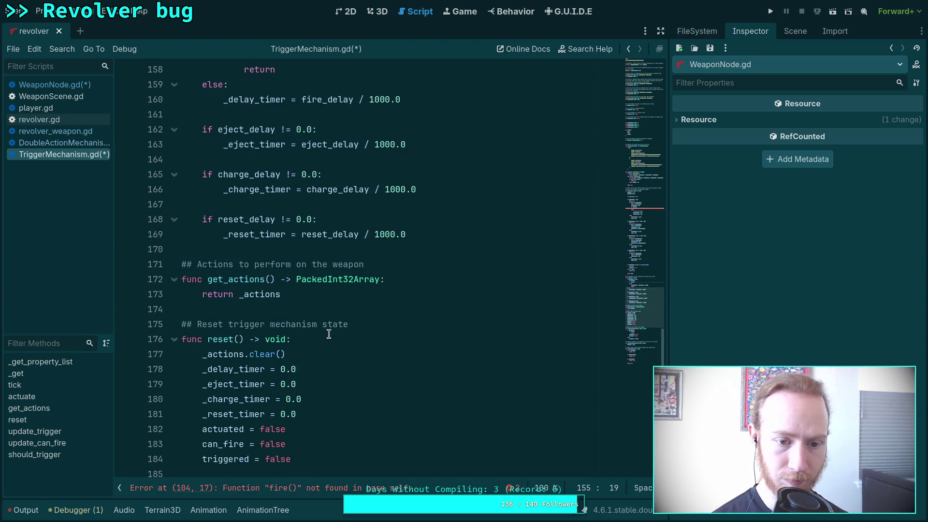
left_click(282, 300)
scroll(286, 310, "down", 4)
left_click(275, 296)
scroll(290, 305, "down", 6)
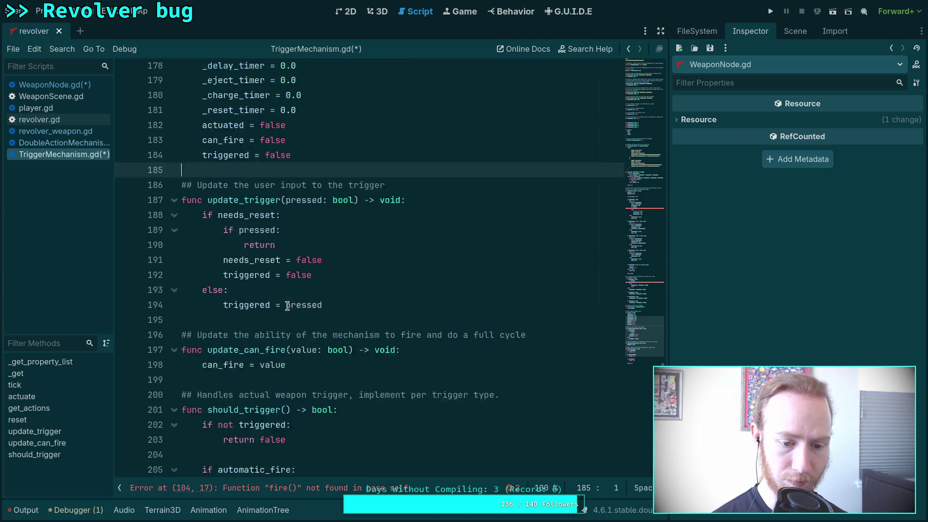
scroll(294, 354, "down", 3)
left_click(296, 338)
- Add 'func fire() -> void:' at the end of the script, pasting in the projectile-firing lines
key("Return")
type("fun")
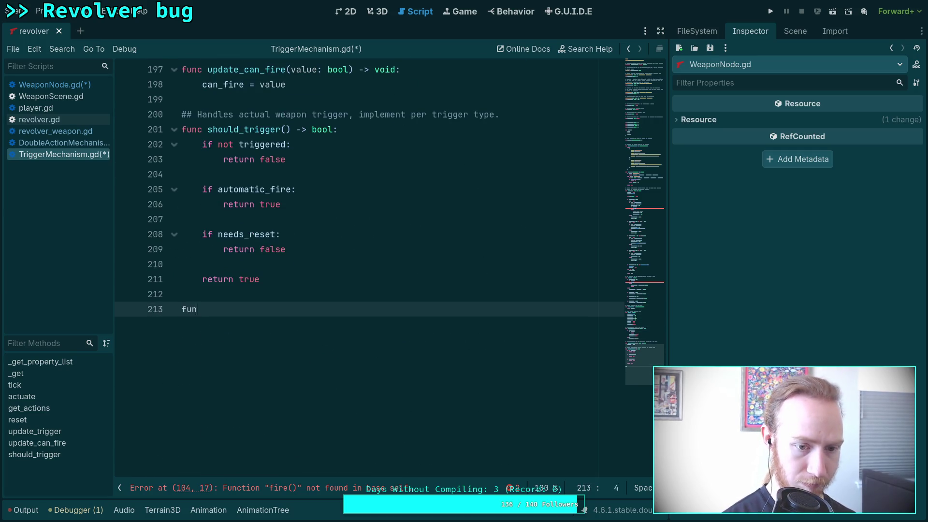
type("c fire() -> ")
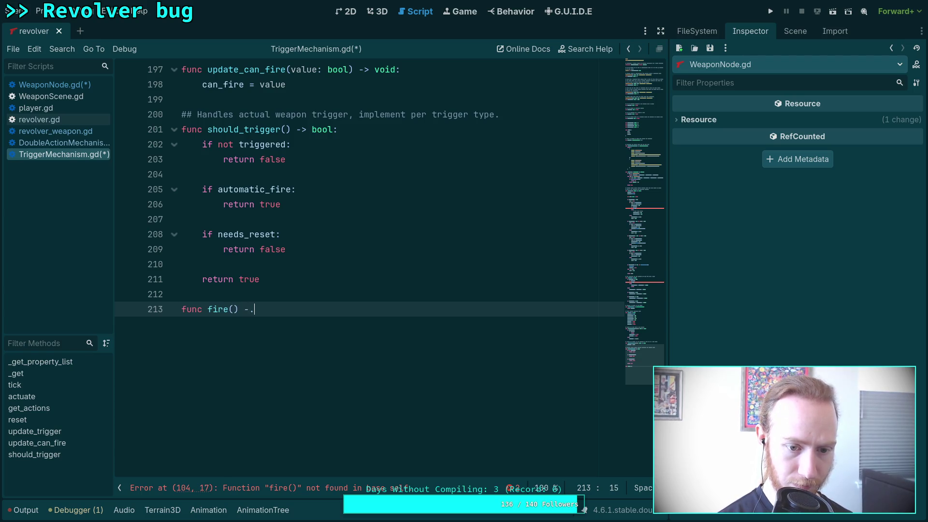
type("void:")
key("Return")
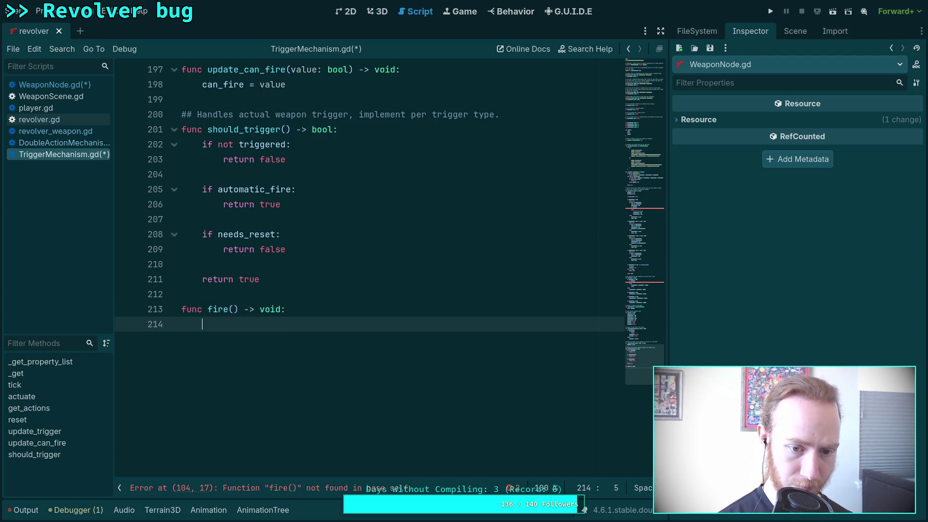
key("ctrl+v")
- Make fire() return early if automatic_fire, otherwise set needs_reset = true, and append Action.FIRE
left_click_drag(300, 355, 301, 341)
key("shift+Tab")
key("shift+Tab")
key("shift+Tab")
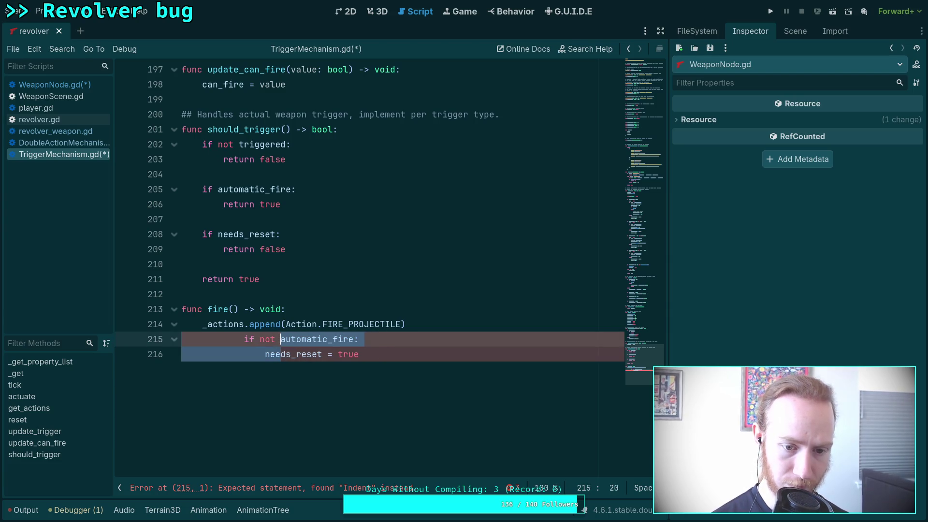
left_click(232, 341)
double_click(225, 341)
key("BackSpace")
key("BackSpace")
left_click(316, 346)
key("Return")
type("return")
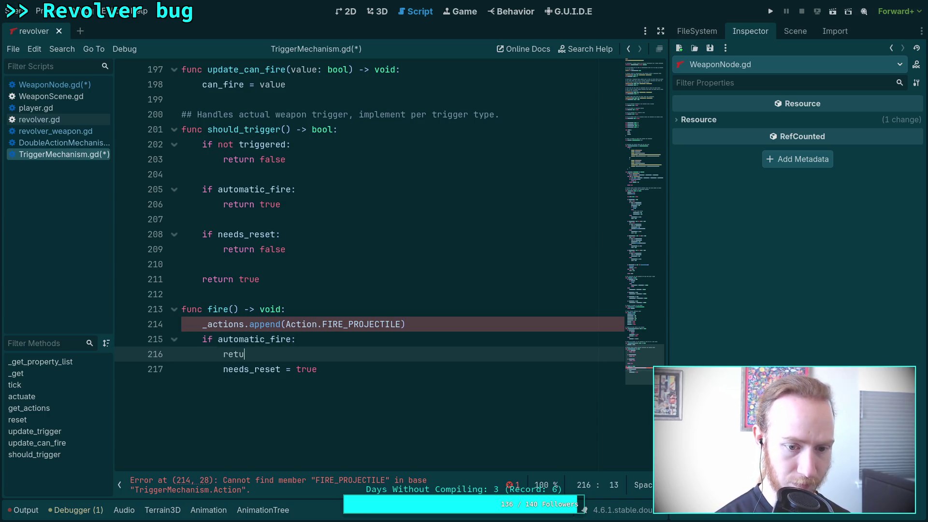
left_click(255, 369)
key("shift+Tab")
left_click_drag(349, 324, 400, 324)
key("BackSpace")
key("BackSpace")
- Save the scripts and switch to the zombie-game terminal workspace
key("ctrl+s")
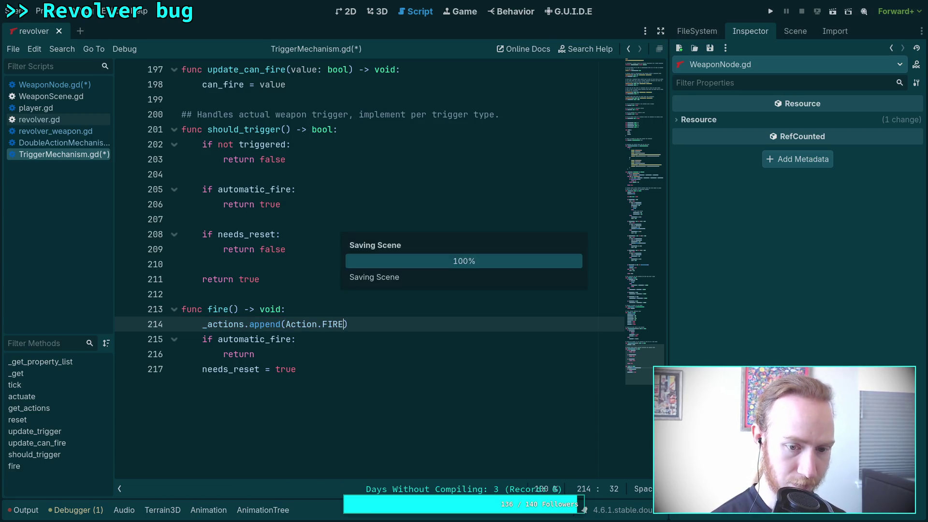
key("super+4")
key("super+1")
- Quit Neovim, run 'git diff script/weapon' to review the changes, then return to Godot
type(":qa")
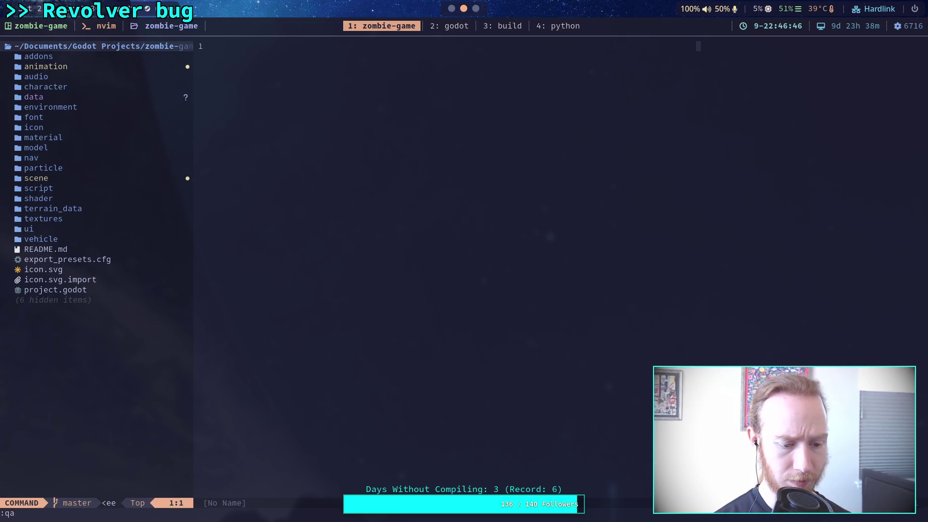
key("Return")
type("git diff ")
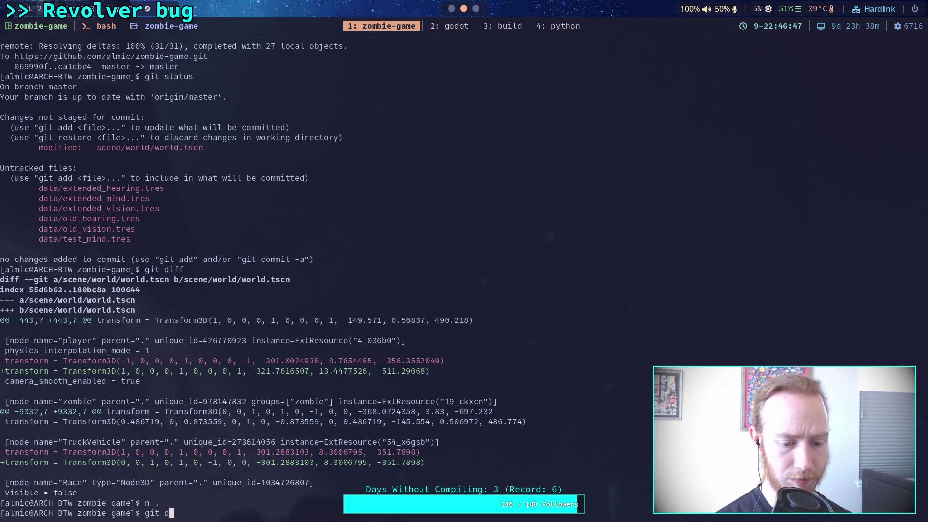
type("script/wea")
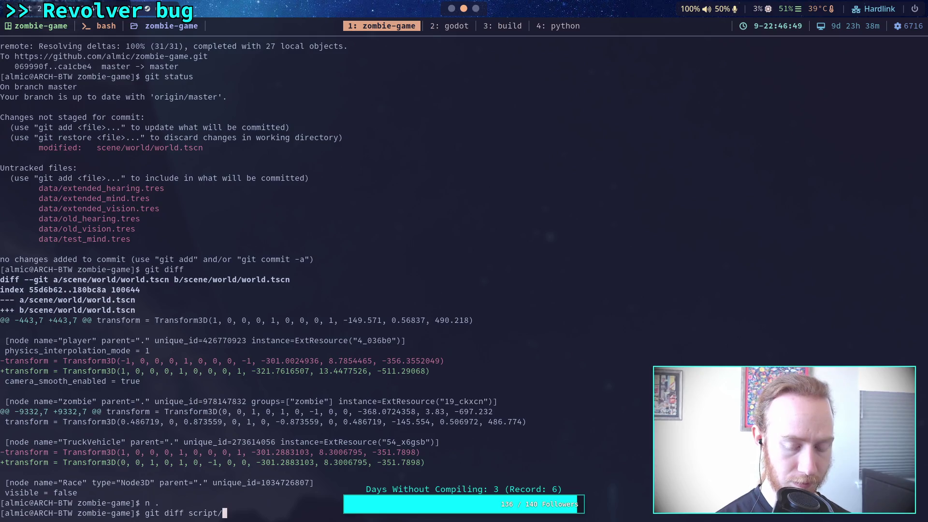
key("Tab")
key("Return")
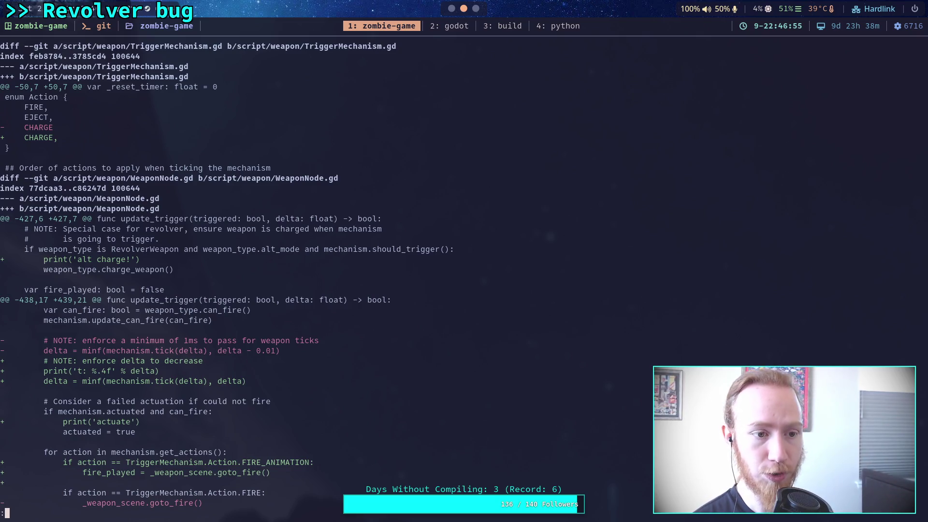
key("super+2")
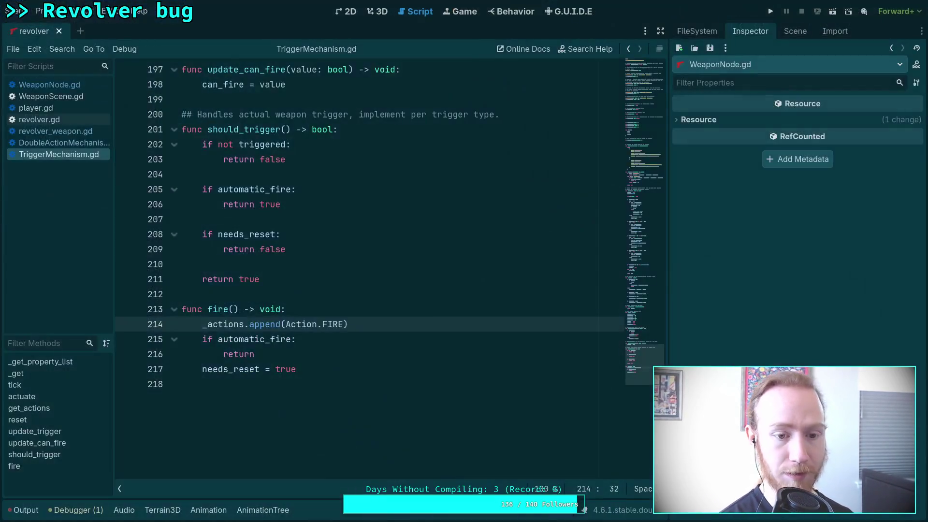
- Remove the trailing comma after CHARGE in the Action enum and save TriggerMechanism.gd
key("ctrl+s")
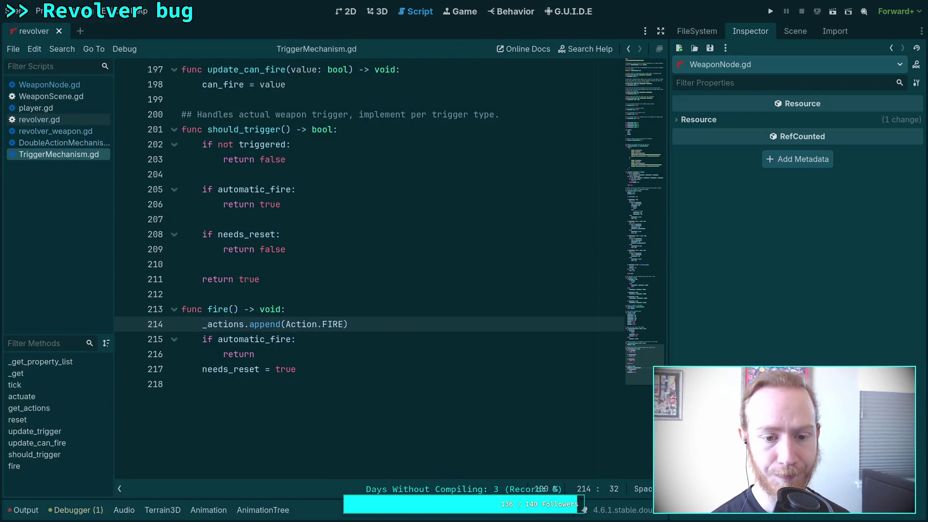
scroll(423, 436, "up", 10)
scroll(422, 435, "up", 20)
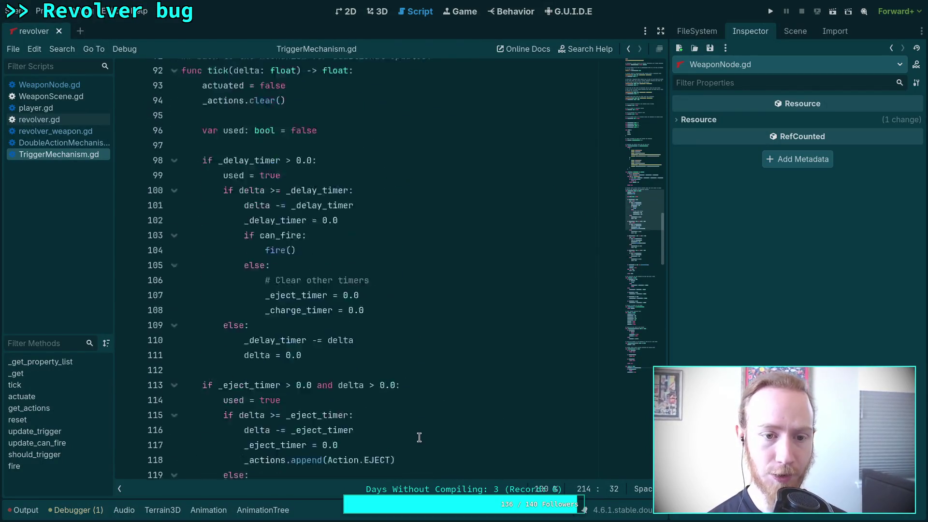
scroll(367, 426, "up", 3)
left_click(264, 281)
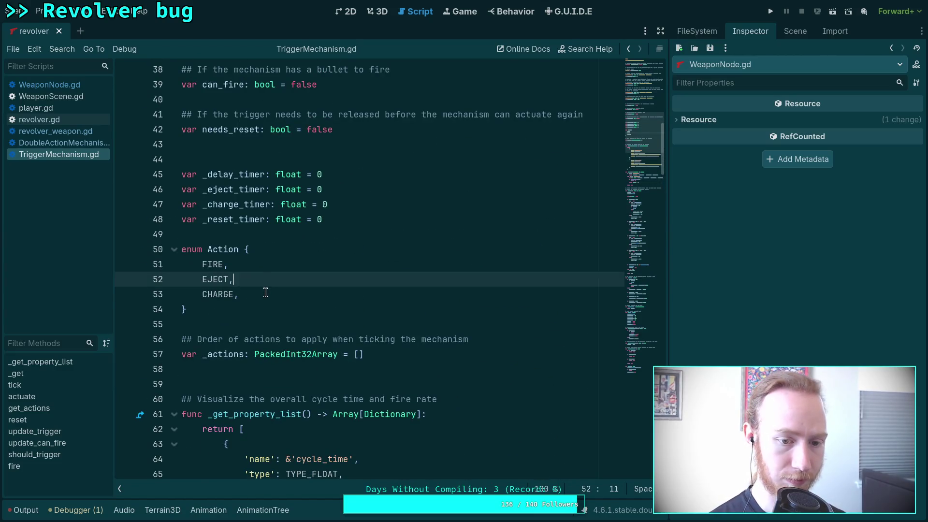
left_click(266, 293)
key("BackSpace")
key("ctrl+s")
- Rerun git diff in the terminal to check the change, then return to Godot
key("super+1")
key("q")
key("Up")
key("Return")
key("q")
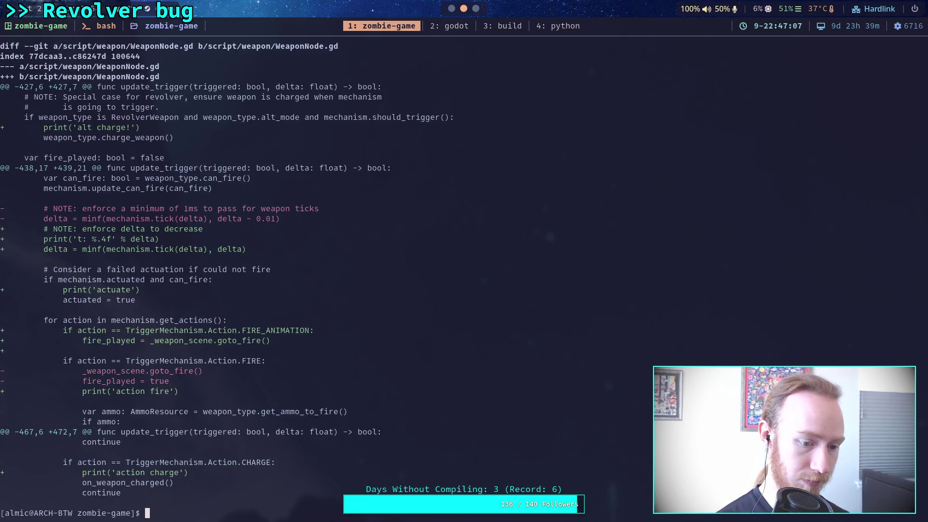
key("super+2")
scroll(273, 315, "up", 3)
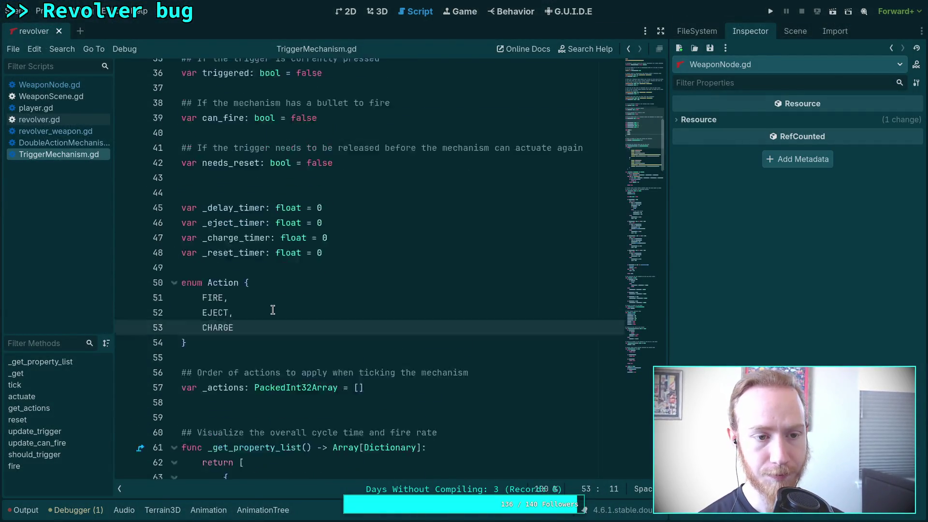
- In WeaponNode.gd, delete the FIRE_ANIMATION branch on lines 452–453
left_click(63, 89)
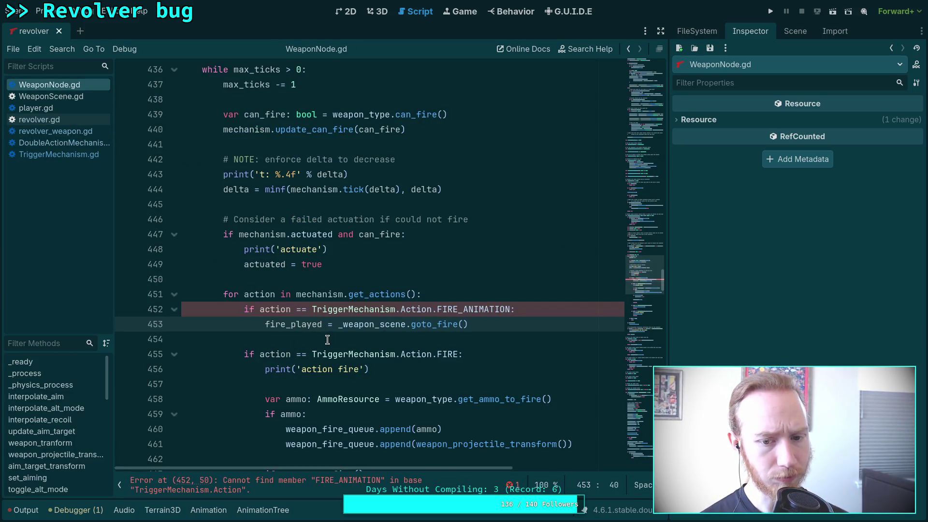
left_click_drag(489, 319, 491, 296)
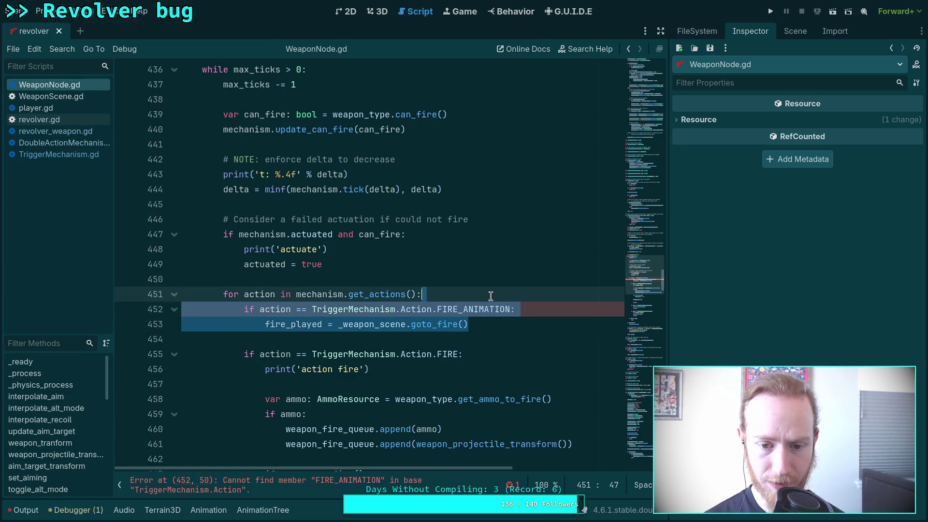
key("Delete")
key("Delete")
- Reword the line 482 comment to 'Start the fire animation when actuated'
scroll(401, 359, "down", 2)
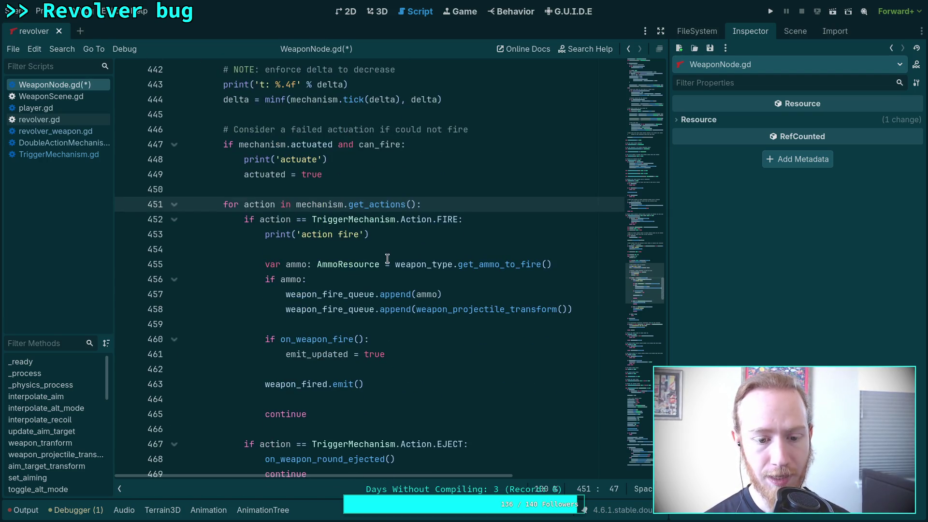
scroll(387, 259, "down", 4)
scroll(362, 369, "down", 4)
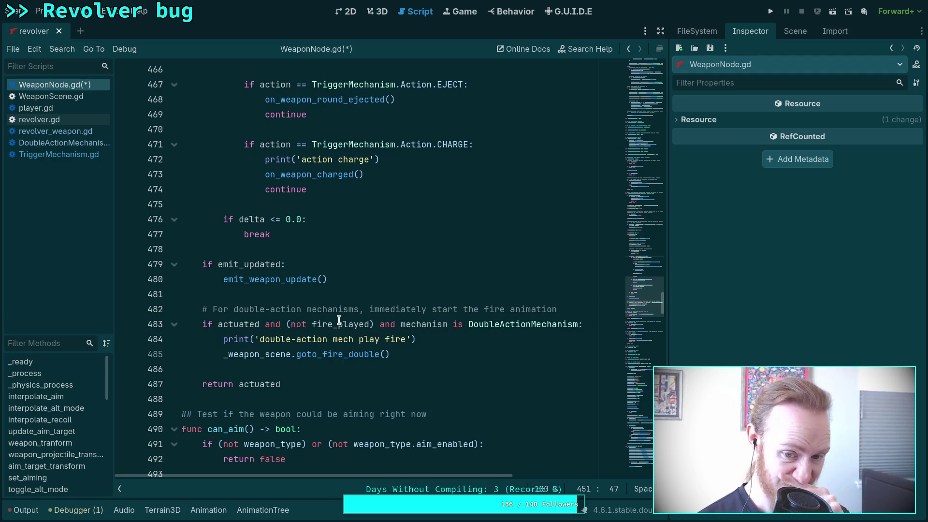
left_click_drag(213, 310, 598, 310)
type("St")
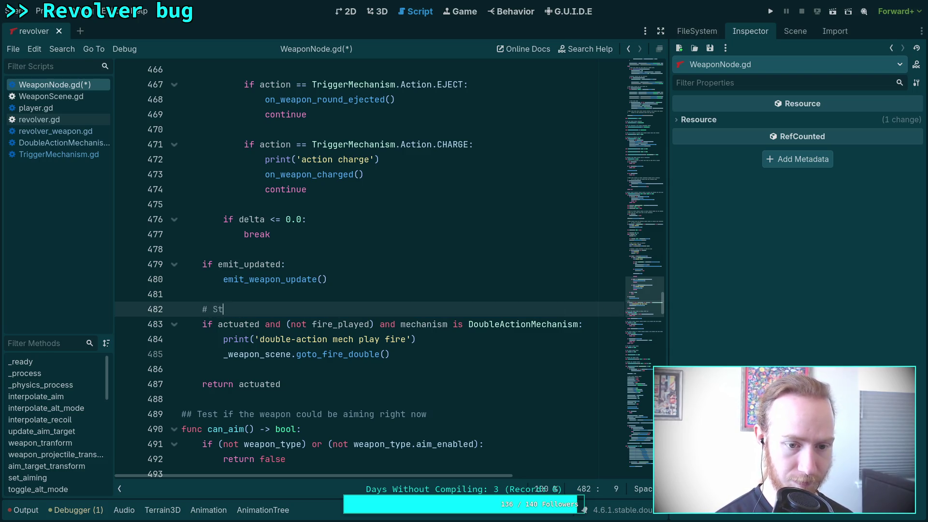
type("art the fire animation when actuated")
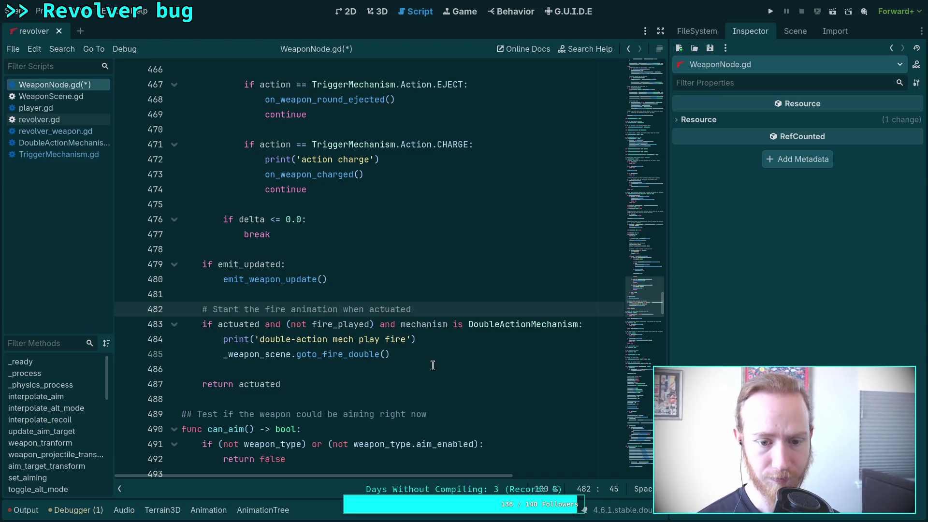
mouse_move(265, 326)
left_mouse_down()
mouse_move(411, 327)
mouse_move(398, 326)
left_mouse_up()
- Rewrite line 483 as 'if actuated:' with a nested DoubleActionMechanism check, removing the debug print
key("BackSpace")
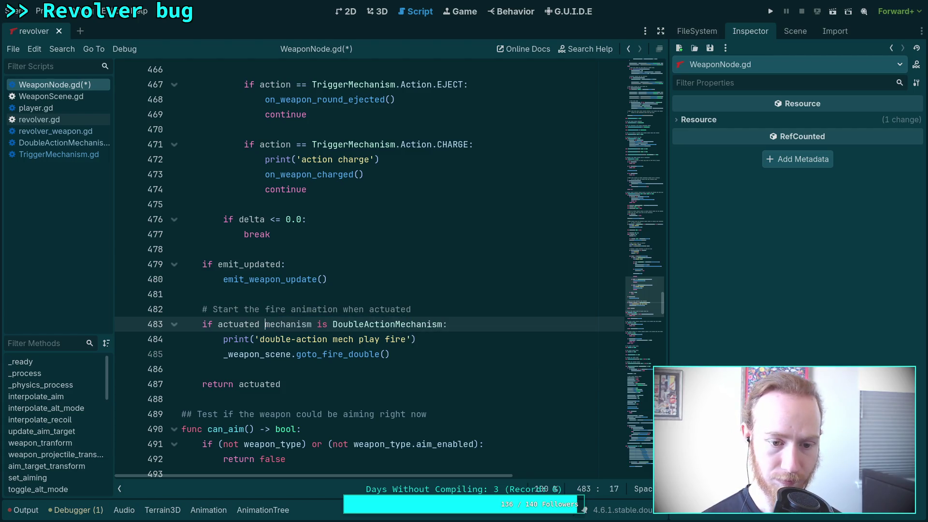
key("BackSpace")
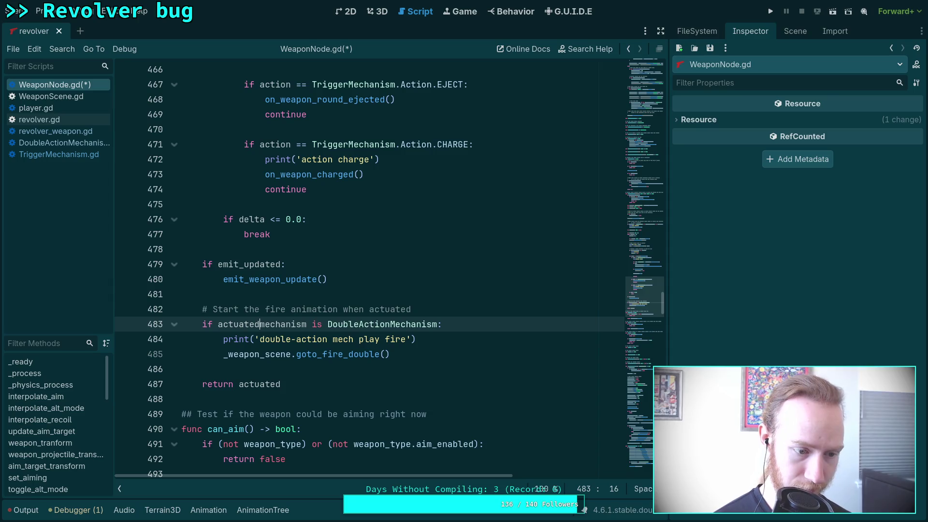
type(":")
key("Return")
type("if")
left_click_drag(304, 354, 392, 370)
key("Tab")
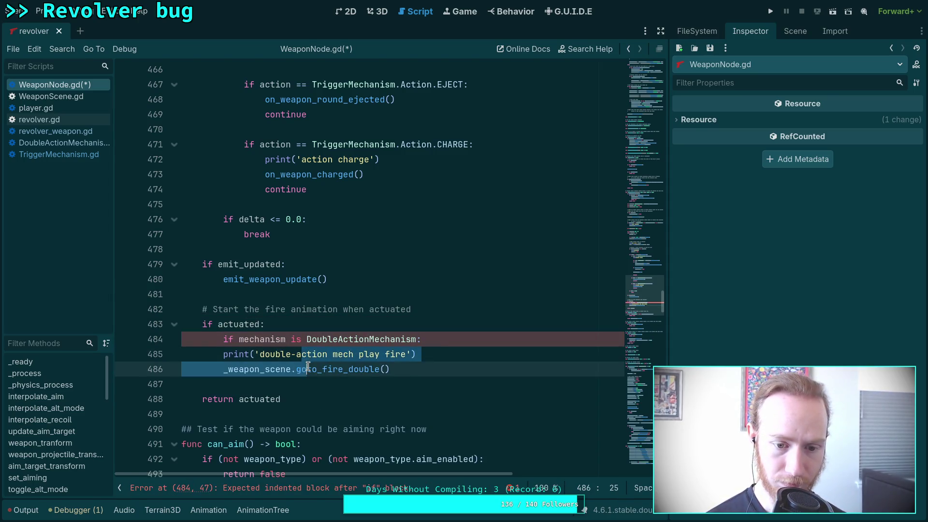
left_click(460, 357)
left_click_drag(459, 356, 459, 345)
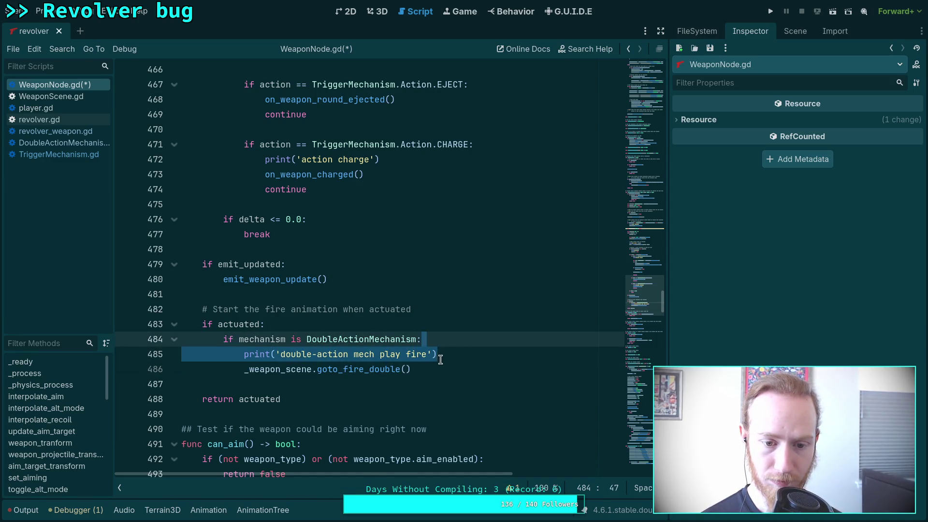
key("BackSpace")
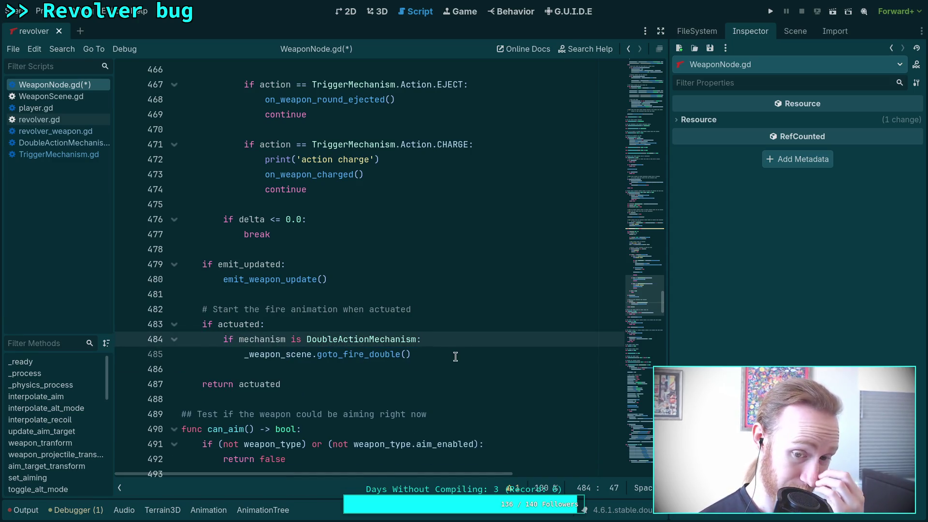
- Add an else branch calling _weapon_scene.goto_fire() and save WeaponNode.gd
left_click(454, 357)
key("Return")
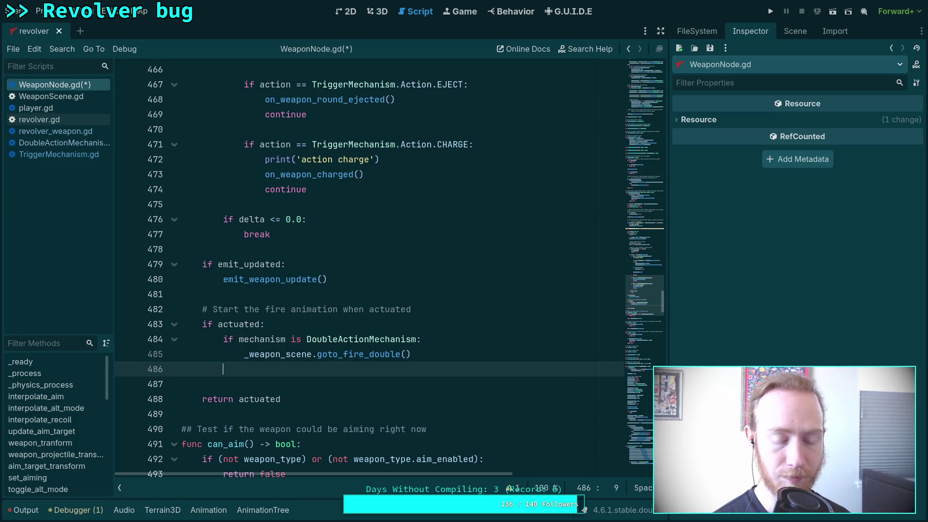
type("else:")
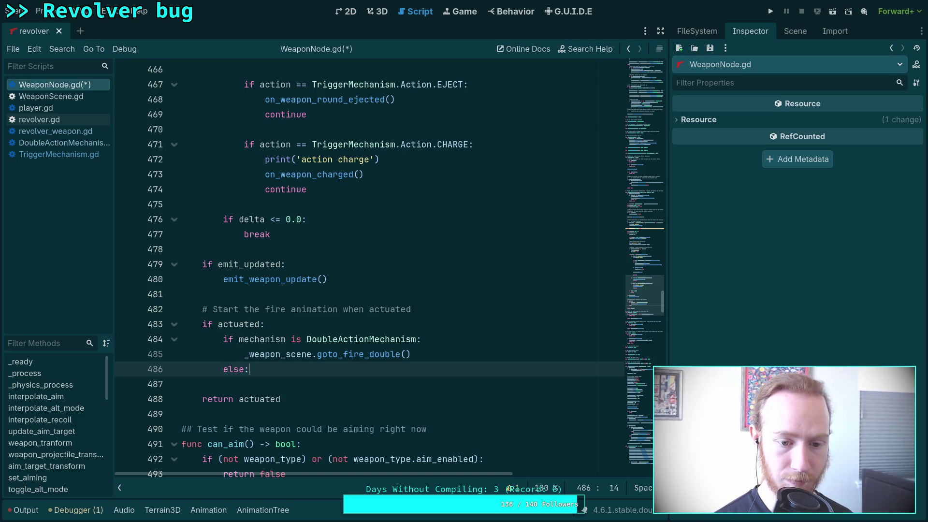
key("Return")
type("_weap")
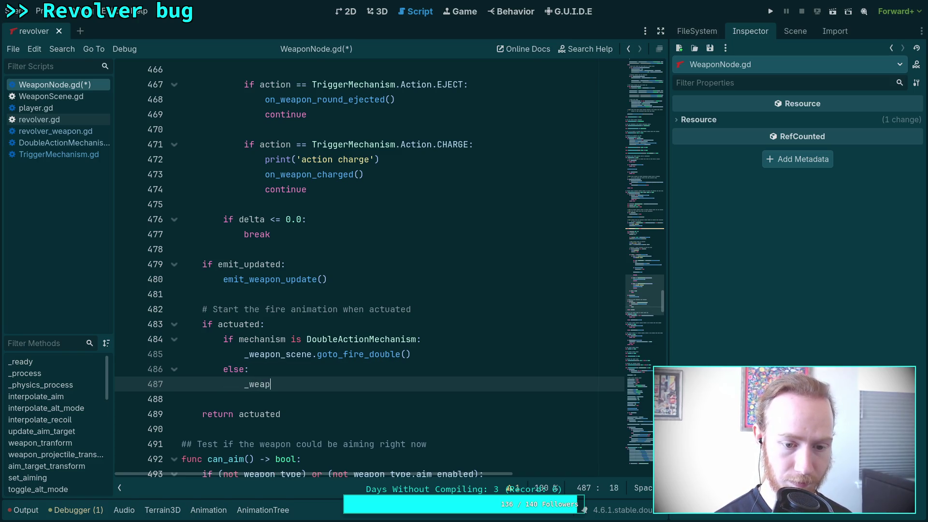
type("on_scene.goto_fi")
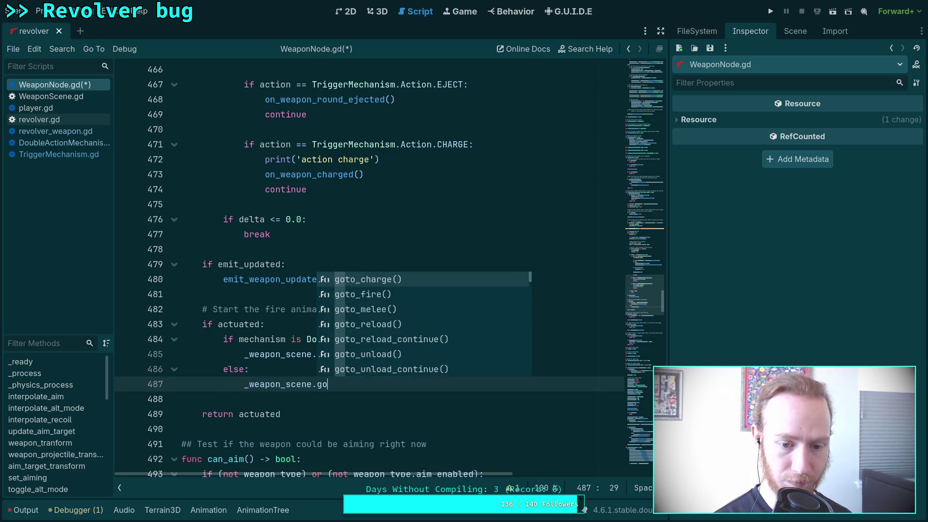
key("Return")
key("ctrl+s")
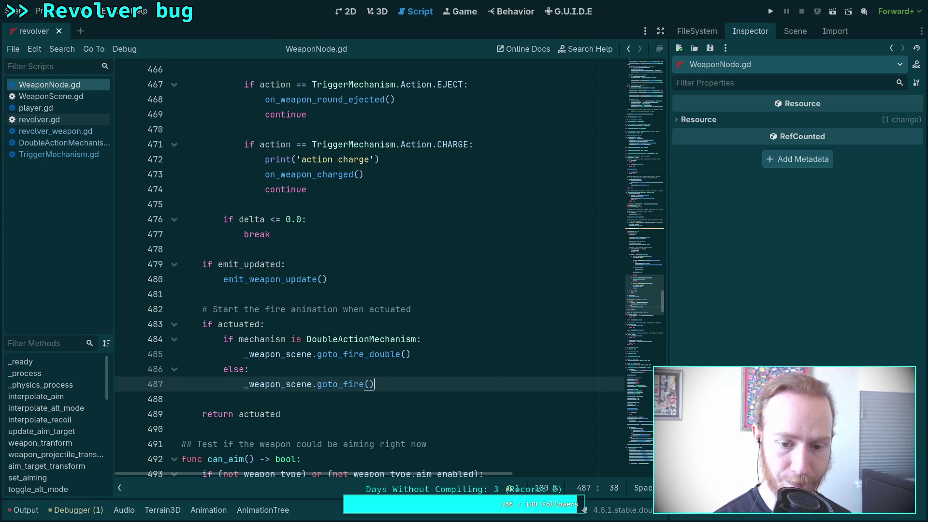
left_click(399, 375)
- Delete the unused 'var fire_played' declaration near the top of WeaponNode.gd and save
scroll(398, 375, "up", 6)
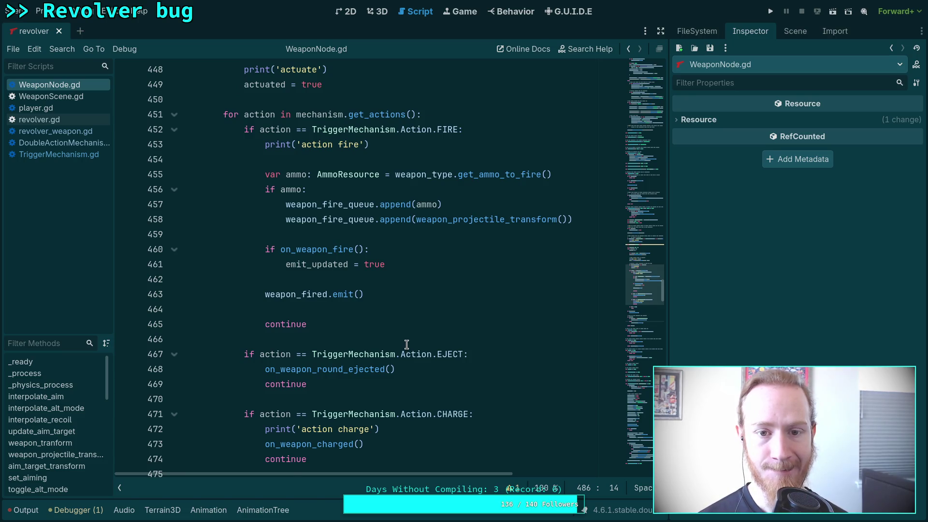
scroll(407, 345, "up", 1)
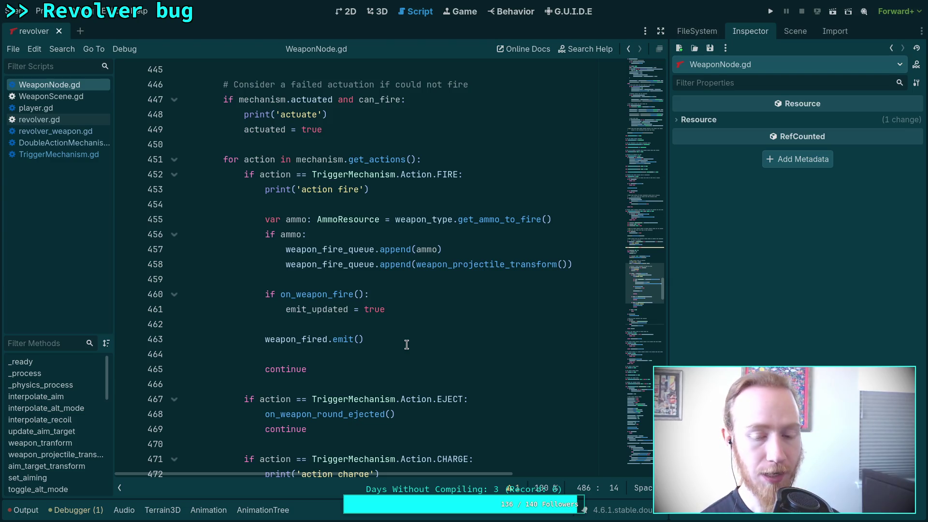
scroll(431, 288, "up", 4)
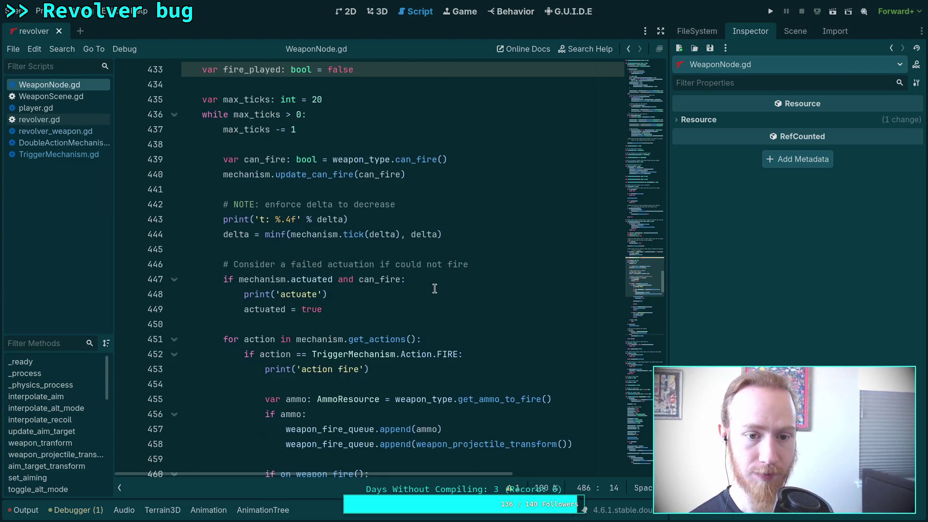
scroll(556, 204, "up", 1)
scroll(556, 205, "up", 1)
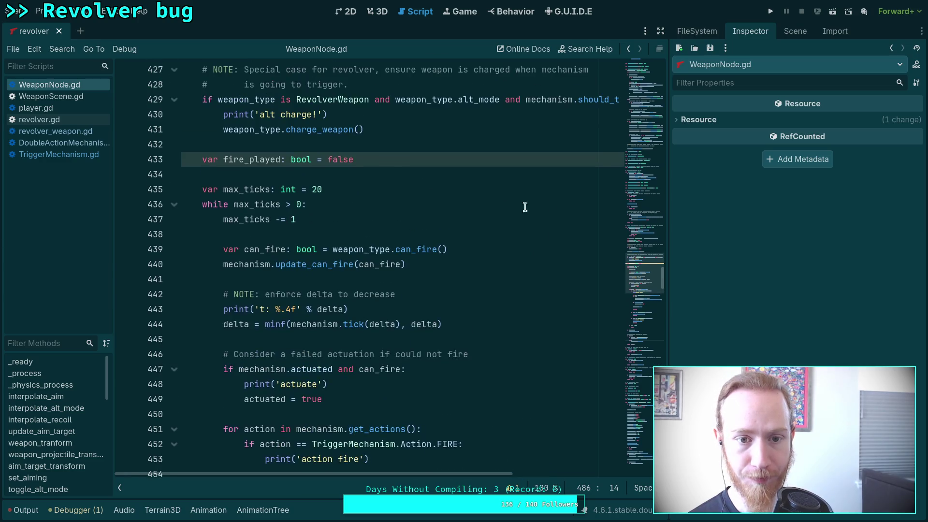
left_click_drag(386, 164, 365, 129)
key("BackSpace")
key("ctrl+s")
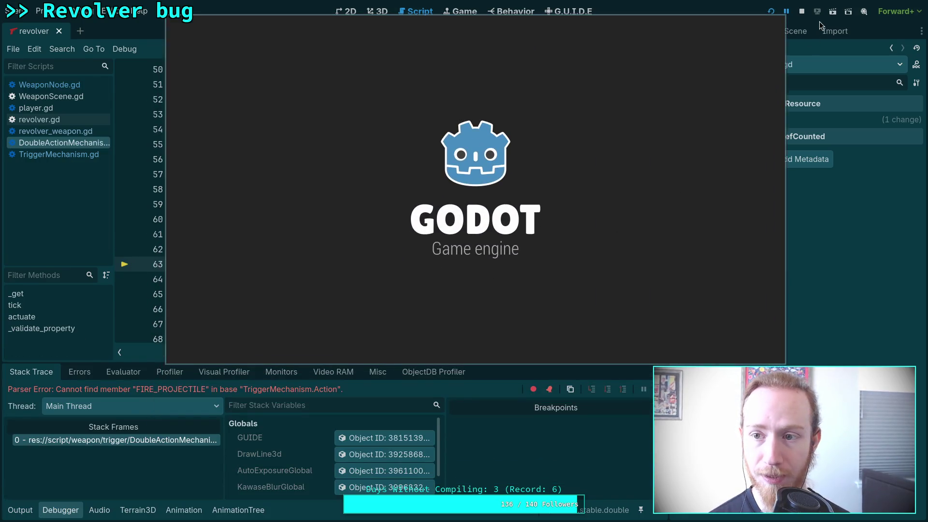
- Stop the running game and change line 63's Action.FIRE_PROJECTILE to Action.FIRE
key("F8")
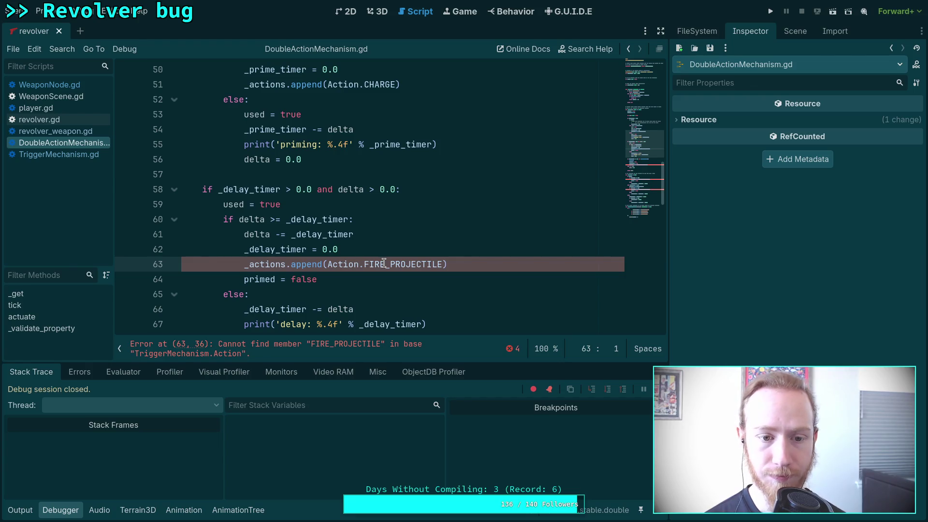
left_click_drag(385, 266, 444, 266)
key("BackSpace")
scroll(425, 275, "down", 5)
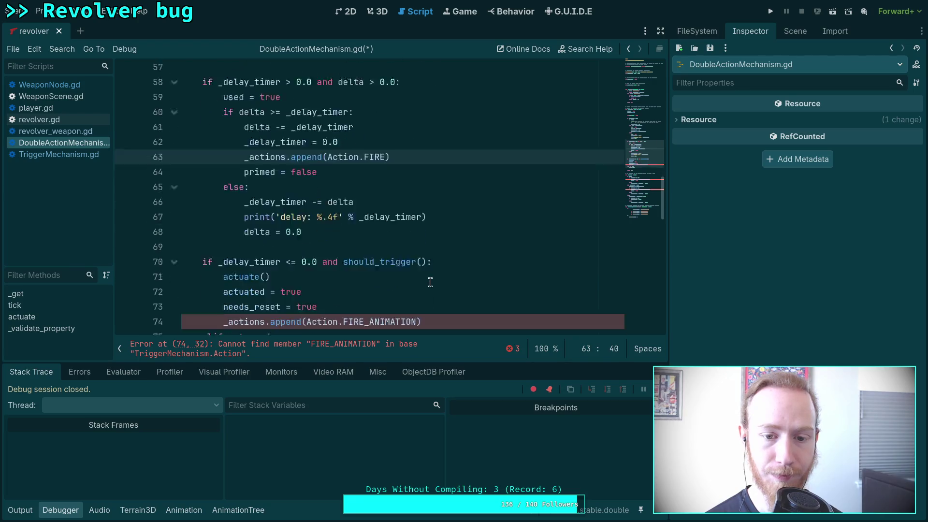
- Change the FIRE_PROJECTILE actions on lines 83 and 90 to Action.FIRE
mouse_move(365, 204)
left_mouse_down()
mouse_move(415, 207)
mouse_move(427, 193)
left_mouse_up()
scroll(440, 233, "down", 4)
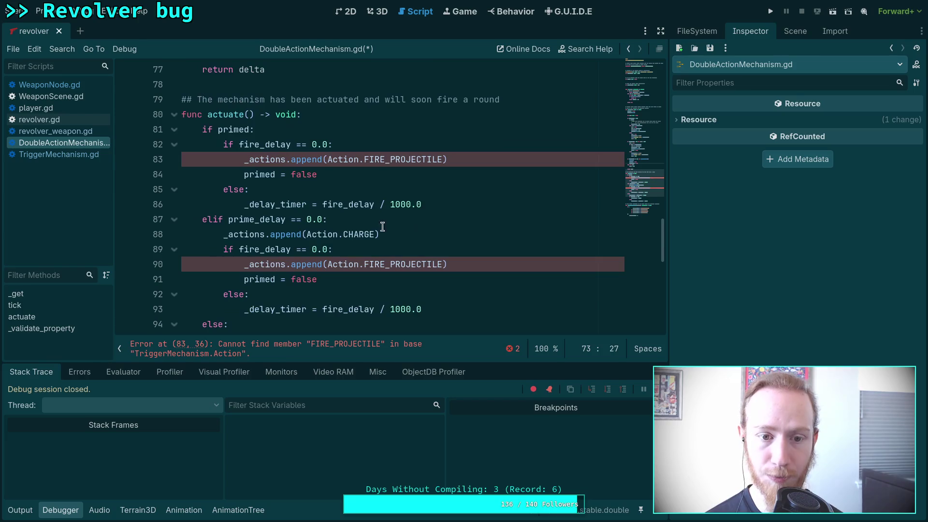
left_click_drag(385, 159, 445, 159)
key("BackSpace")
left_click_drag(387, 265, 444, 264)
key("BackSpace")
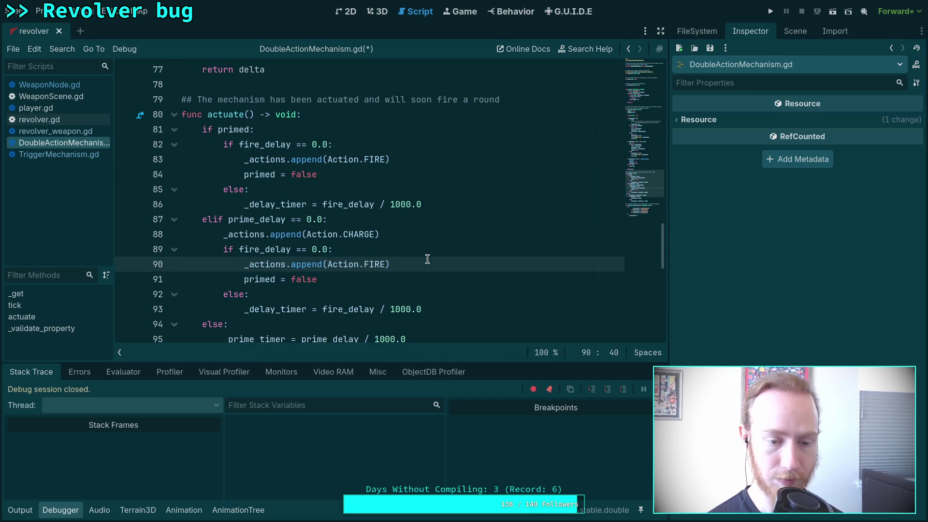
- Save DoubleActionMechanism.gd and review the git diff of script/weapon/trigger/ in the terminal
key("ctrl+s")
key("super+1")
type("git diff script/weapon/trigger/")
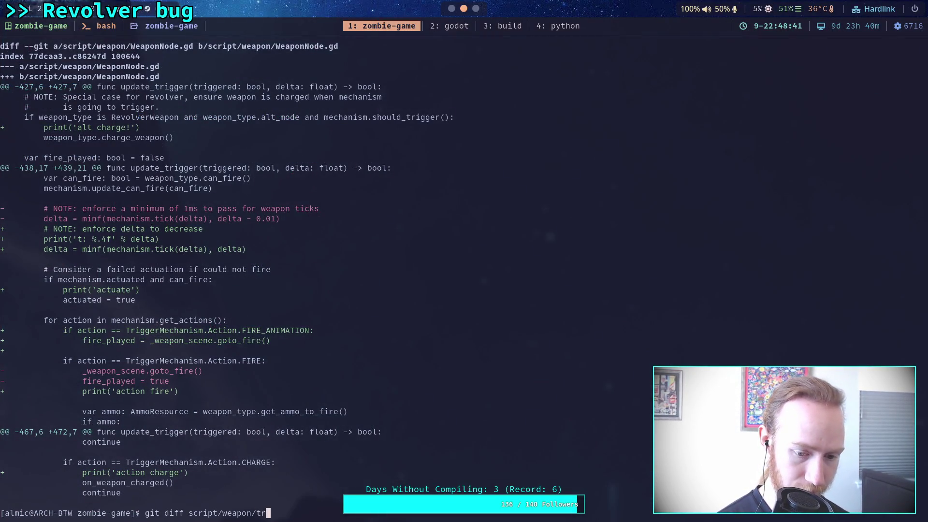
key("Return")
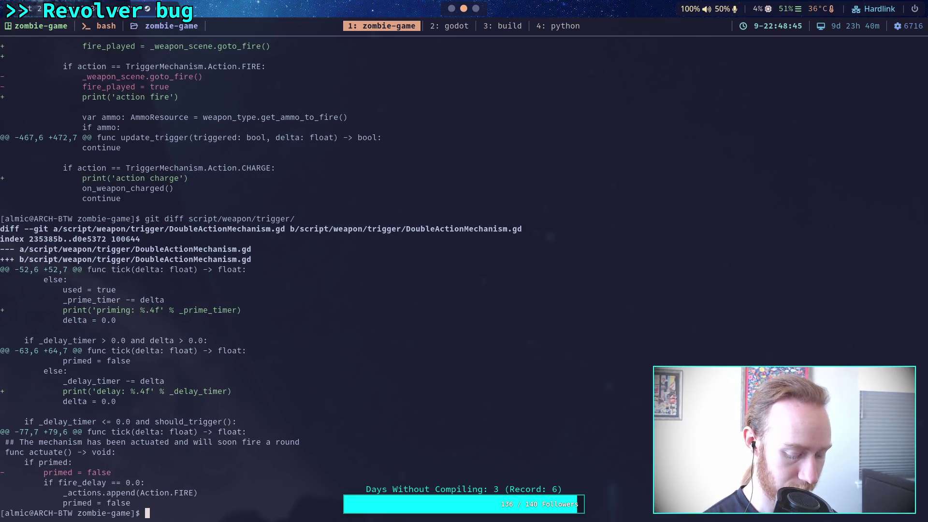
key("super+2")
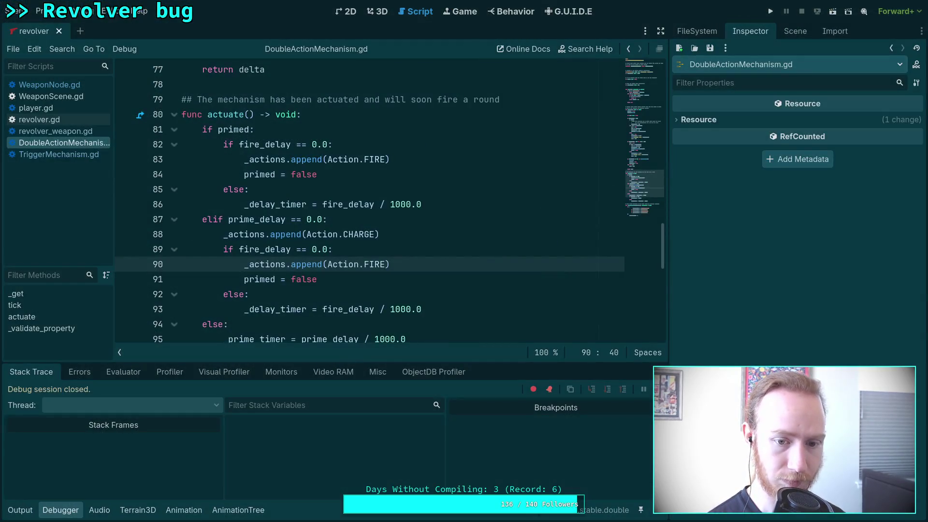
- Run the project, fire the revolver, then exit to the editor with the output log visible
left_click(58, 510)
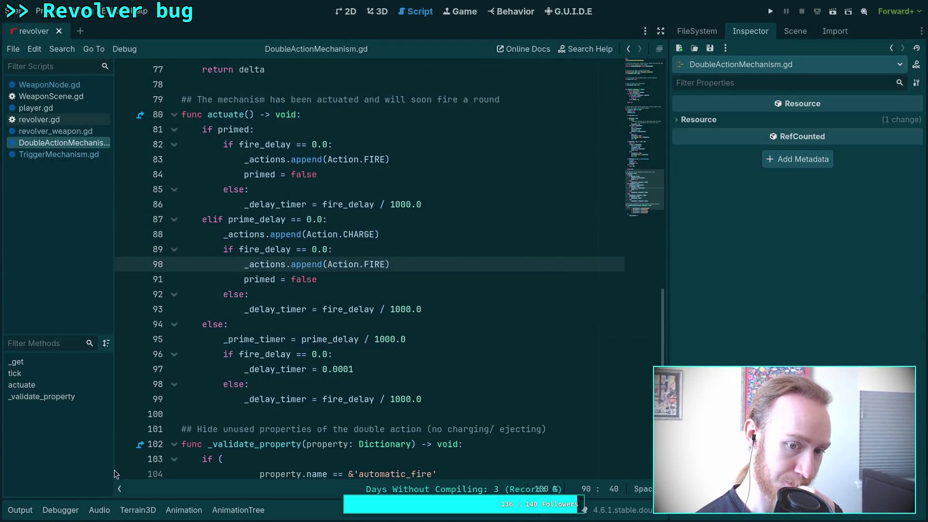
scroll(424, 328, "down", 5)
scroll(425, 321, "up", 5)
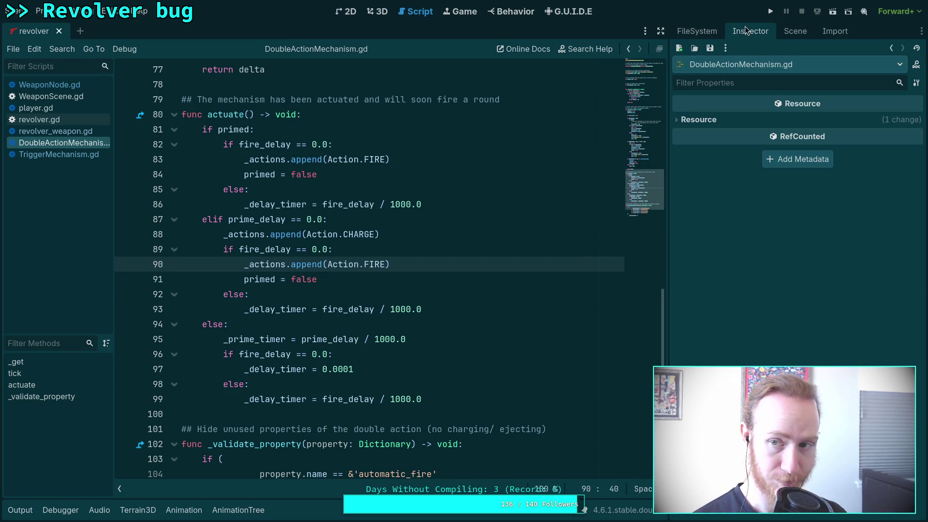
left_click(772, 13)
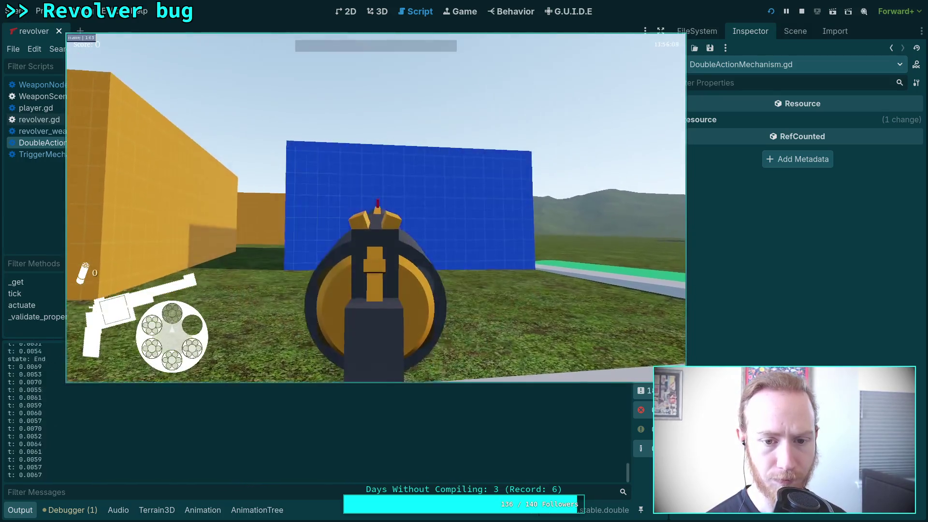
key("Escape")
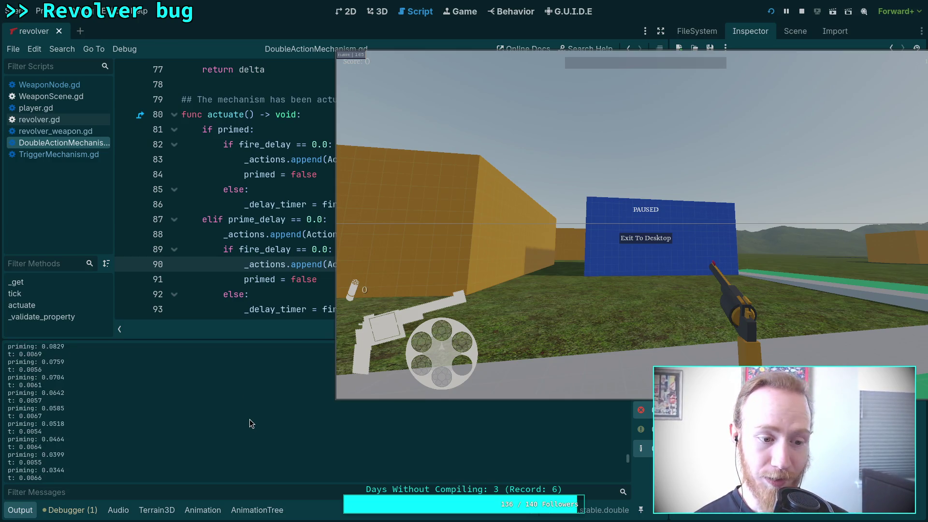
left_click(643, 239)
left_click_drag(627, 450, 622, 342)
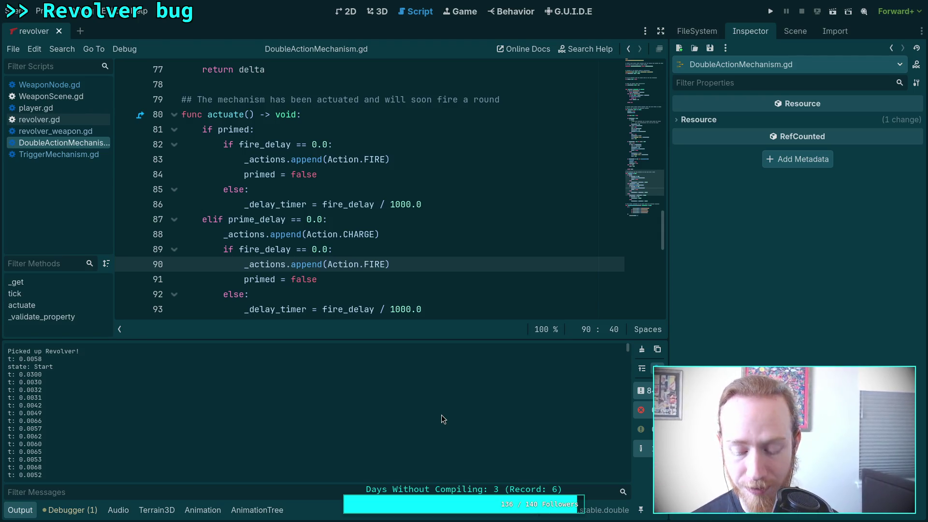
- Enlarge the Output panel and scroll through the priming, delay, actuate and fire messages
scroll(390, 419, "down", 10)
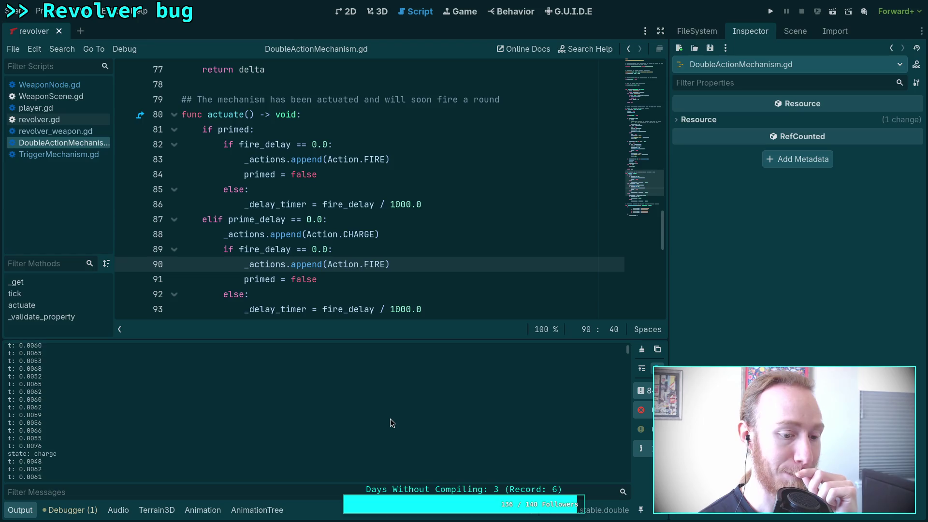
scroll(391, 419, "down", 10)
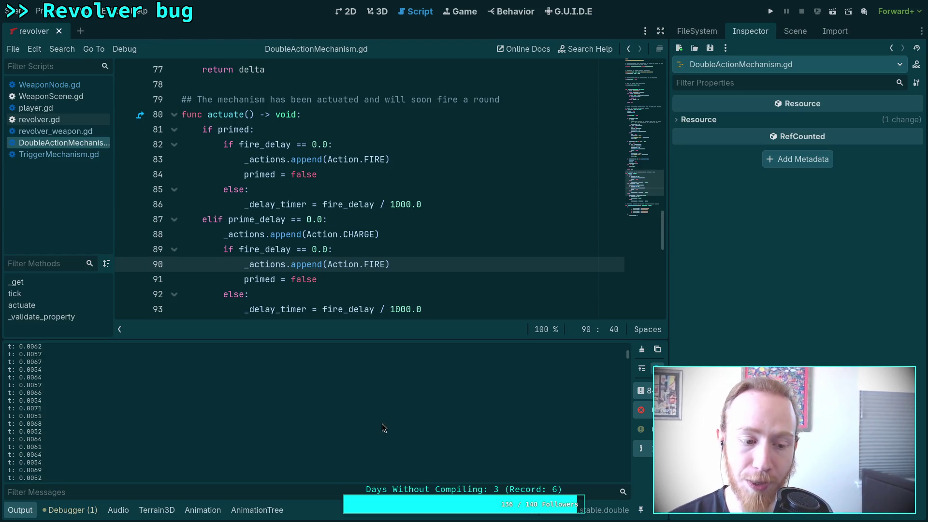
scroll(382, 424, "down", 3)
left_click_drag(315, 341, 315, 155)
scroll(276, 324, "down", 3)
scroll(268, 373, "down", 3)
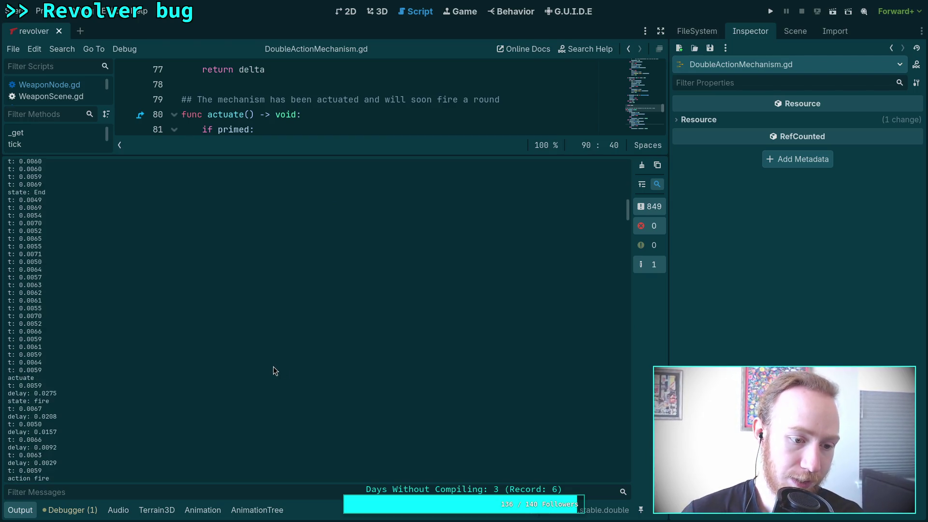
scroll(262, 370, "down", 2)
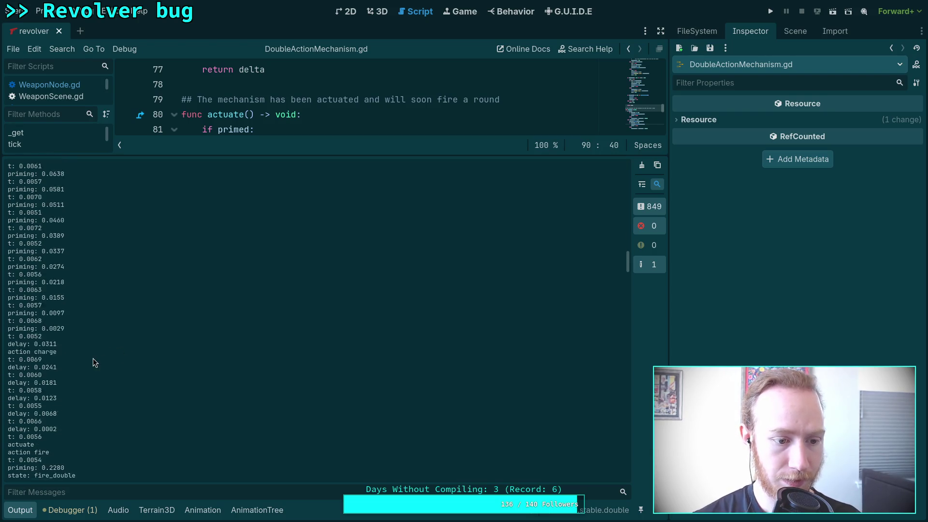
scroll(52, 279, "up", 2)
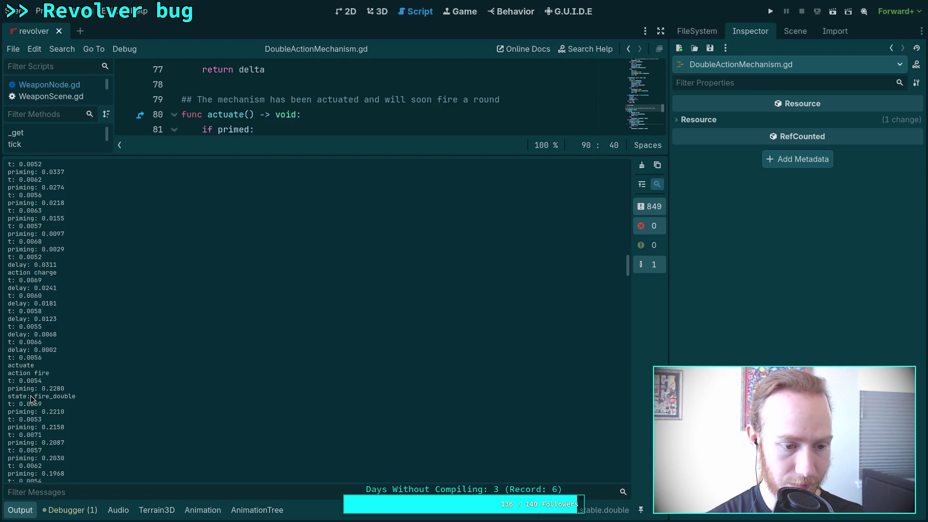
scroll(30, 395, "down", 2)
scroll(32, 398, "down", 15)
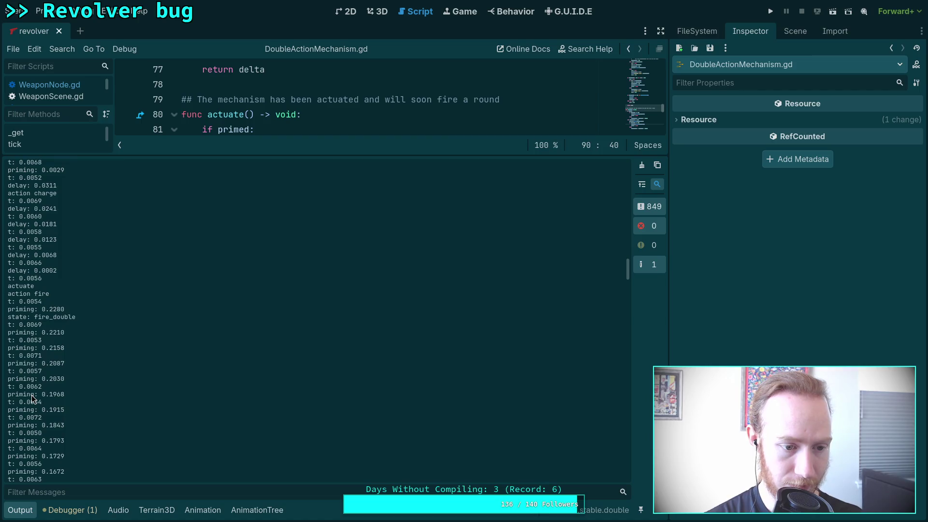
scroll(32, 398, "down", 12)
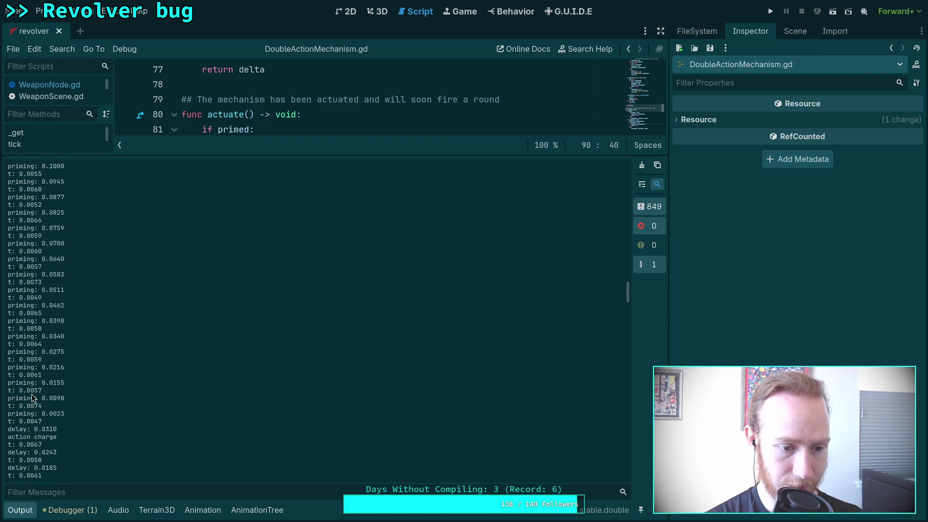
scroll(32, 397, "down", 3)
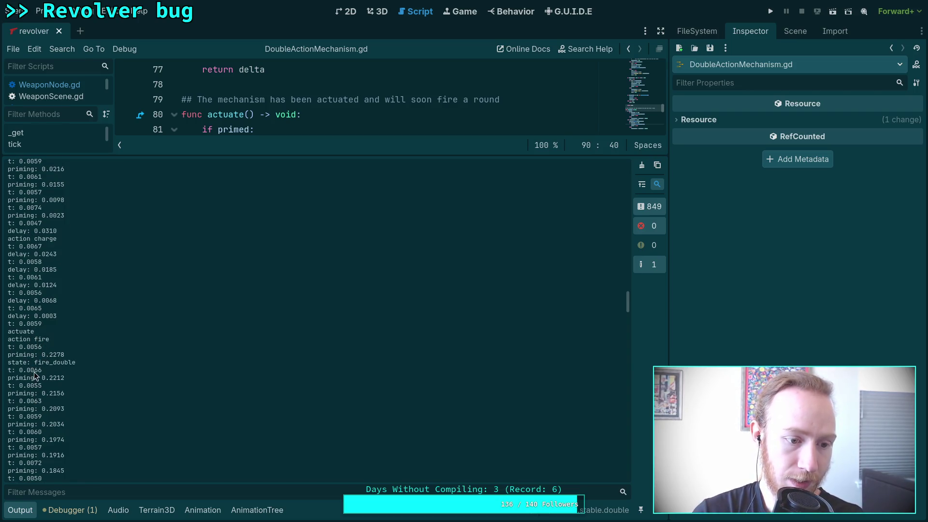
scroll(42, 371, "down", 15)
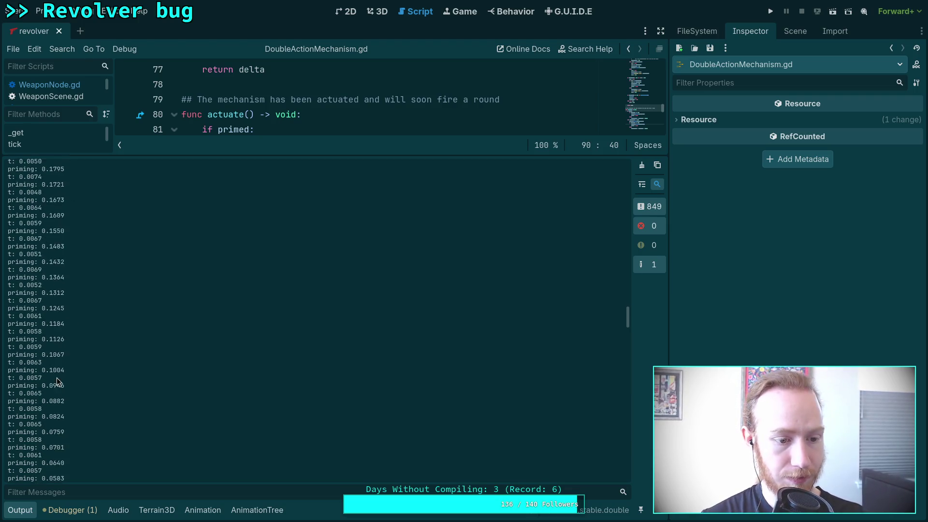
scroll(59, 382, "down", 5)
scroll(61, 381, "down", 7)
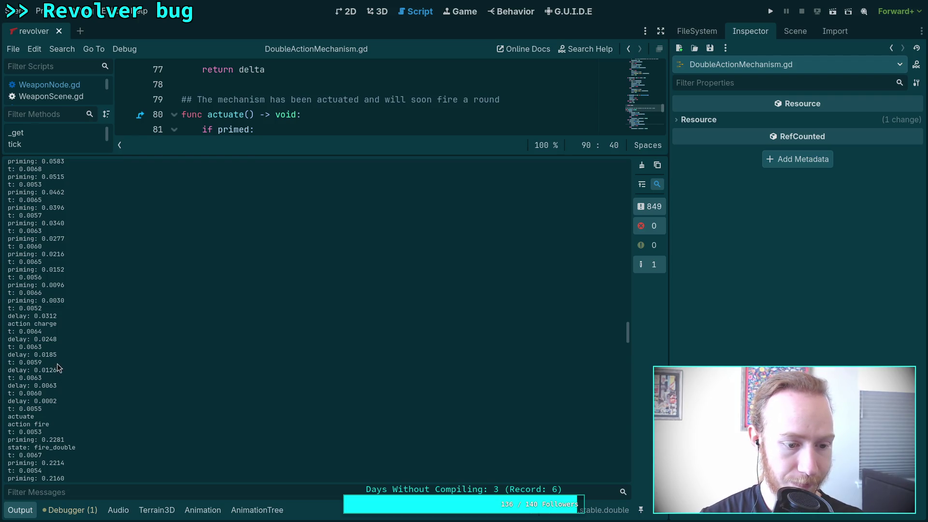
scroll(59, 365, "down", 2)
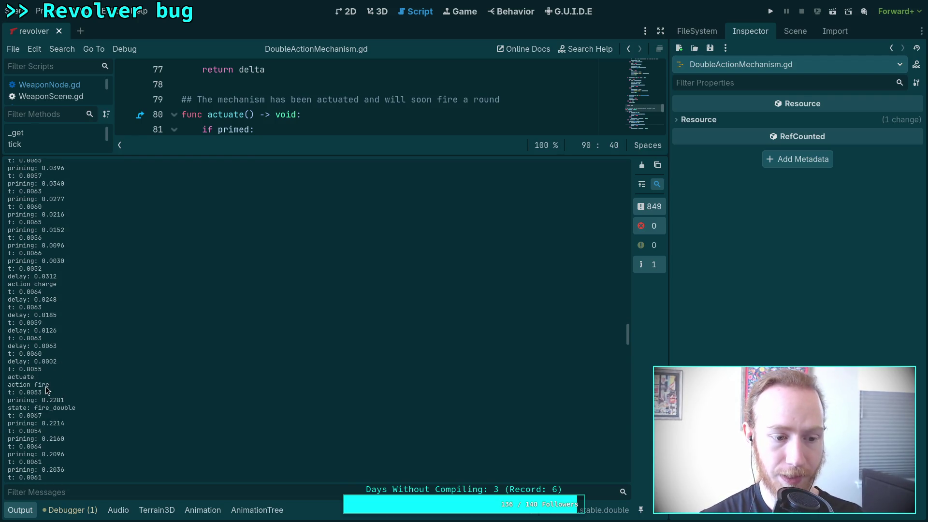
left_click_drag(7, 377, 43, 380)
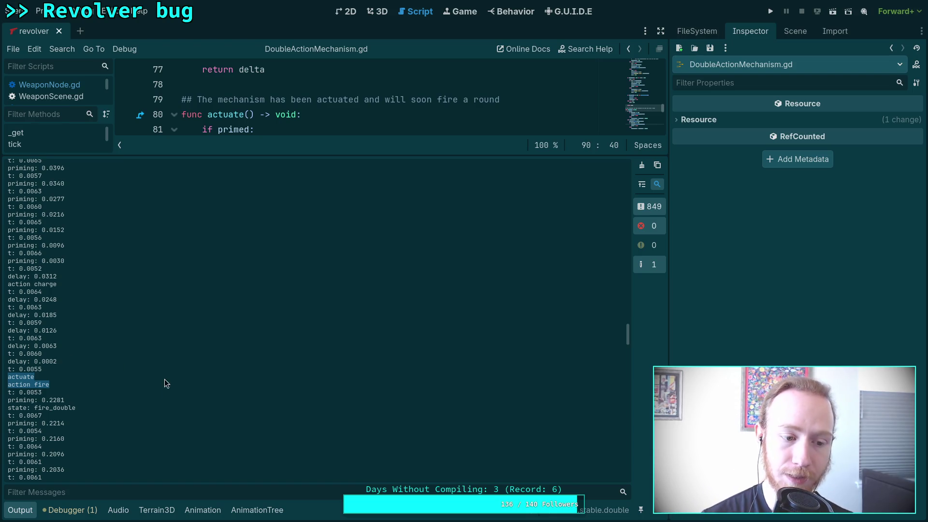
scroll(167, 389, "down", 4)
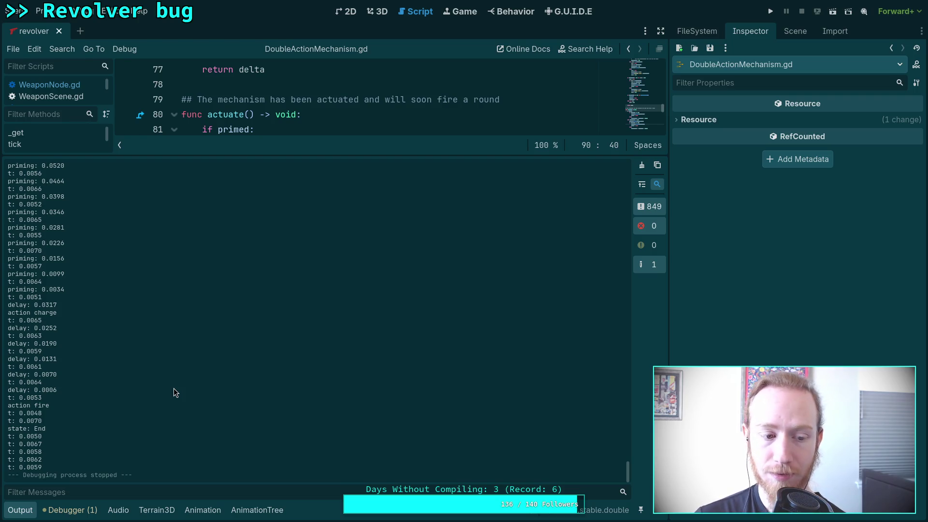
- Open WeaponNode.gd and highlight the goto_fire_double() and goto_fire() calls on lines 483 and 485
left_click(22, 510)
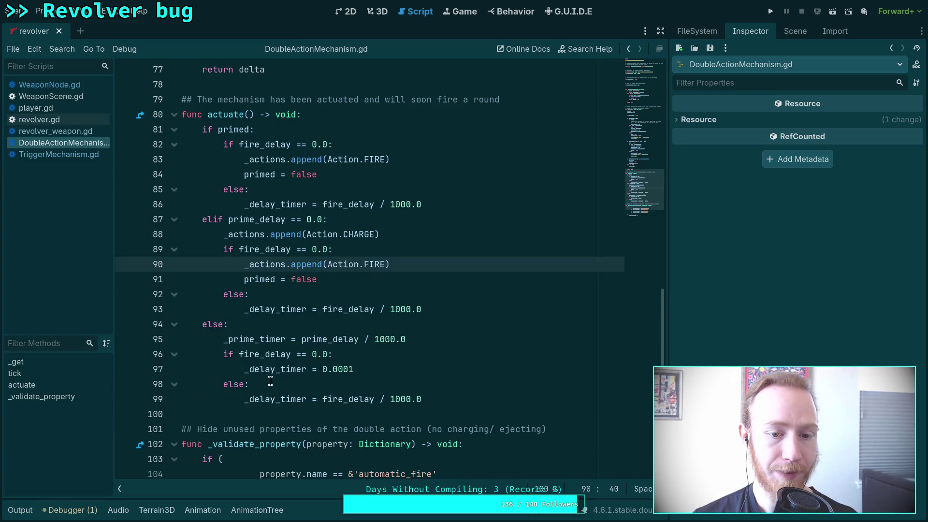
scroll(295, 399, "down", 7)
left_click(51, 97)
left_click(48, 84)
scroll(232, 343, "down", 4)
scroll(232, 343, "up", 3)
scroll(297, 331, "down", 12)
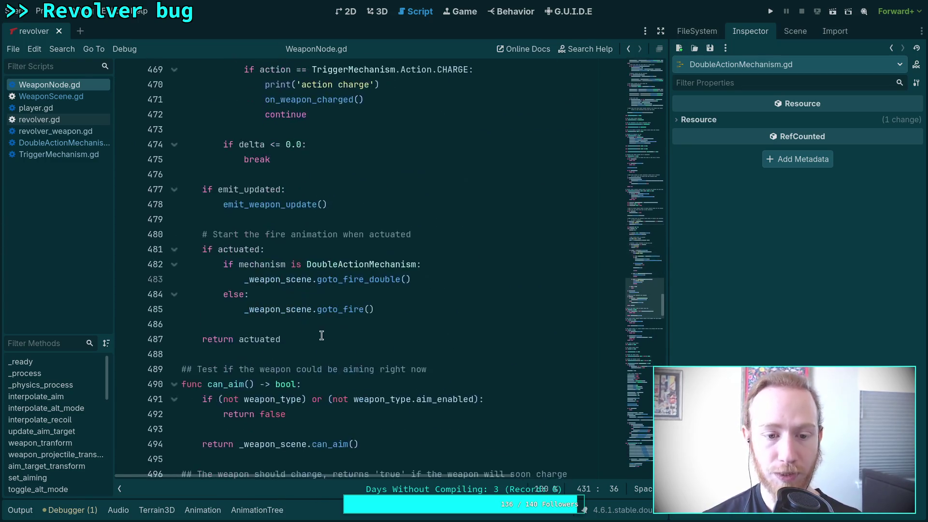
left_click_drag(410, 281, 244, 280)
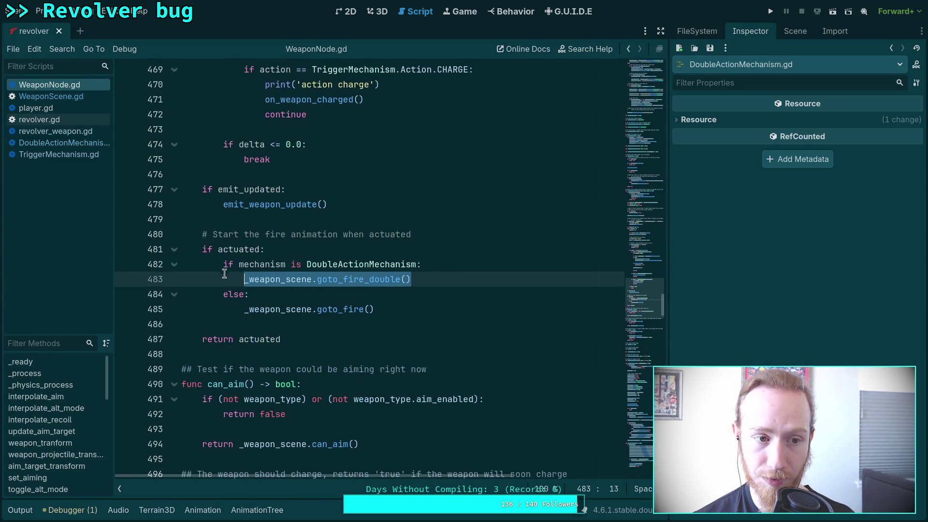
left_click_drag(380, 310, 250, 310)
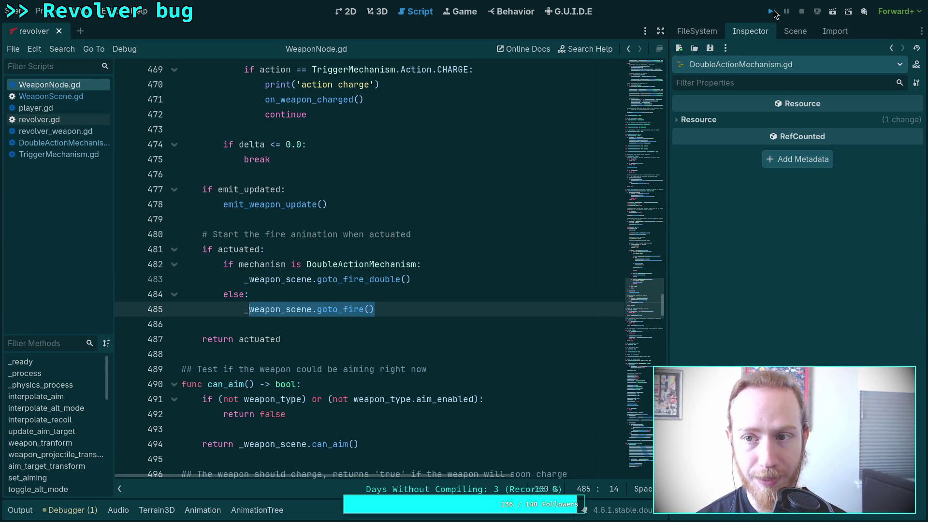
- Run the game again, then pause it and quit back to the editor
key("F5")
mouse_move(504, 342)
left_mouse_down()
mouse_move(418, 293)
mouse_move(439, 286)
left_mouse_up()
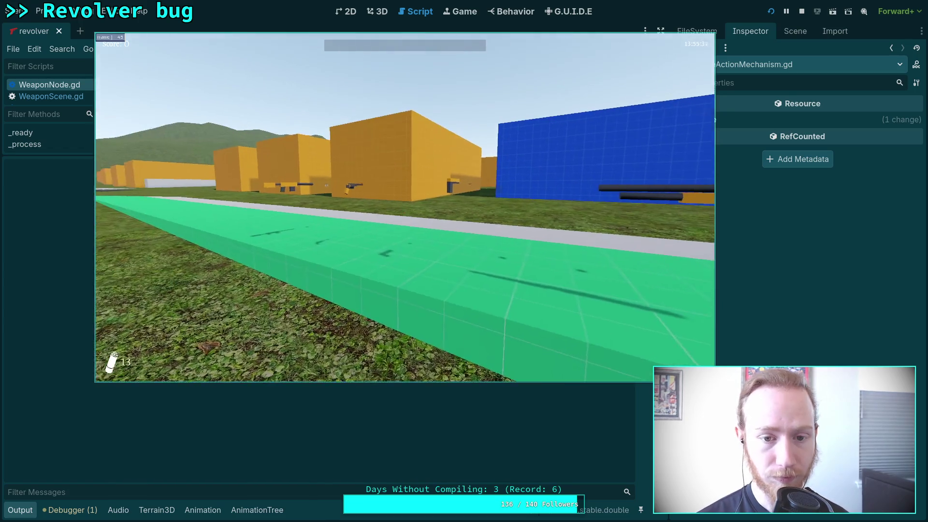
key("Escape")
left_click(413, 221)
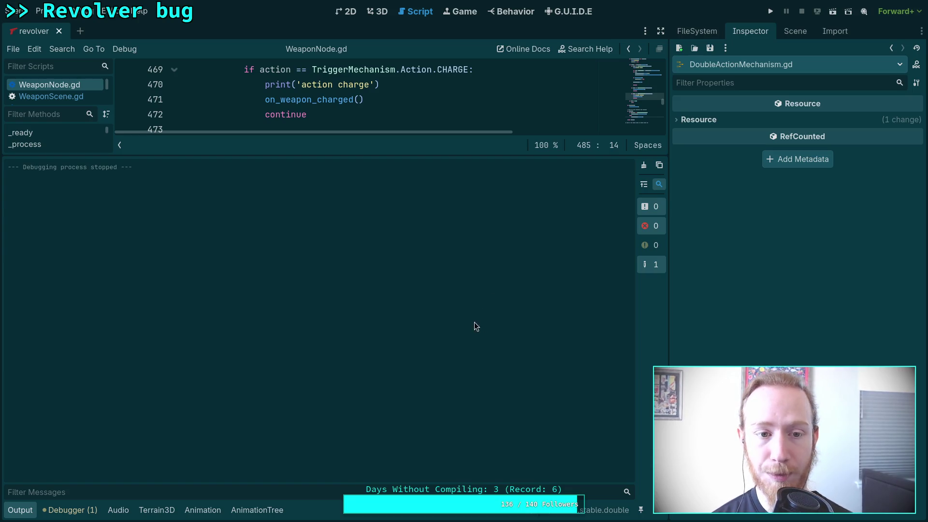
- Delete the 'action charge' and 'action fire' debug prints from WeaponNode.gd's firing loop
left_click(20, 510)
scroll(276, 266, "up", 4)
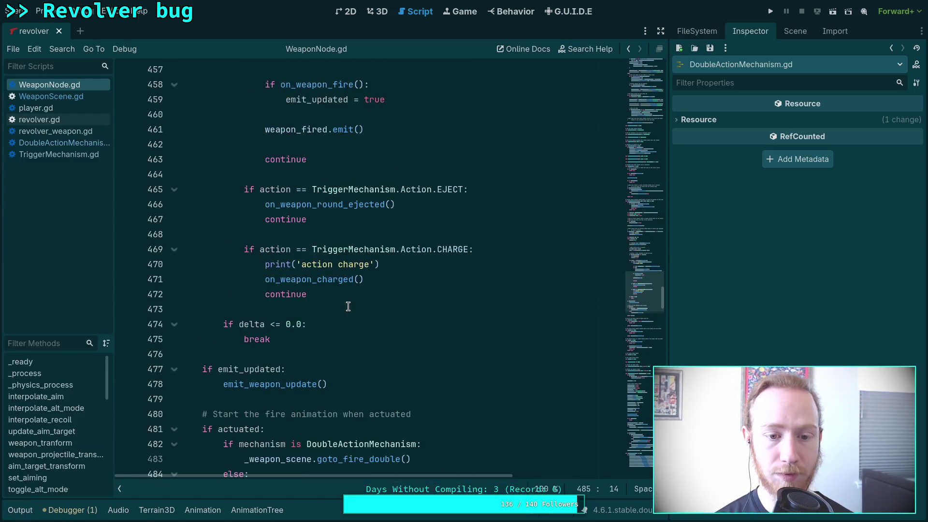
left_click(276, 267)
left_click_drag(274, 264, 409, 248)
key("BackSpace")
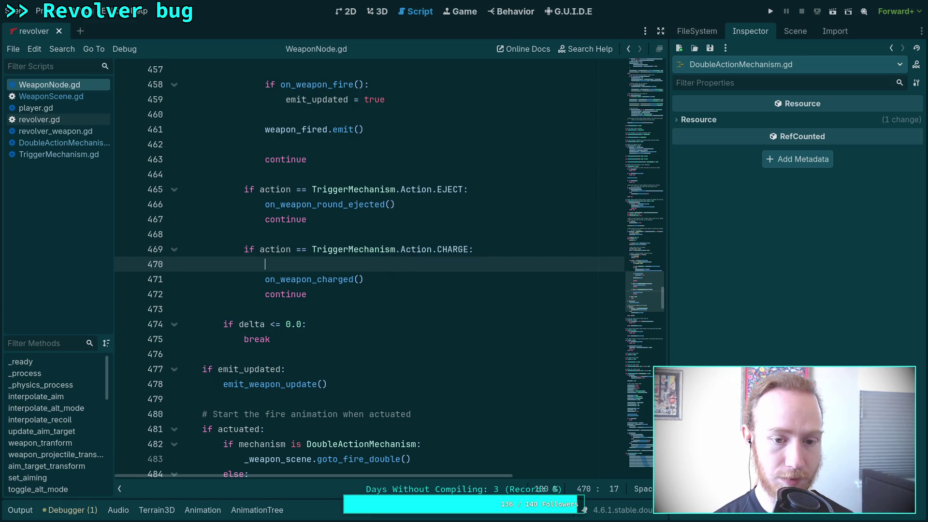
scroll(433, 271, "up", 5)
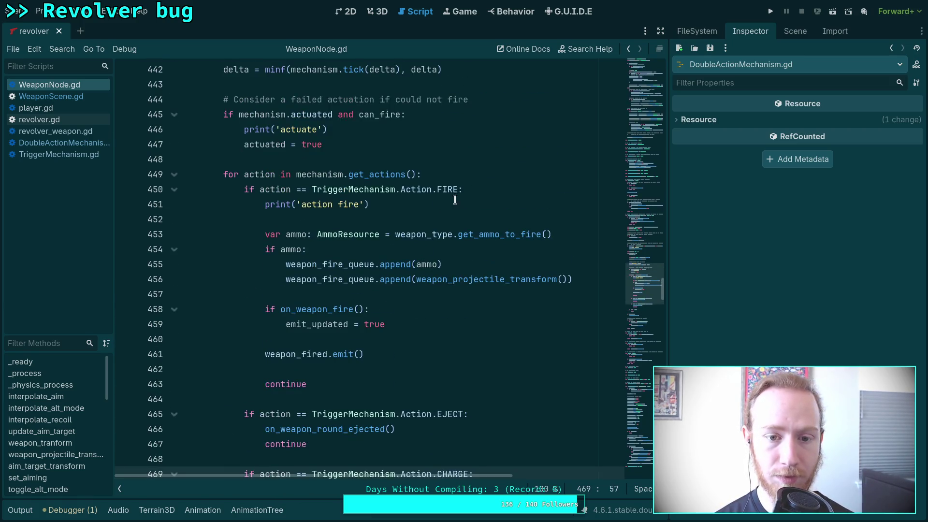
left_click_drag(452, 204, 525, 193)
key("BackSpace")
key("BackSpace")
- Delete the 'actuate', delta and 'alt charge!' debug prints as well
left_click_drag(391, 133, 434, 121)
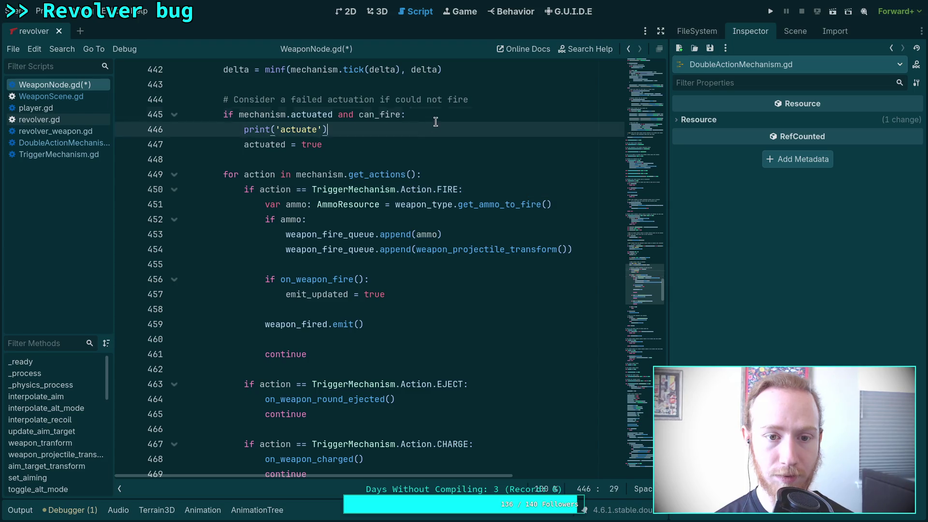
key("BackSpace")
scroll(448, 148, "up", 4)
left_click_drag(401, 236, 497, 220)
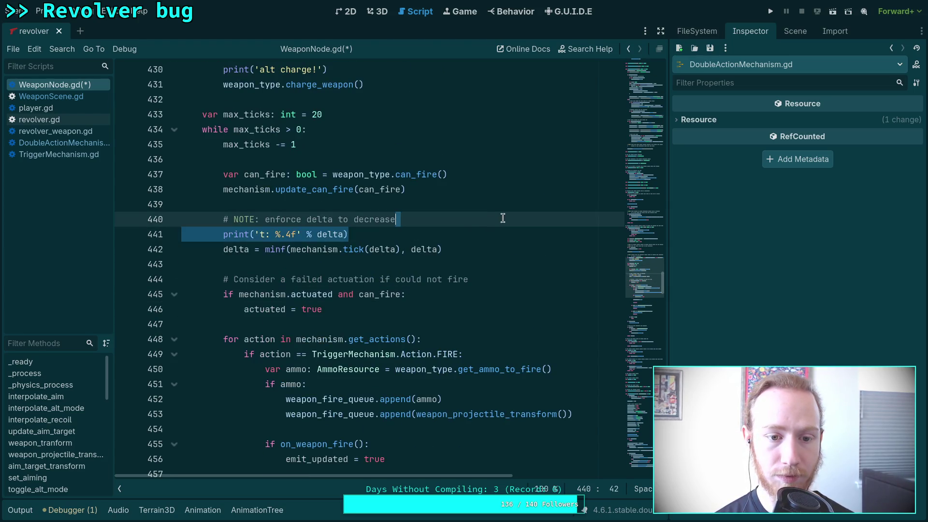
key("BackSpace")
scroll(480, 236, "up", 3)
left_click_drag(353, 208, 123, 210)
key("BackSpace")
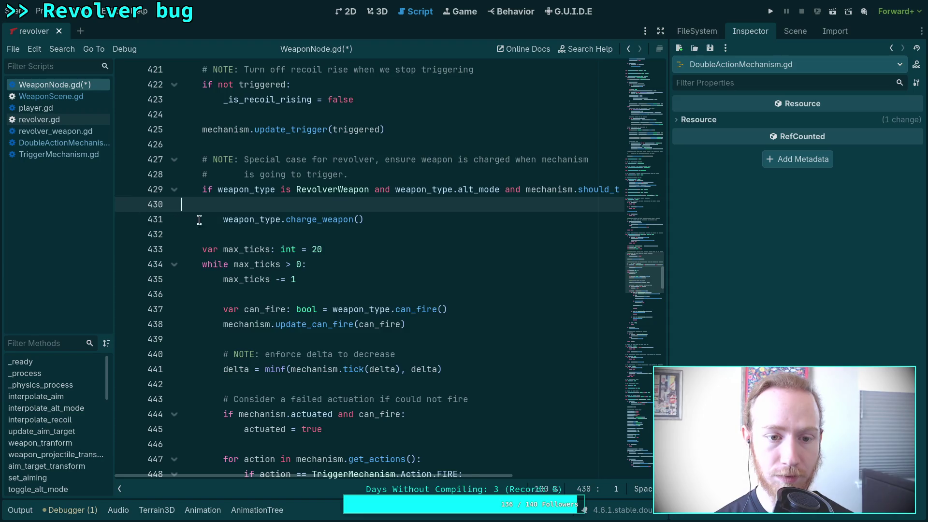
scroll(362, 233, "up", 2)
scroll(362, 232, "up", 13)
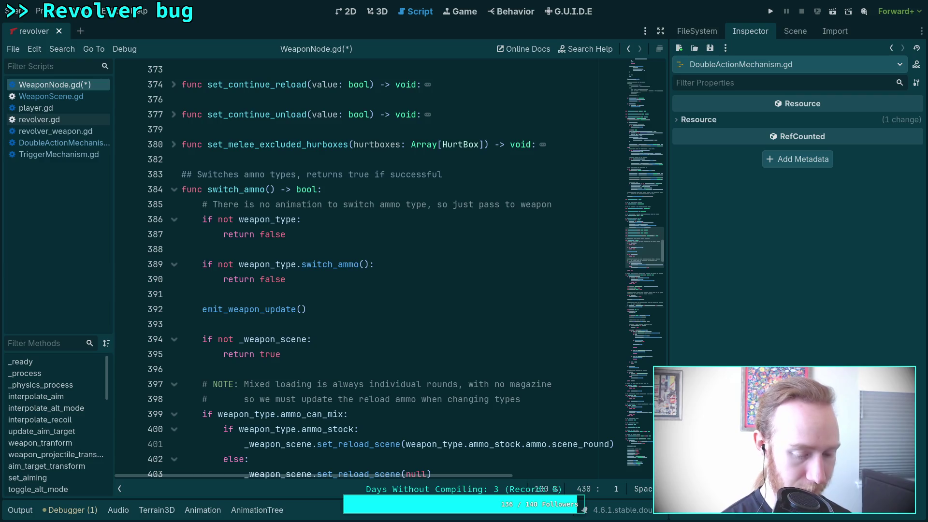
- Open revolver.gd, briefly checking can_fire in revolver_weapon.gd
left_click(68, 120)
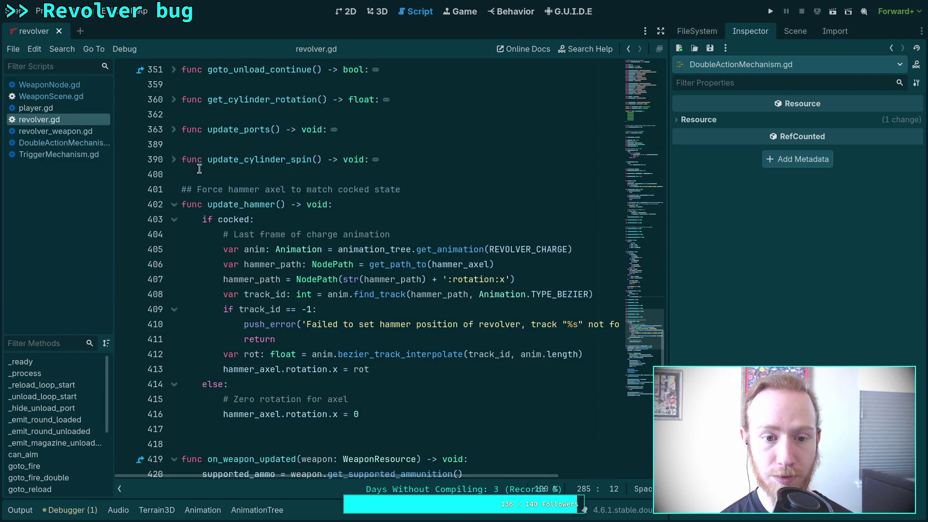
scroll(193, 165, "down", 5)
scroll(218, 194, "up", 9)
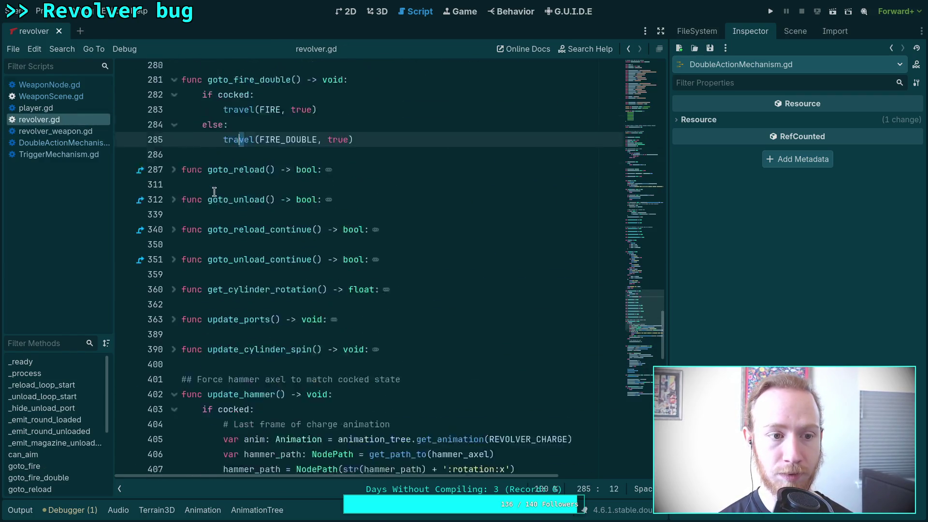
left_click(56, 131)
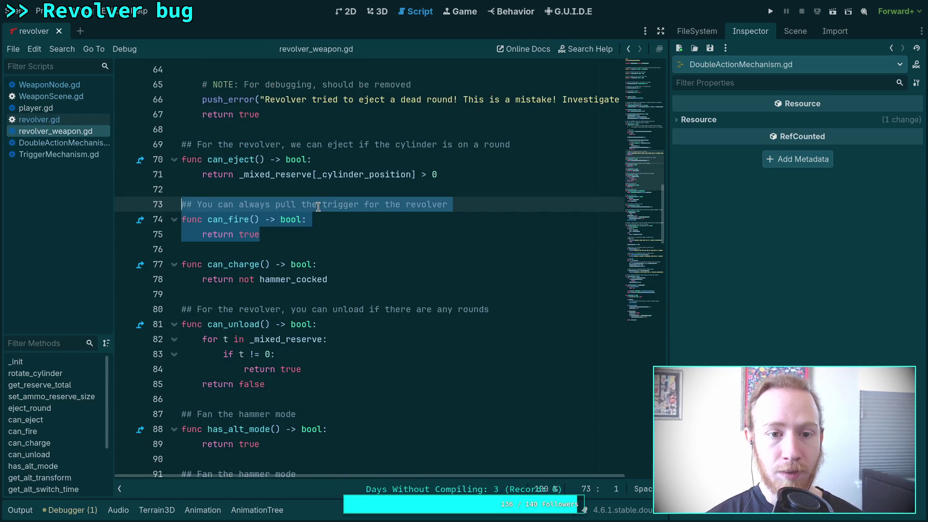
left_click(74, 116)
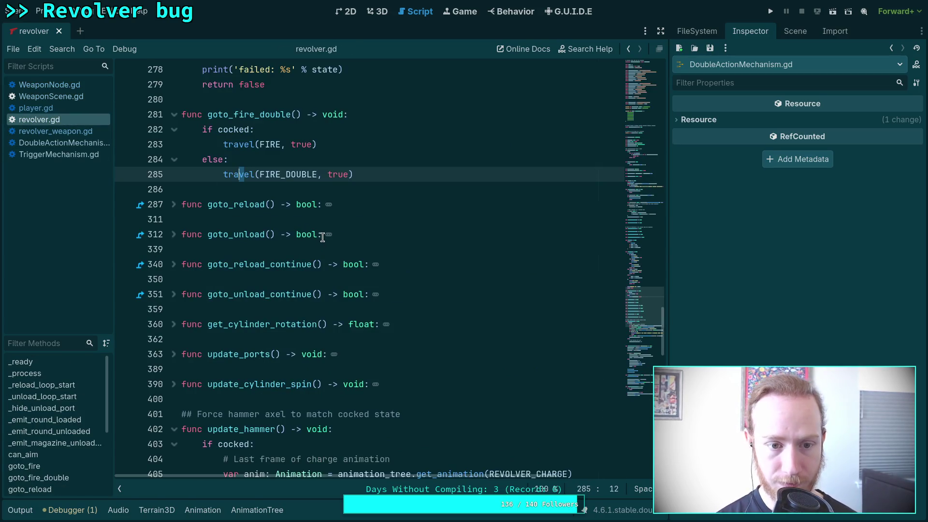
scroll(323, 238, "down", 2)
scroll(323, 242, "up", 7)
- Delete the 'failed state', 'fast fan!' and 'charge -> double!' print lines
left_click(345, 294)
key("ctrl+shift+k")
left_click(334, 234)
key("ctrl+shift+k")
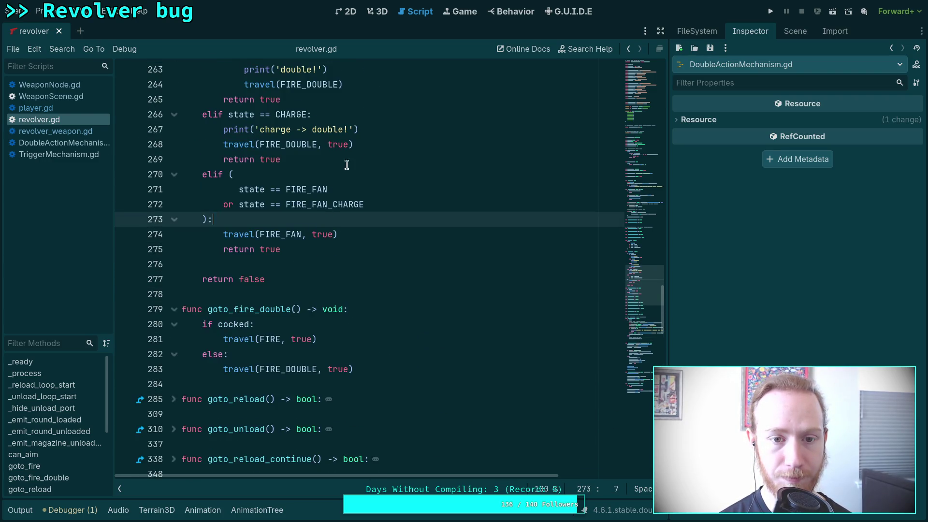
left_click(362, 133)
key("ctrl+shift+k")
- Delete the 'double!', 'single!' and 'fan!' print lines, then launch the game
scroll(362, 134, "up", 3)
left_click(325, 208)
key("ctrl+shift+k")
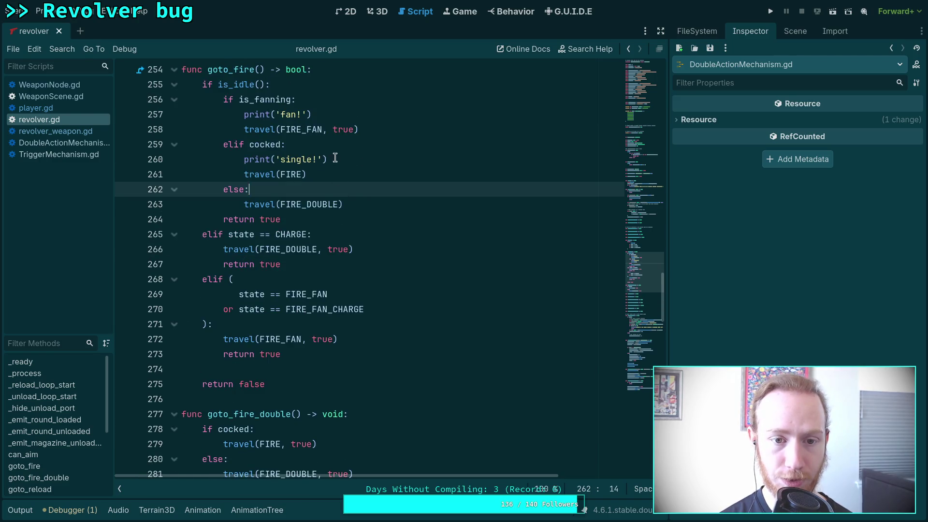
left_click(333, 158)
key("ctrl+shift+k")
left_click(332, 114)
key("ctrl+shift+k")
scroll(394, 202, "up", 5)
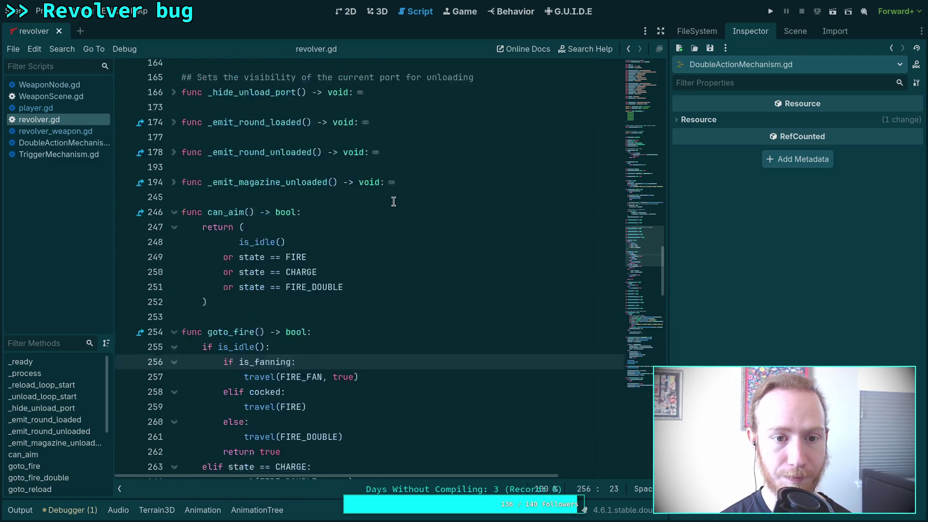
scroll(394, 202, "up", 8)
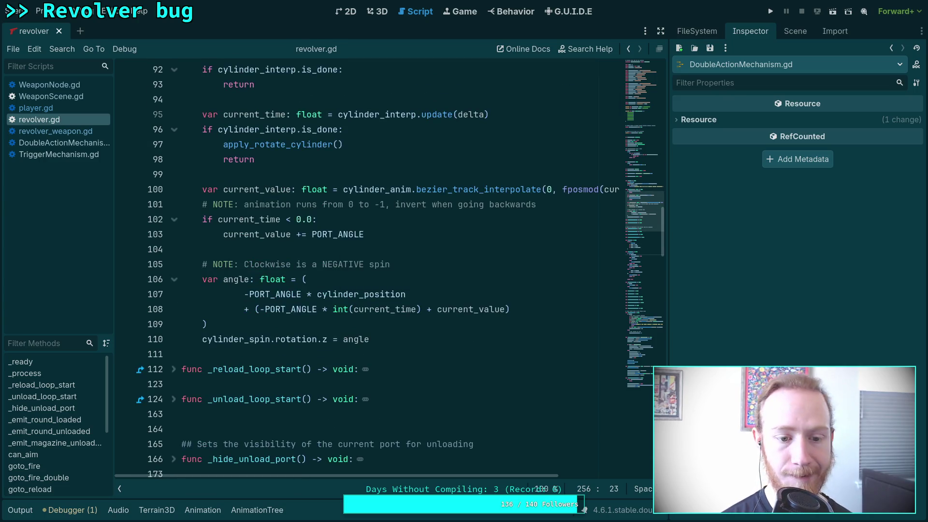
scroll(393, 202, "up", 4)
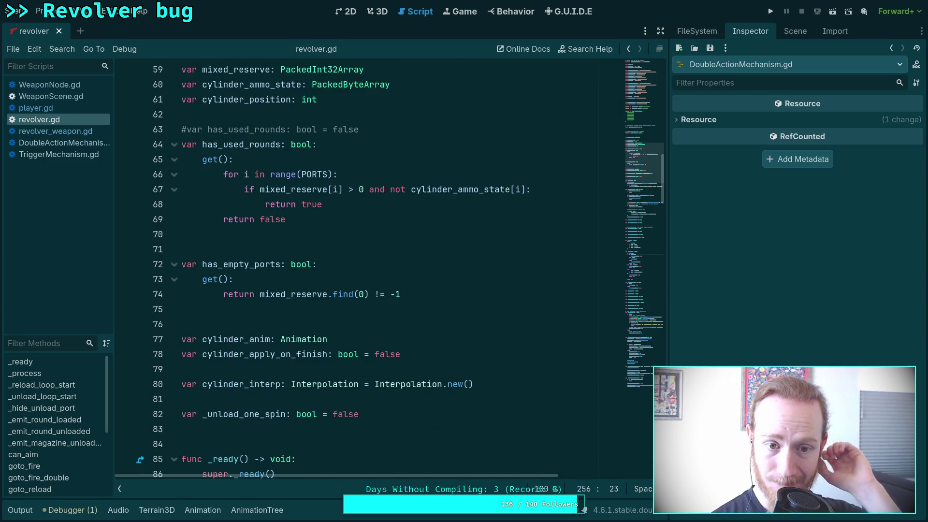
scroll(387, 202, "up", 3)
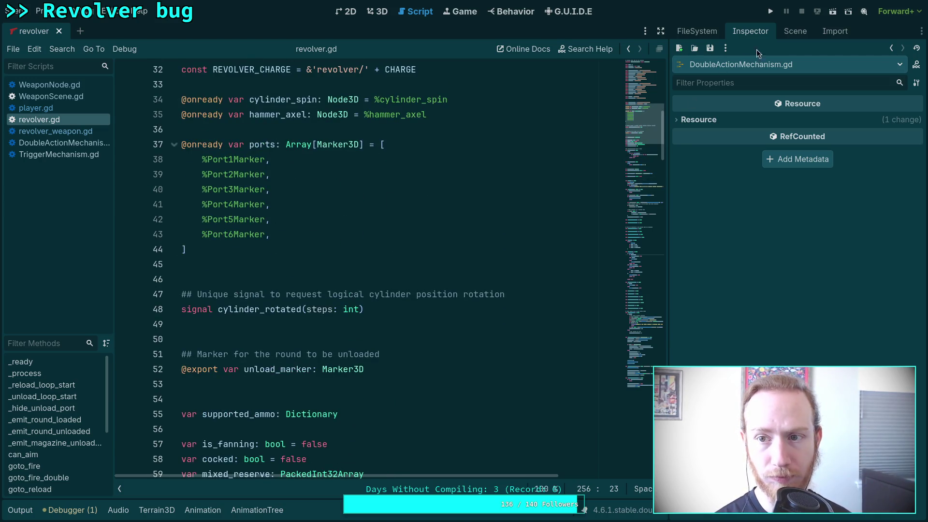
left_click(771, 11)
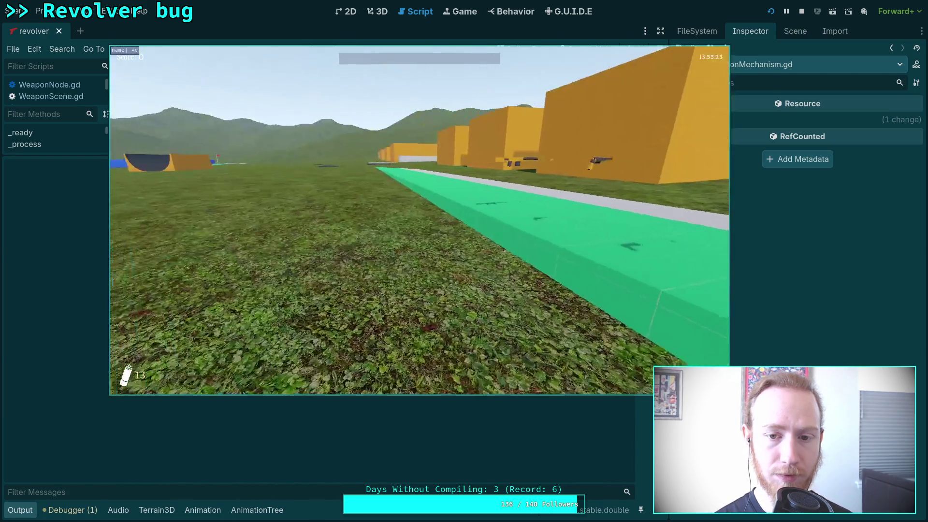
- Pick up the revolver, fire one shot, exit to the editor and hide the Output panel
key("e")
left_click(420, 220)
key("Escape")
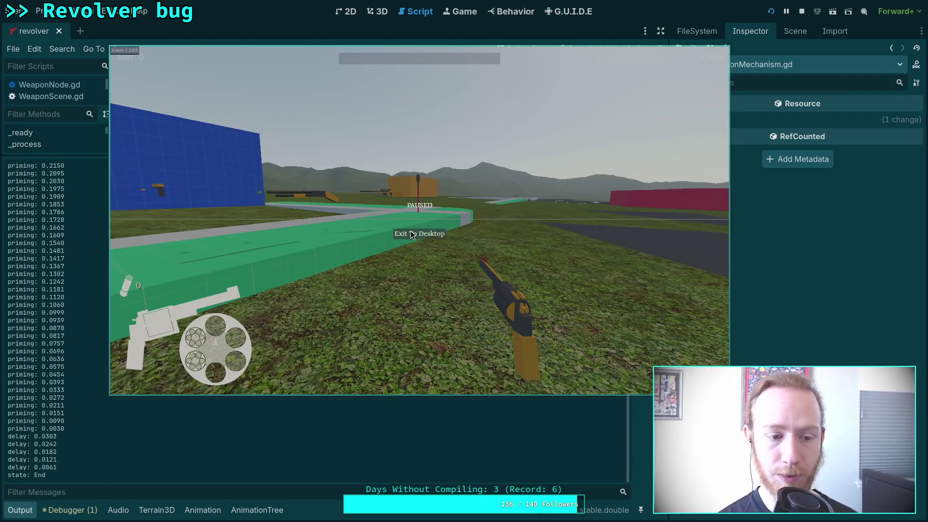
left_click(412, 235)
left_click(35, 508)
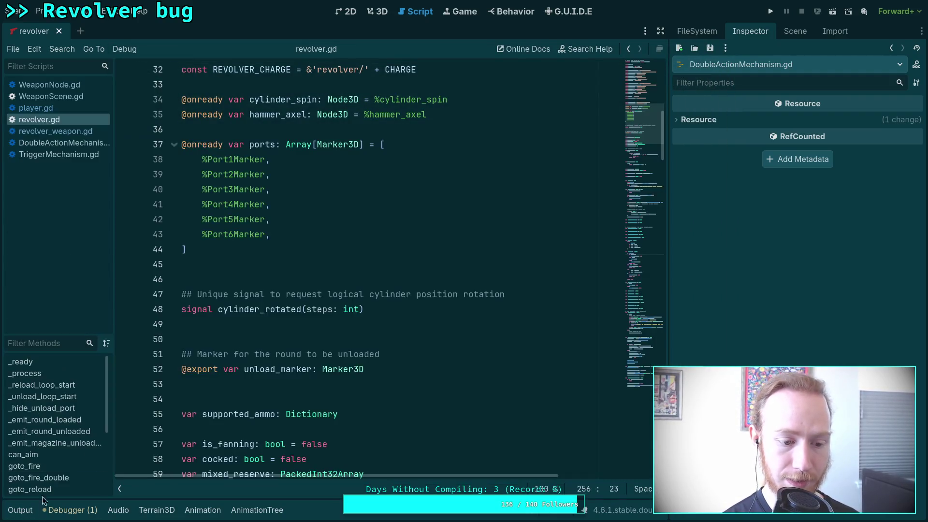
- Delete the print('delay…') and print('priming…') lines in DoubleActionMechanism.gd, save, and rerun the game
left_click(58, 142)
scroll(343, 287, "up", 8)
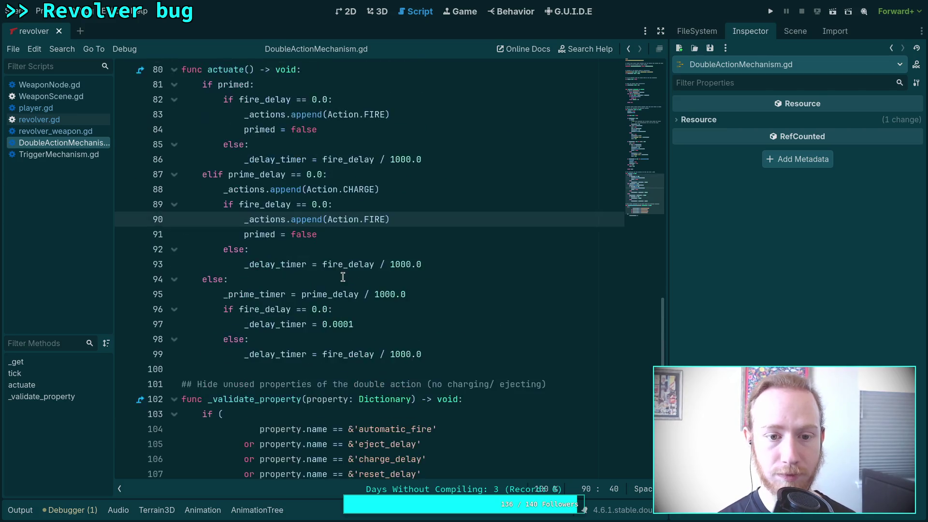
scroll(343, 287, "up", 5)
left_click(452, 284)
key("BackSpace")
mouse_move(452, 284)
left_mouse_down()
mouse_move(423, 263)
mouse_move(457, 265)
left_mouse_up()
scroll(423, 264, "up", 4)
key("BackSpace")
key("ctrl+s")
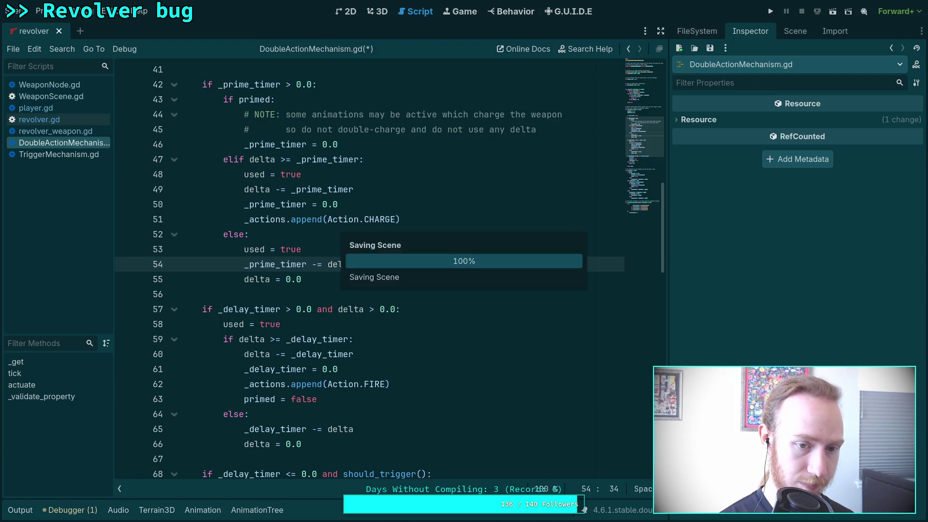
left_click(770, 11)
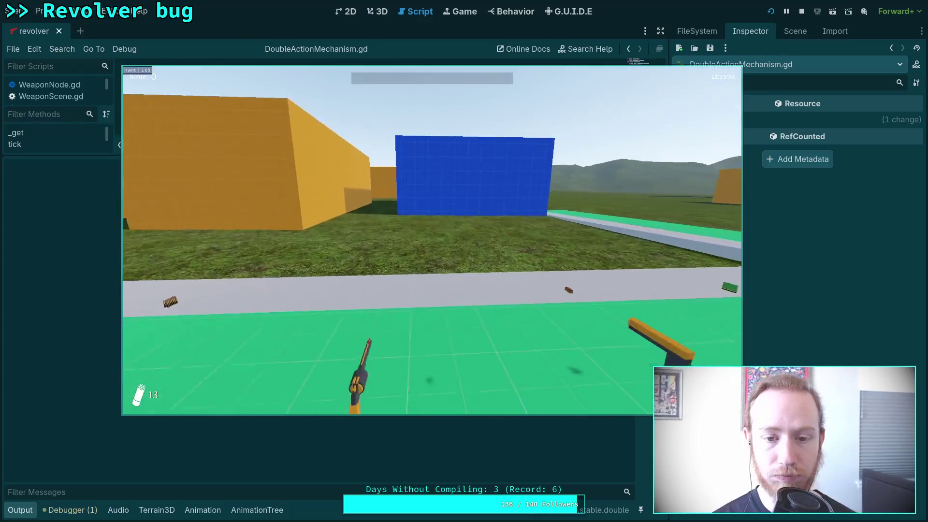
- Pick up the revolver and fire a series of double-action and cocked shots
key("e")
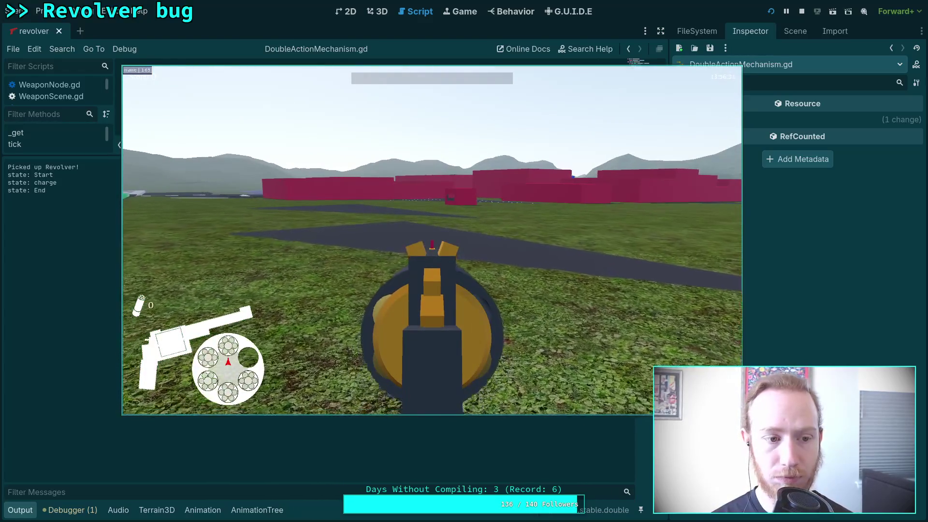
left_click(432, 240)
left_click(433, 240)
left_click(432, 240)
left_click(433, 240)
left_click(432, 240)
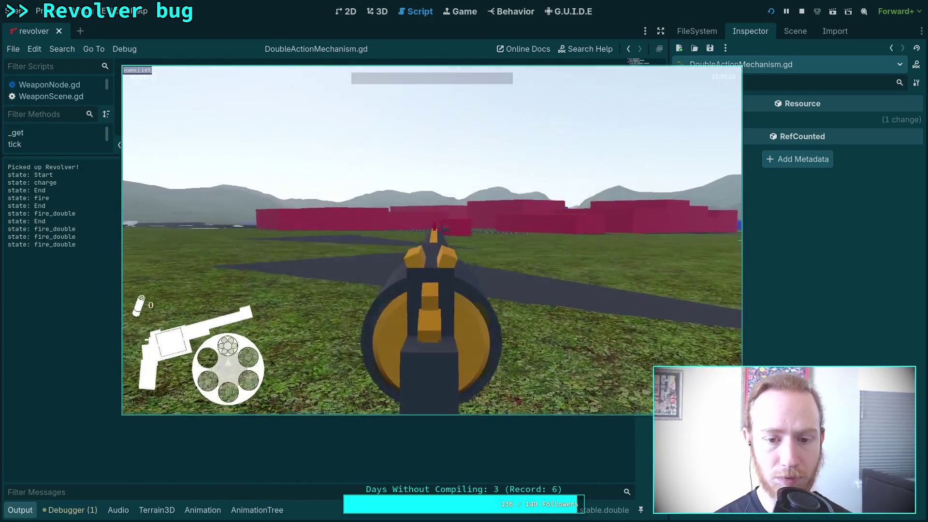
left_click(432, 240)
left_click(432, 240)
left_click(432, 241)
left_click(432, 240)
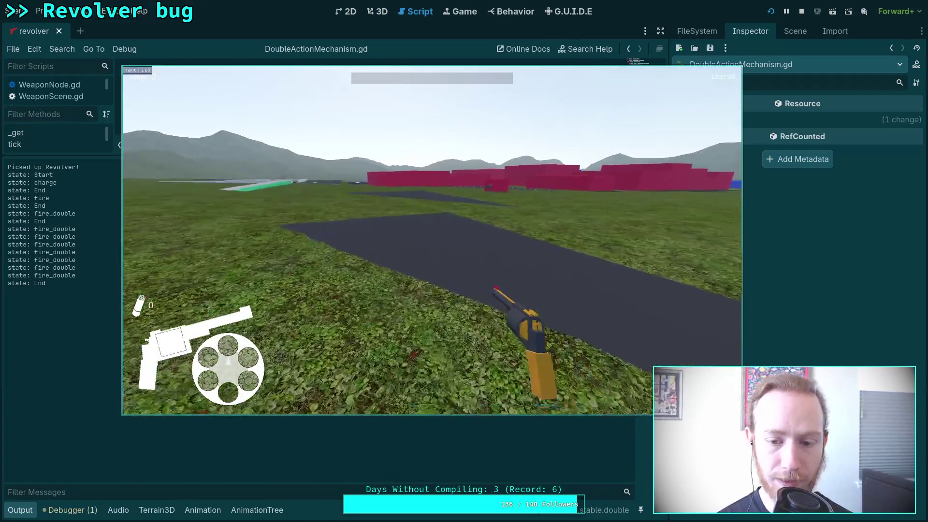
left_click(432, 240)
left_click(433, 240)
left_click(432, 241)
left_click(432, 240)
left_click(432, 241)
left_click(433, 240)
left_click(432, 241)
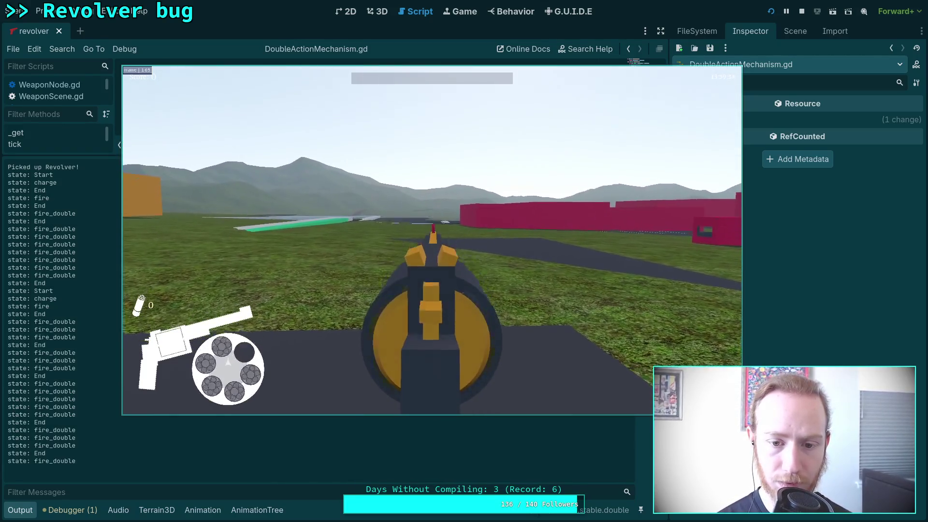
- Rapid-fire several volleys to test fanning
left_click(433, 241)
left_click(432, 240)
left_click(433, 240)
left_click(432, 241)
left_click(432, 241)
left_click(432, 241)
left_click(432, 240)
left_click(432, 241)
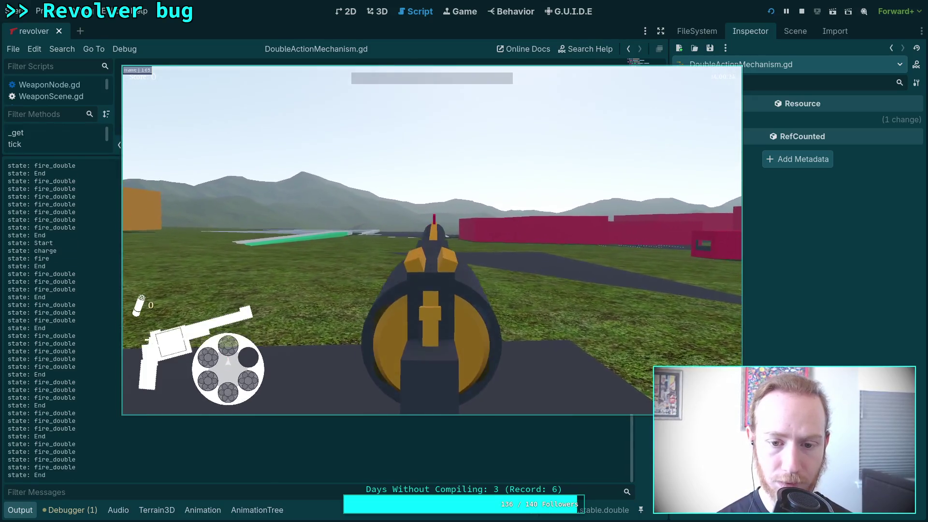
left_click(432, 240)
left_click(432, 240)
left_click(433, 240)
left_click(432, 241)
left_click(432, 240)
left_click(433, 240)
left_click(433, 229)
left_click(433, 231)
left_click(432, 234)
left_click(433, 236)
left_click(432, 238)
- Cock the hammer, fire the cocked shot, then keep firing in double action
left_click(432, 240)
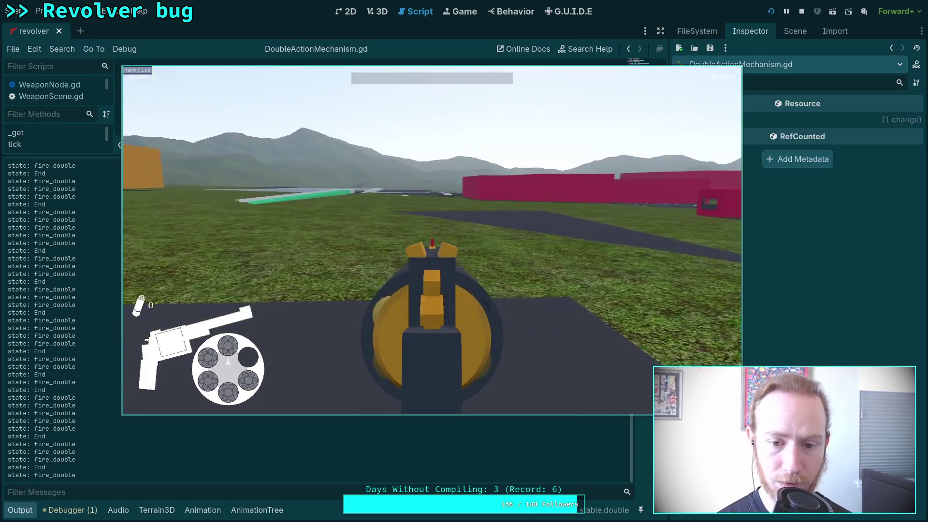
right_click(433, 241)
left_click(432, 241)
left_click(432, 240)
left_click(432, 241)
left_click(432, 241)
left_click(432, 240)
left_click(432, 241)
left_click(432, 241)
left_click(433, 241)
left_click(432, 240)
left_click(432, 241)
left_click(432, 241)
left_click(432, 241)
left_click(432, 241)
left_click(432, 240)
left_click(432, 240)
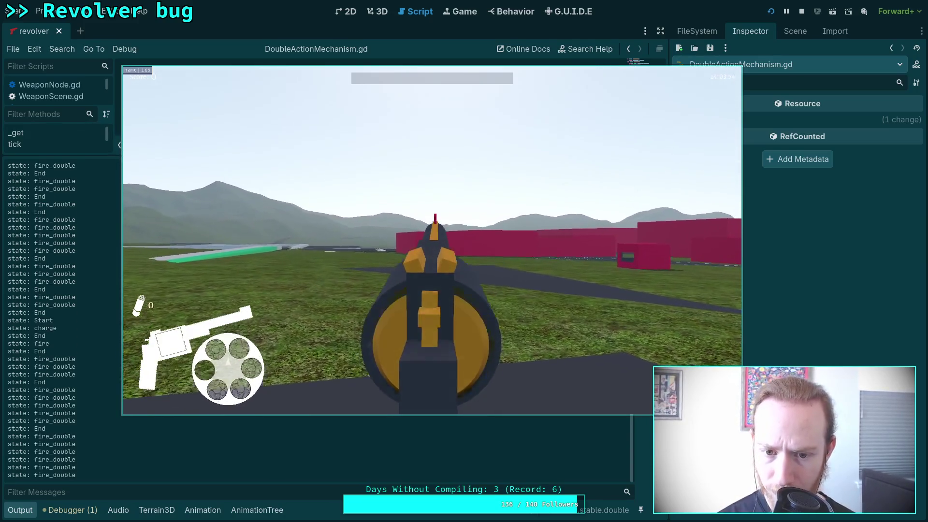
left_click(432, 240)
left_click(432, 241)
left_click(433, 240)
left_click(432, 240)
left_click(432, 240)
left_click(432, 240)
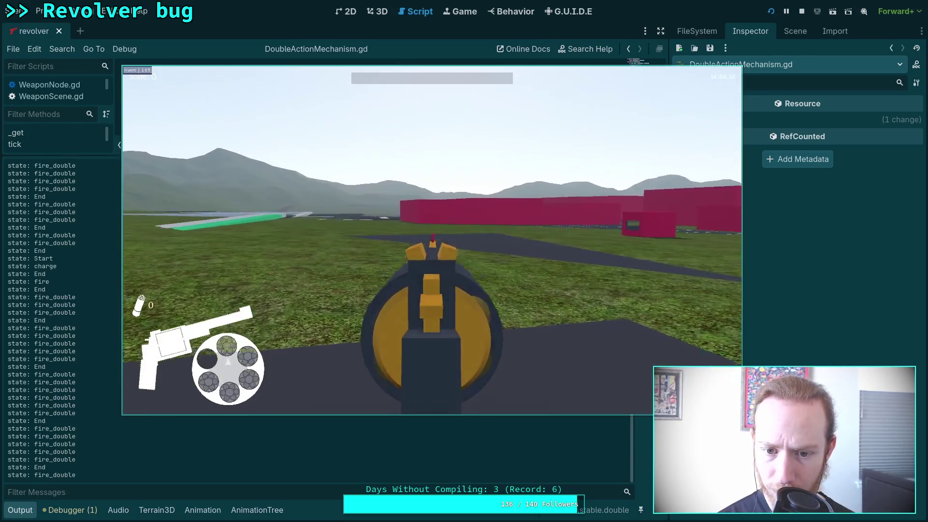
left_click(432, 240)
- Fire a few more shots after cocking, then pause the game and quit to the editor
left_click(432, 240)
left_click(433, 240)
left_click(432, 240)
left_click(432, 240)
left_click(433, 240)
left_click(432, 240)
left_click(432, 241)
key("Escape")
left_click(425, 253)
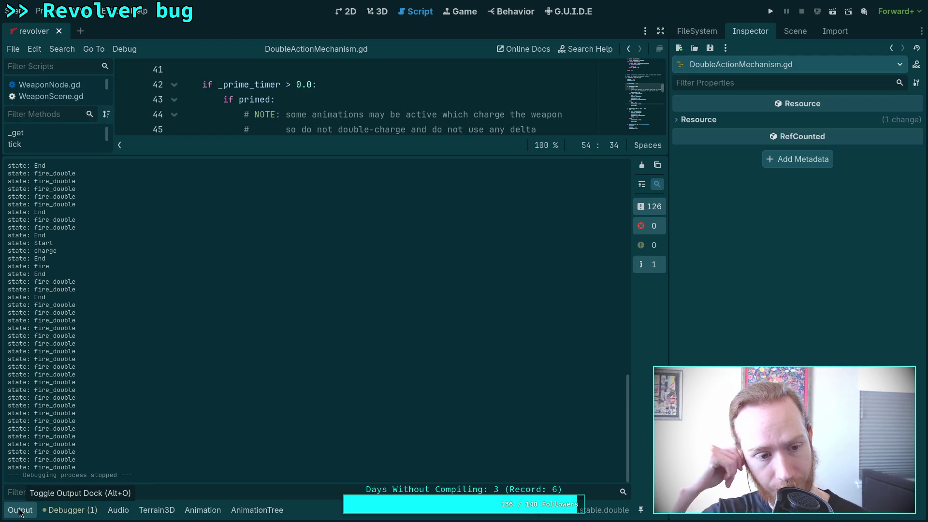
- Collapse the Output panel so DoubleActionMechanism.gd fills the script editor
left_click(20, 511)
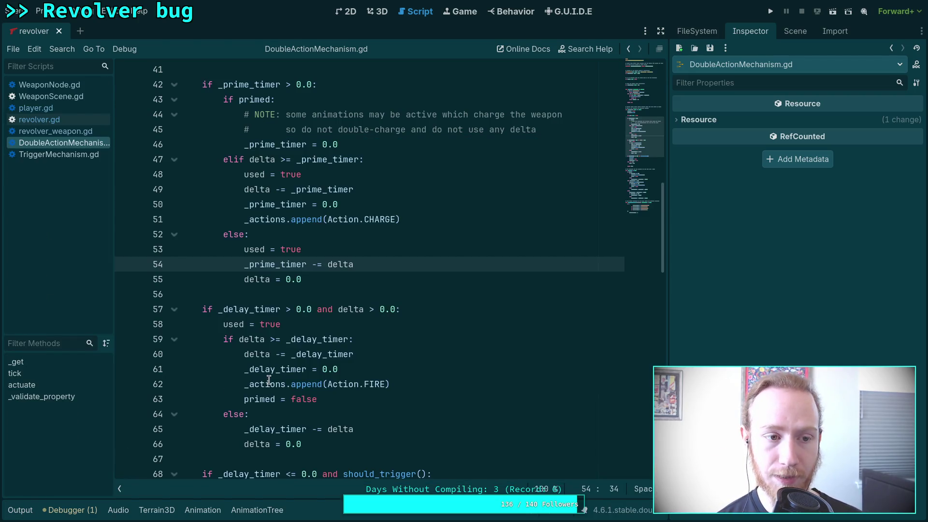
- Open revolver.gd and scroll down to the goto_fire_double function
scroll(267, 381, "up", 13)
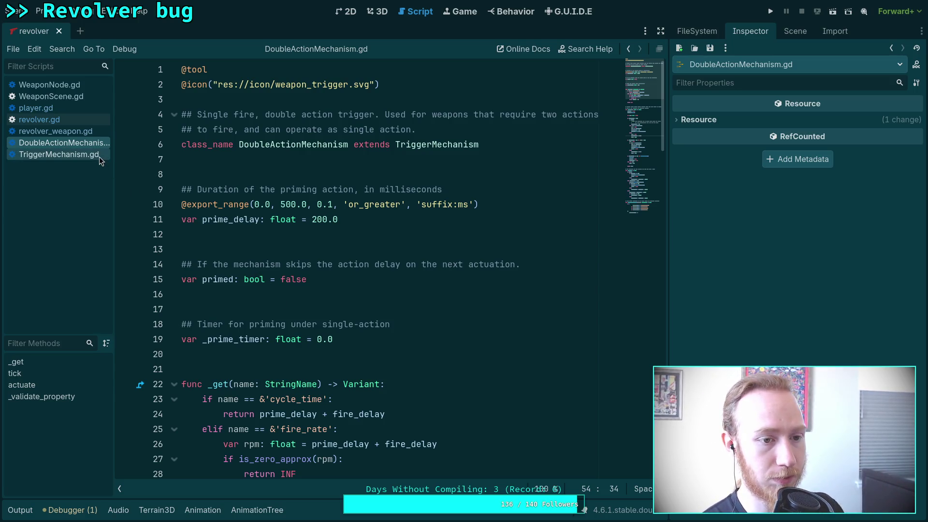
left_click(70, 122)
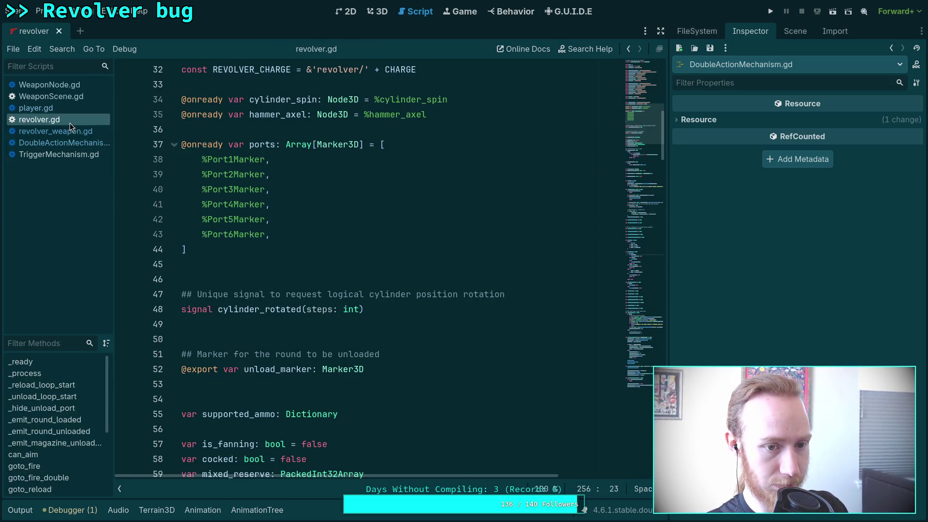
scroll(309, 290, "down", 20)
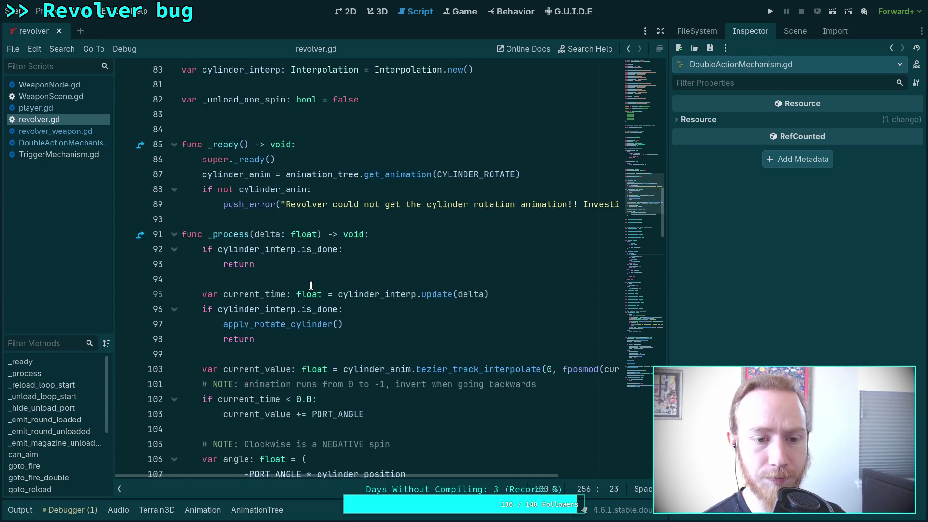
scroll(311, 286, "down", 6)
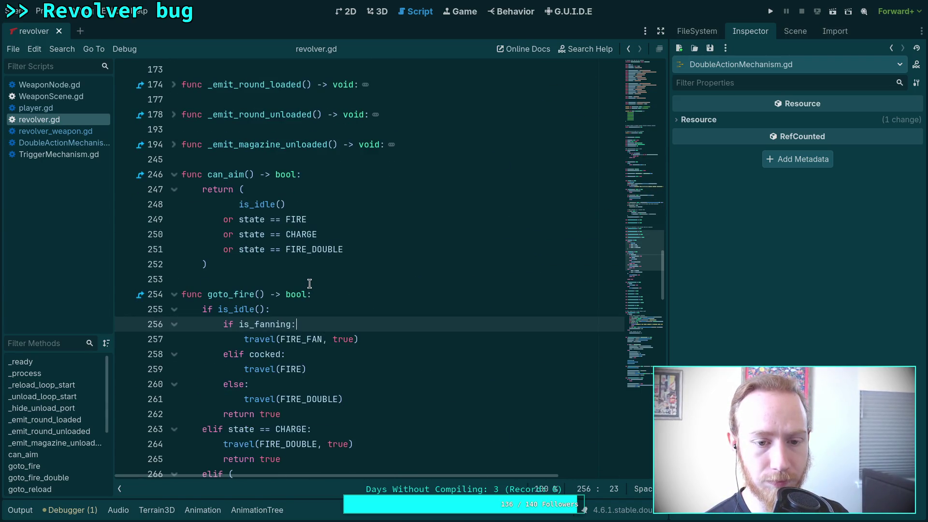
scroll(310, 283, "down", 3)
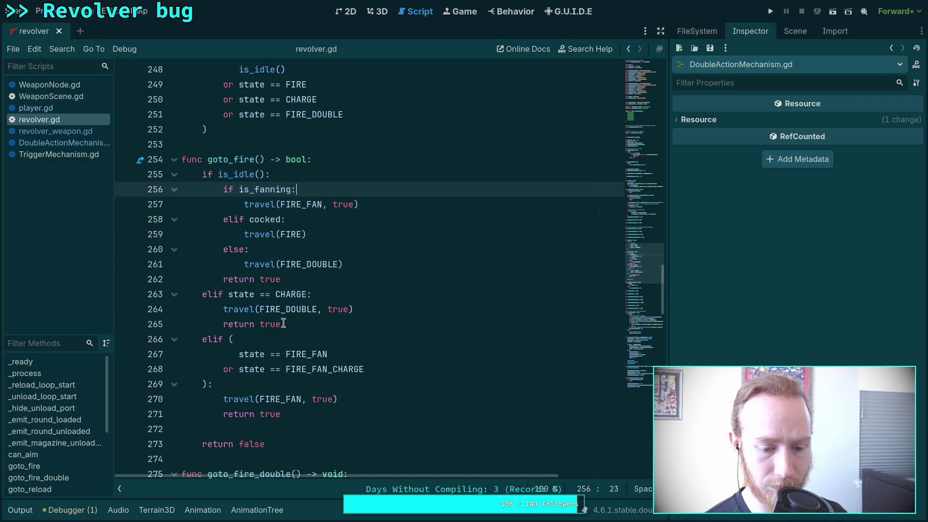
scroll(288, 315, "down", 3)
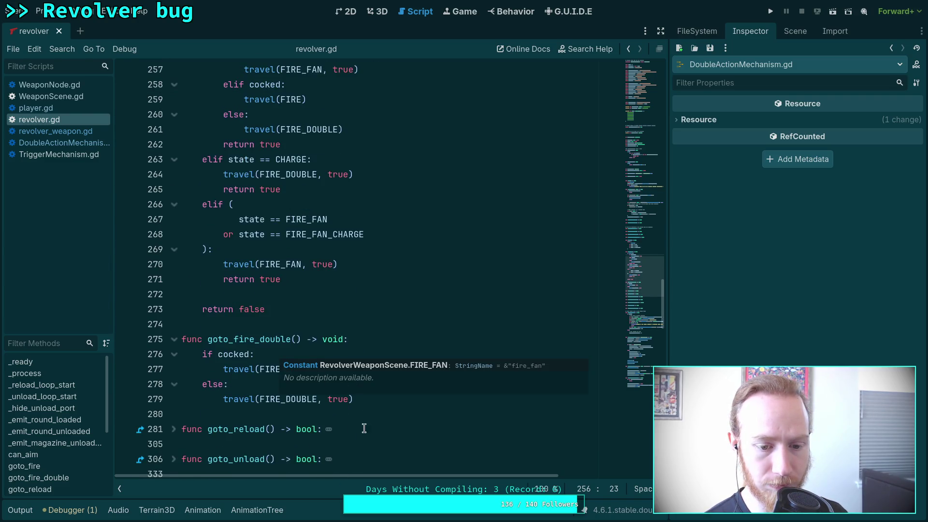
- Add a new empty line after the goto_fire_double header on line 275
scroll(358, 431, "up", 1)
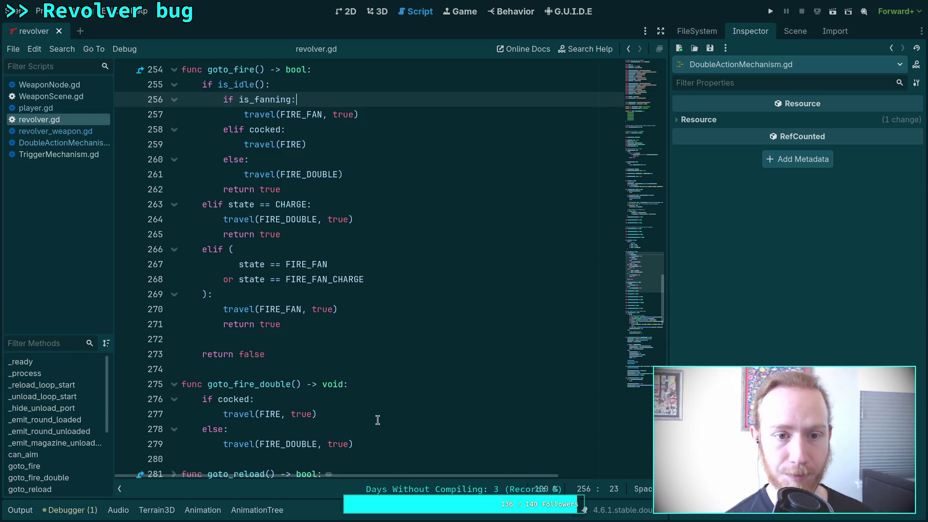
left_click(365, 384)
key("Return")
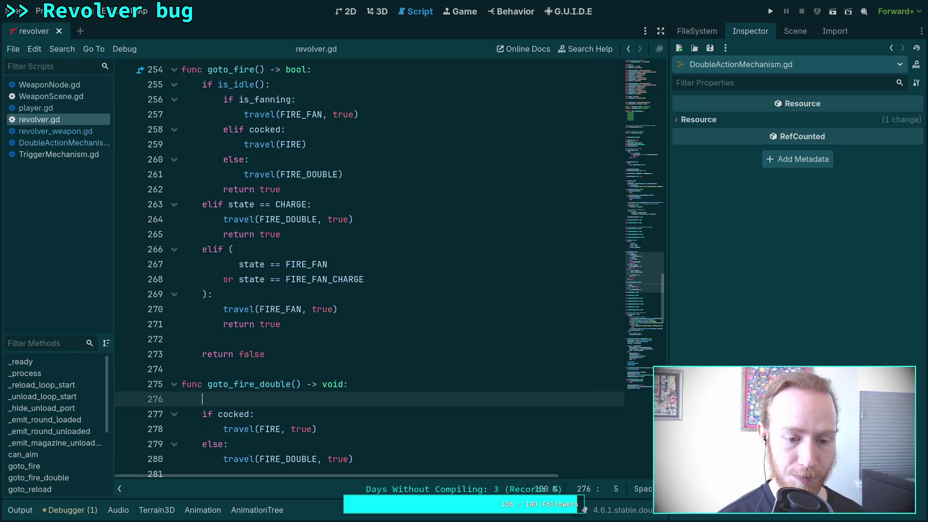
- Add an 'if is_fanning:' branch calling travel(FIRE_FAN, true) in goto_fire_double
type("ifis_fanning")
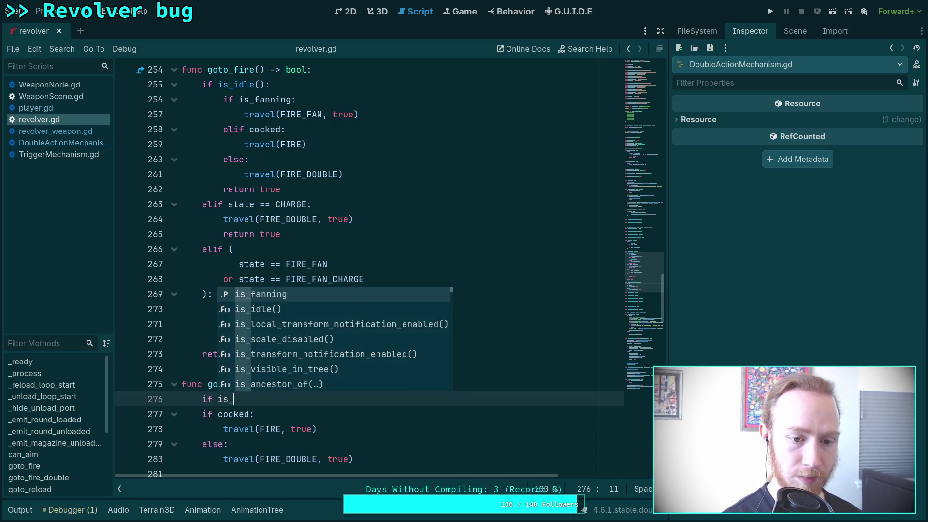
key("Return")
type(":")
key("Return")
type("l(FIR")
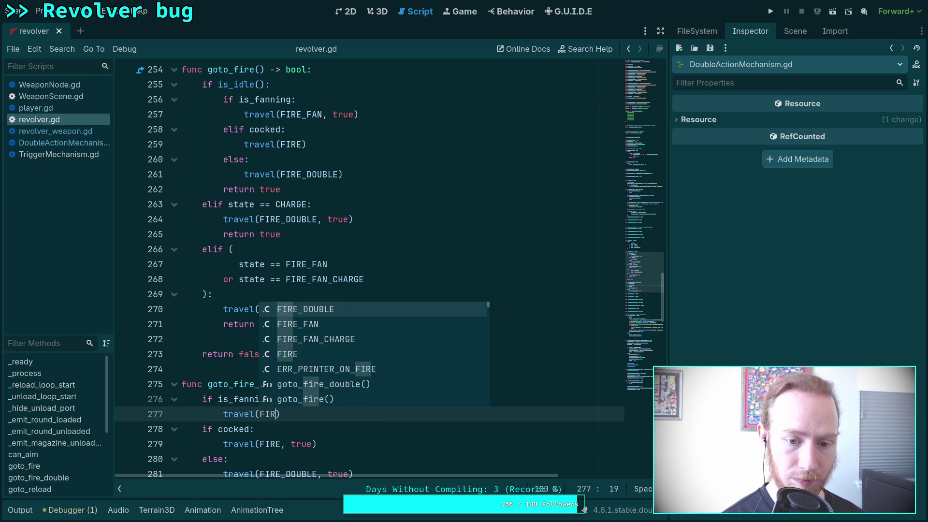
key("Down")
key("Return")
type(", true")
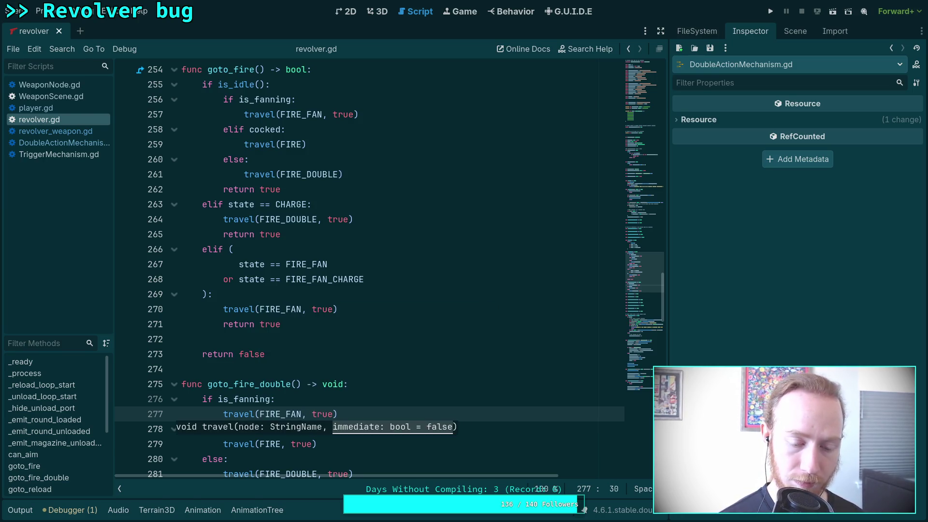
- Change 'if cocked:' to 'elif cocked:', save revolver.gd, and run the game
key("Down")
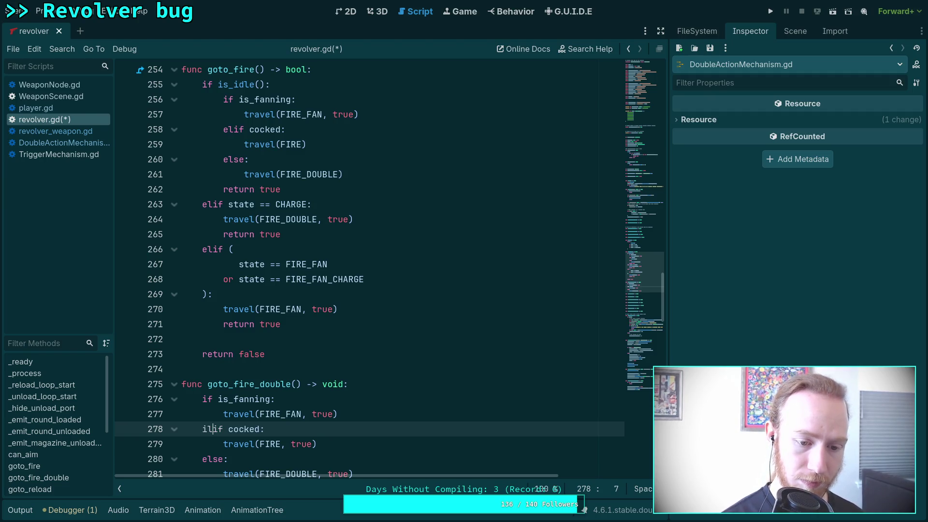
key("BackSpace")
key("BackSpace")
type("el")
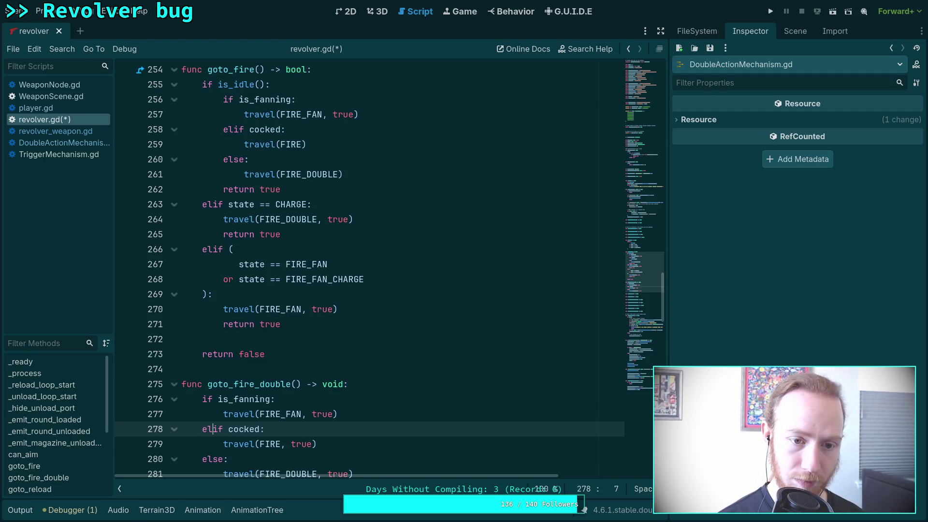
key("ctrl+s")
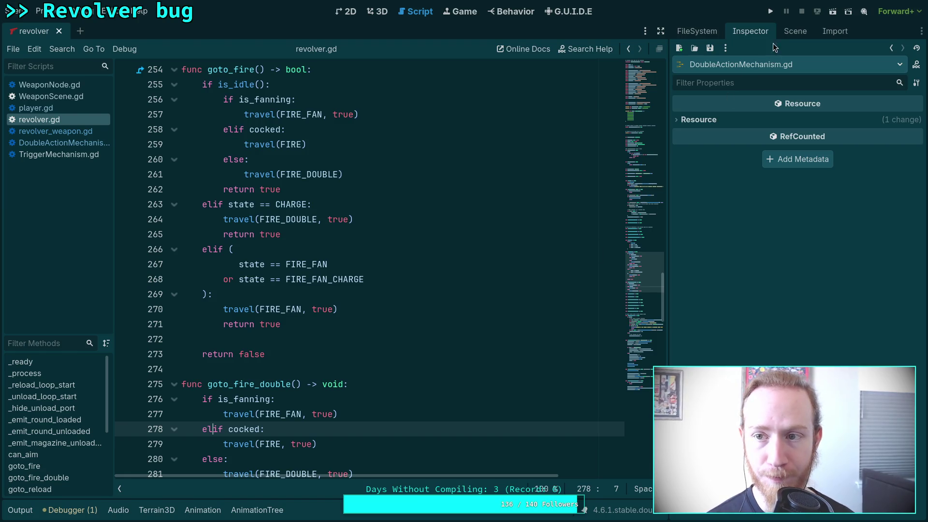
left_click(772, 16)
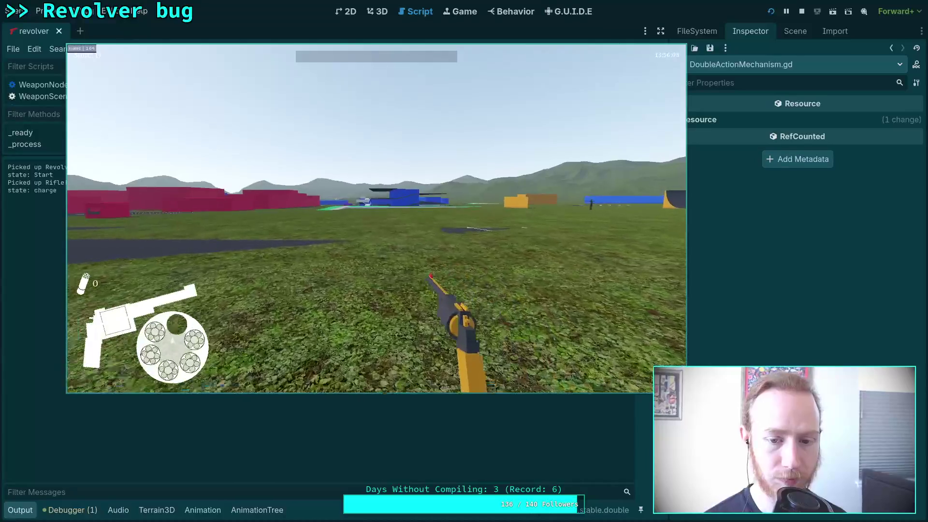
- Fan-fire the revolver, then fire normal and double-action shots
left_click(377, 219)
left_click(377, 218)
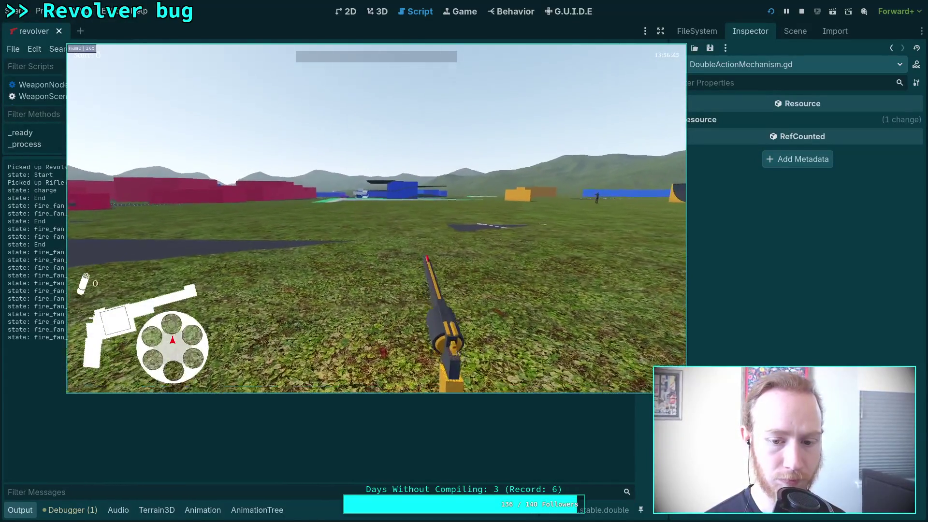
left_click(376, 219)
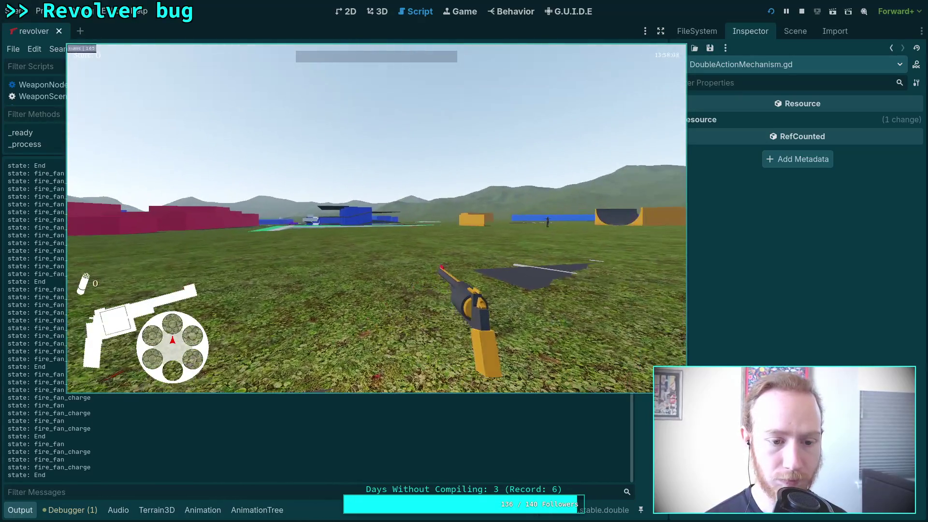
left_click(377, 219)
left_click(377, 218)
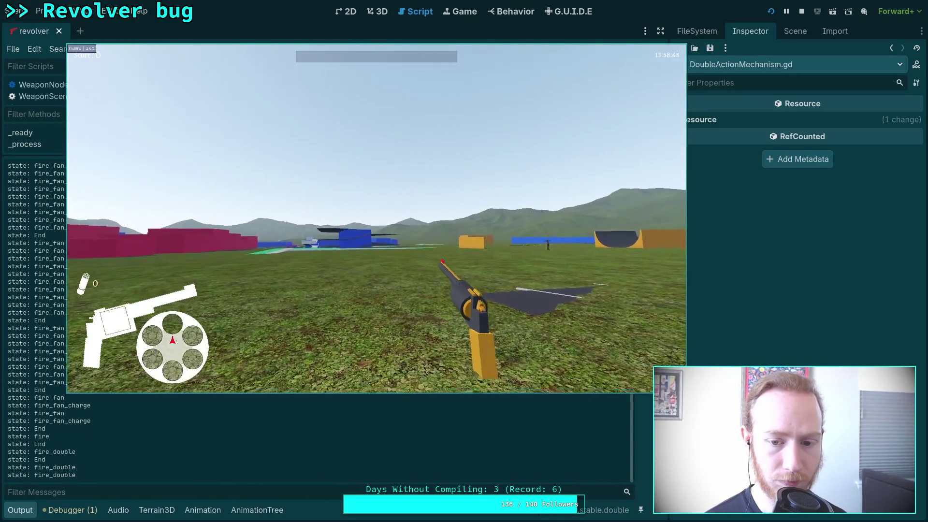
left_click(377, 219)
left_click(376, 219)
left_click(376, 219)
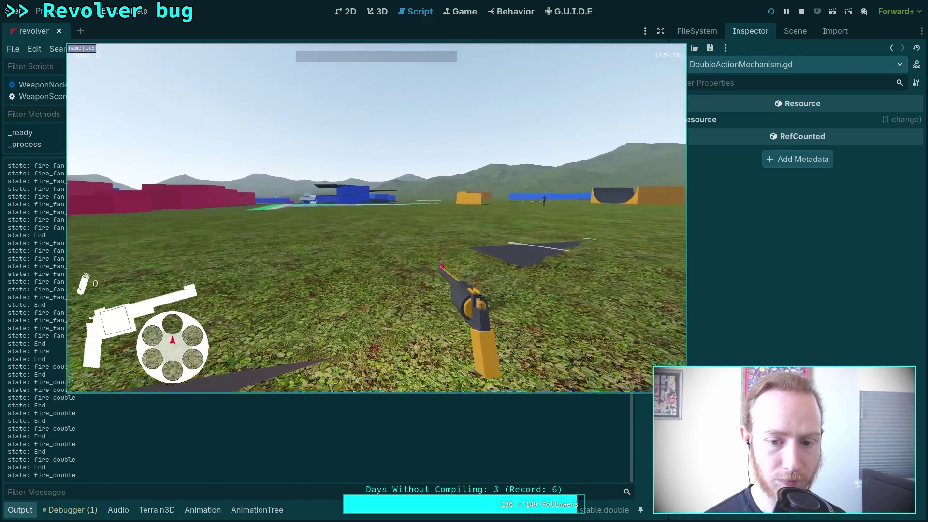
left_click(376, 219)
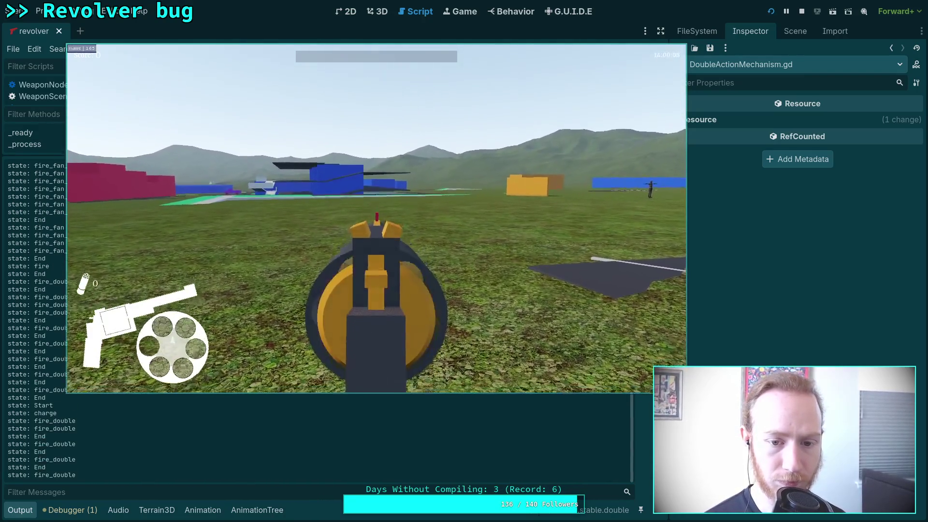
- Raise the revolver and fire several more shots
left_click(377, 219)
left_click(376, 219)
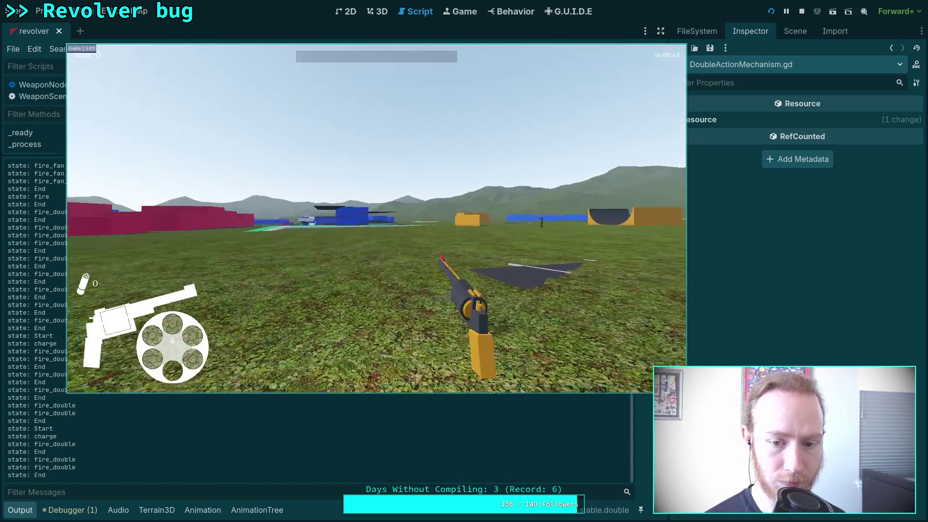
left_click(377, 218)
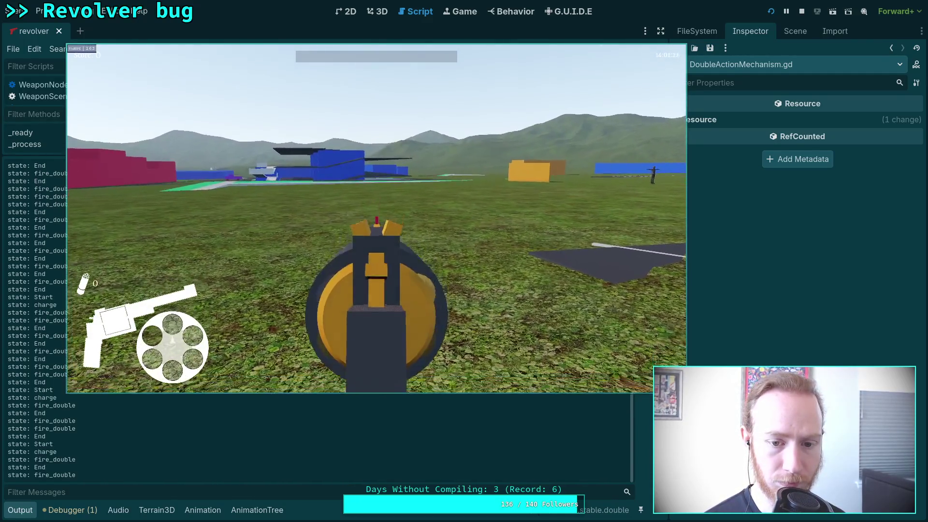
left_click(376, 219)
left_click(377, 219)
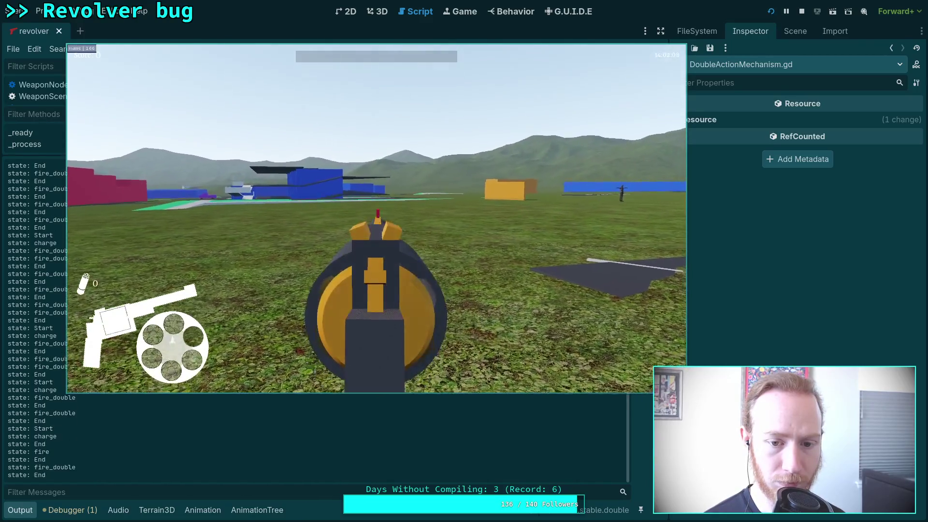
left_click(376, 218)
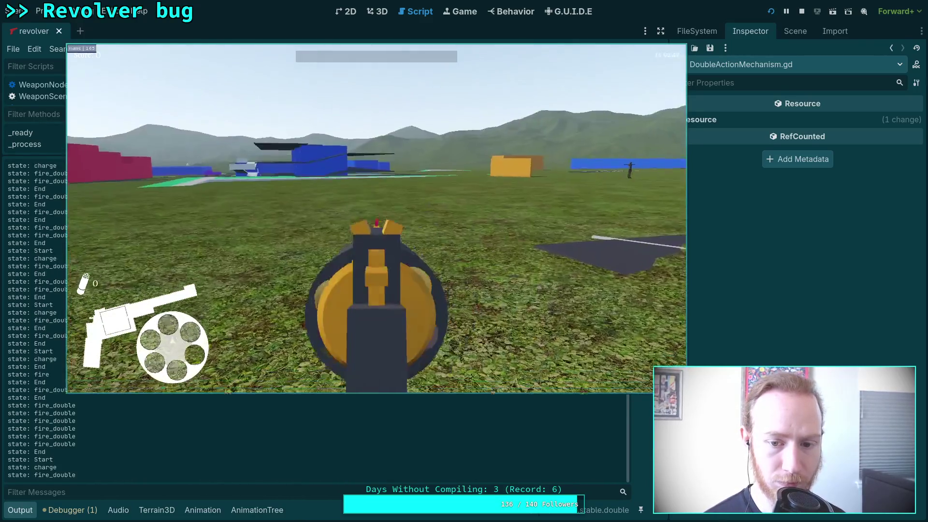
left_click(377, 218)
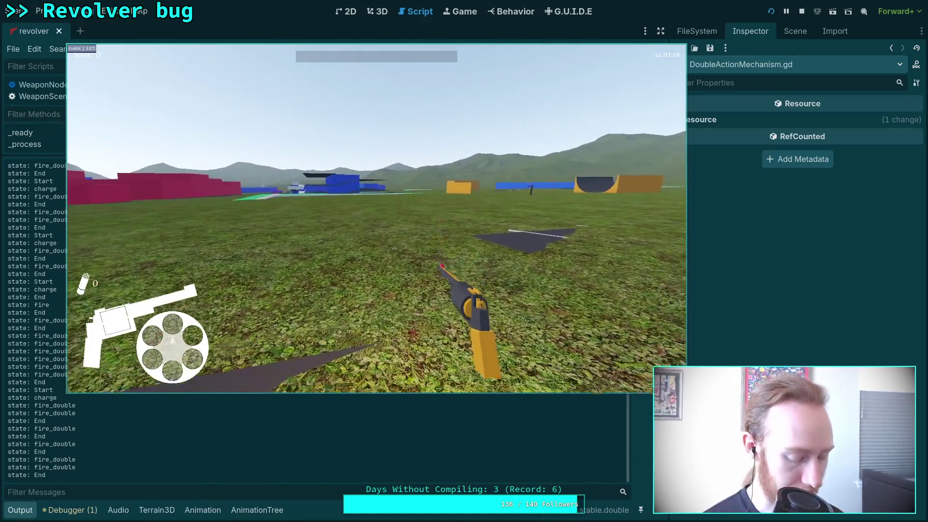
- Go fullscreen, reload the cylinder, fire and aim down sights, then exit to the editor
key("F11")
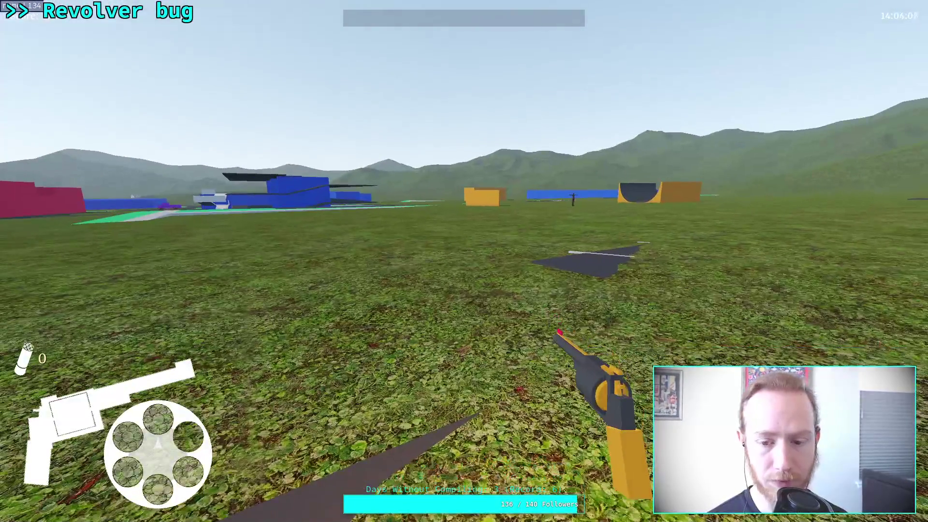
key("r")
key("w")
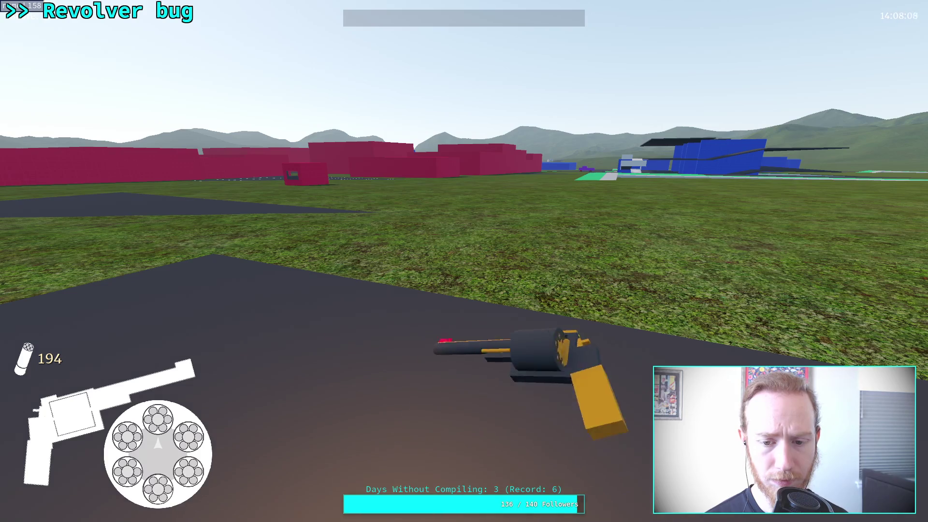
left_click(465, 261)
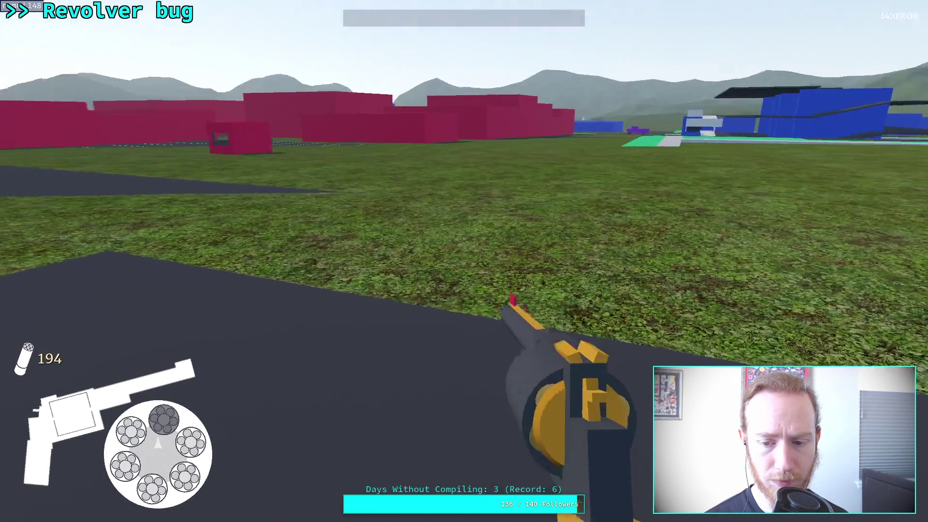
right_click(464, 261)
left_click(464, 261)
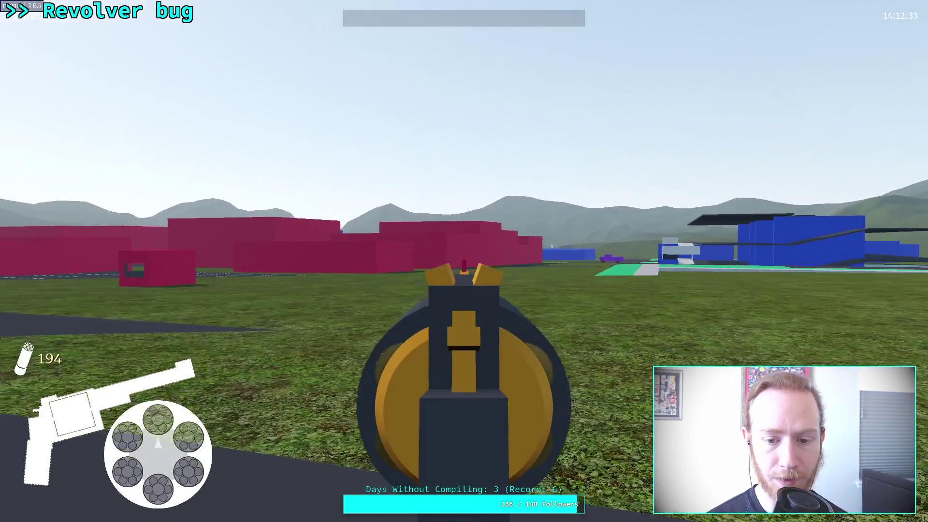
key("Escape")
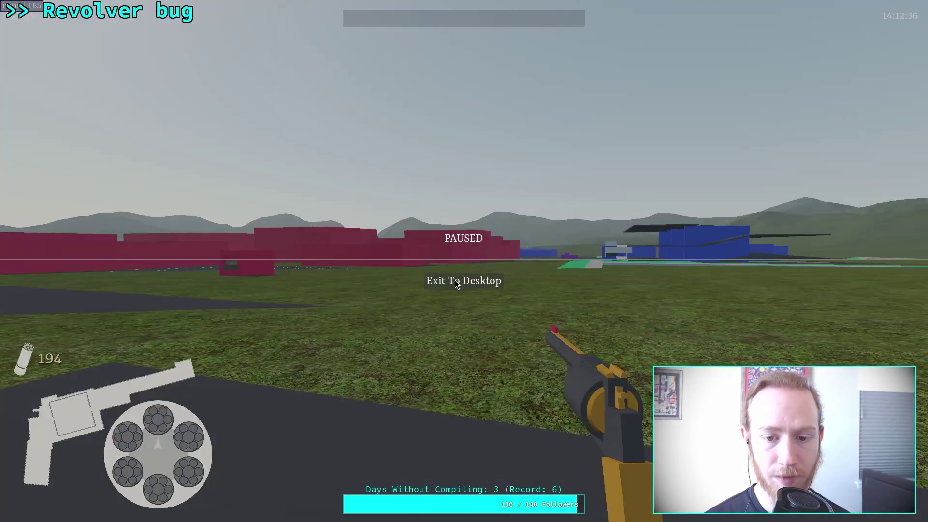
left_click(455, 280)
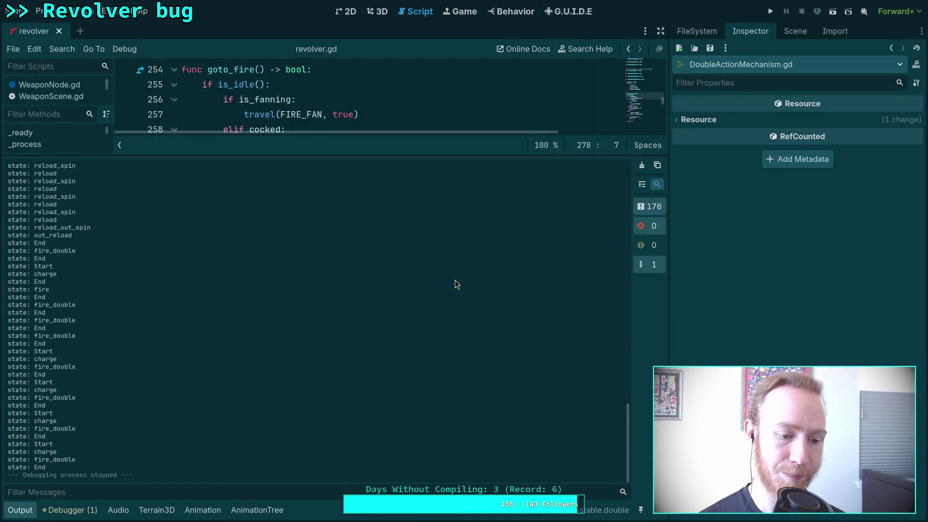
- Hide the Output panel and place the caret on blank line 274 in goto_fire
left_click(20, 510)
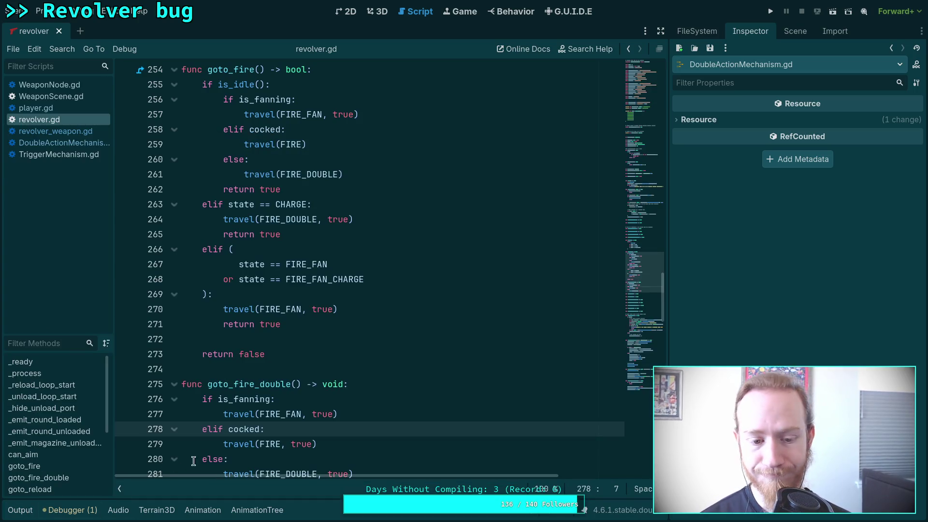
left_click(334, 384)
left_click(332, 370)
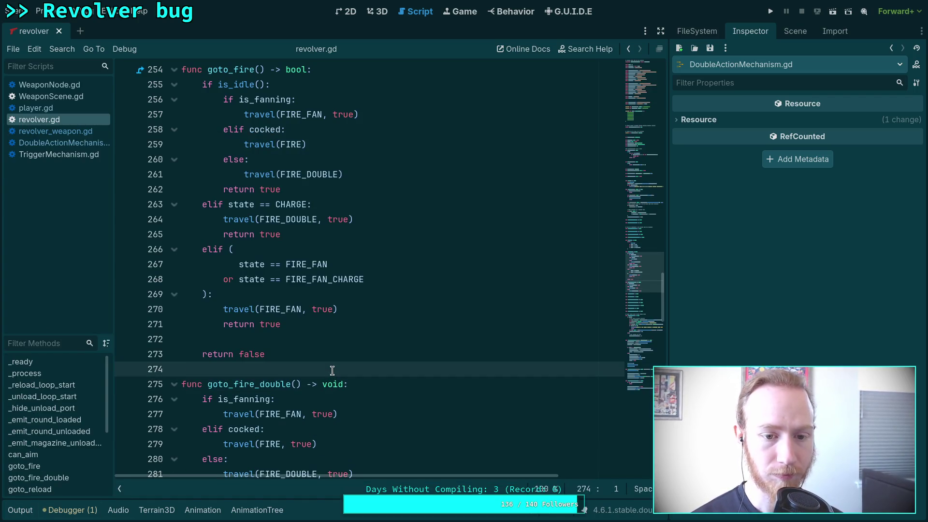
mouse_move(256, 267)
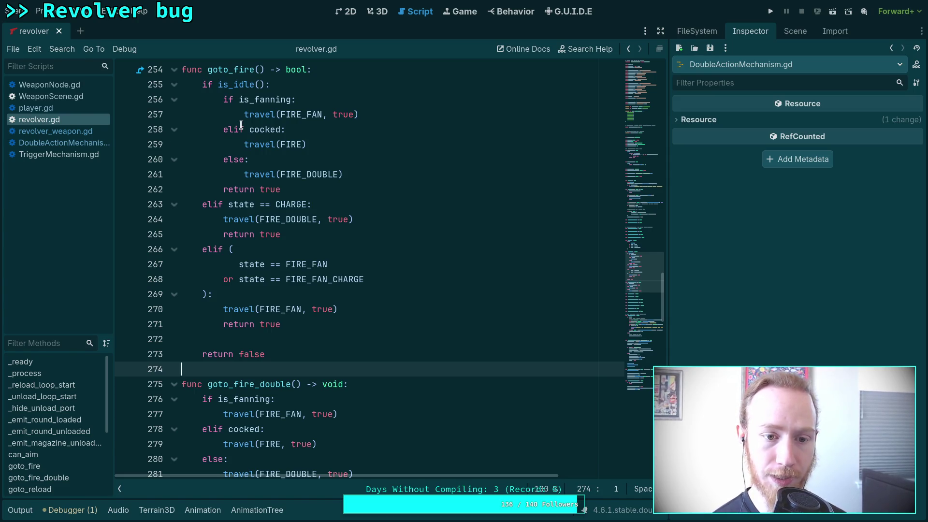
- In the CHARGE branch, add 'if cocked: travel(FIRE, true) else:' around FIRE_DOUBLE and save revolver.gd
left_click(346, 205)
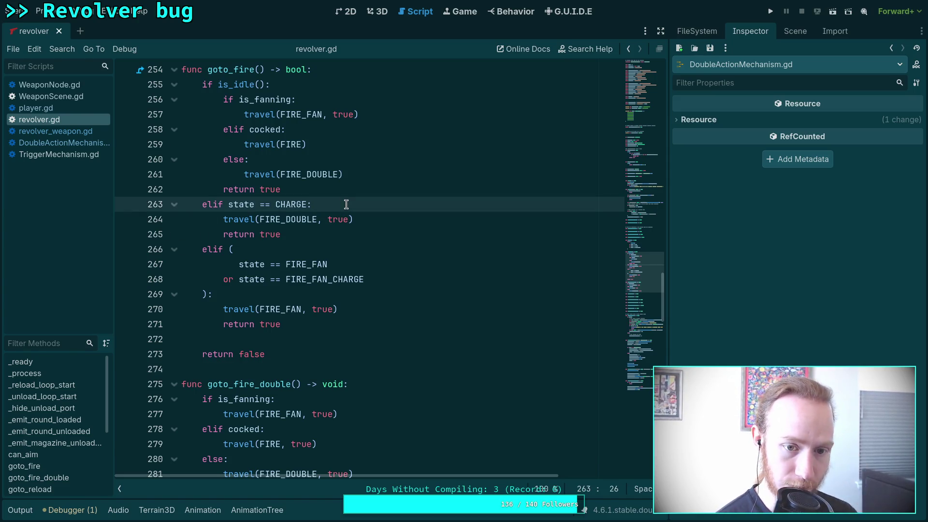
key("Return")
type("if ")
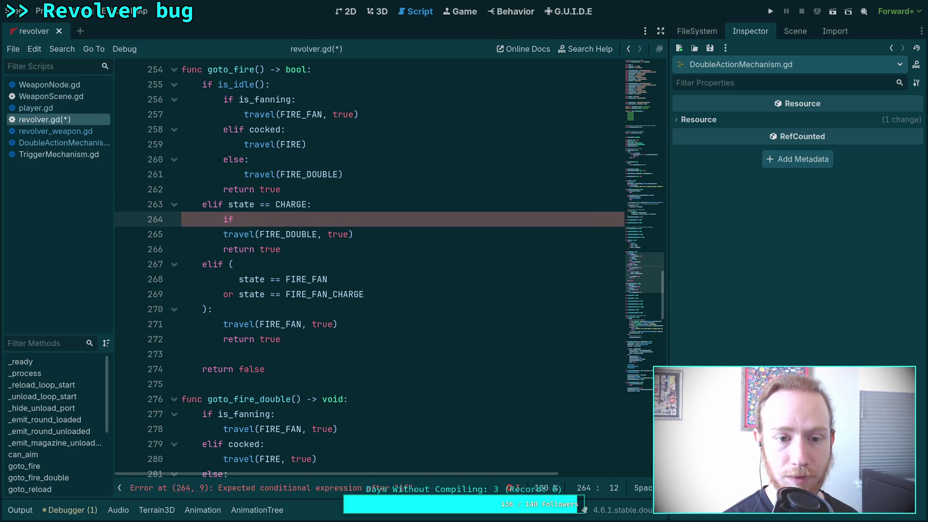
type("cocked:")
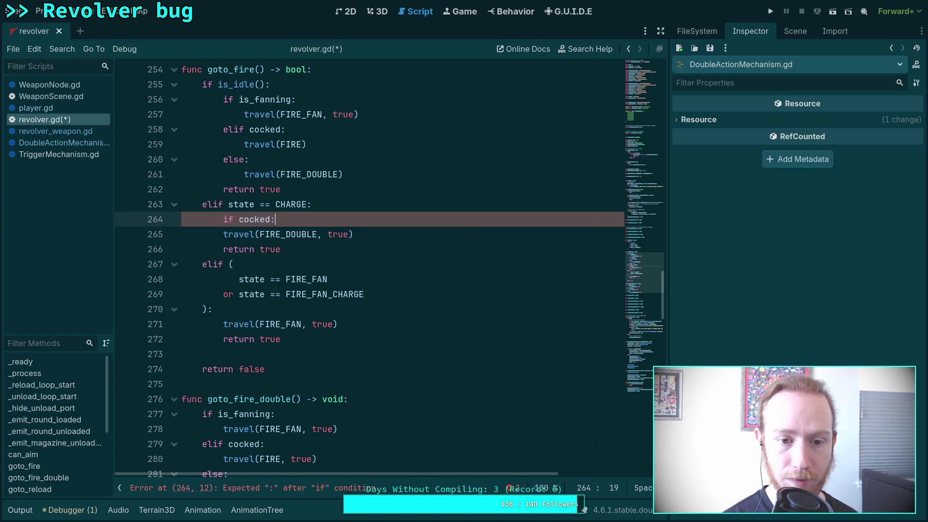
key("Return")
type("travel(FIRE")
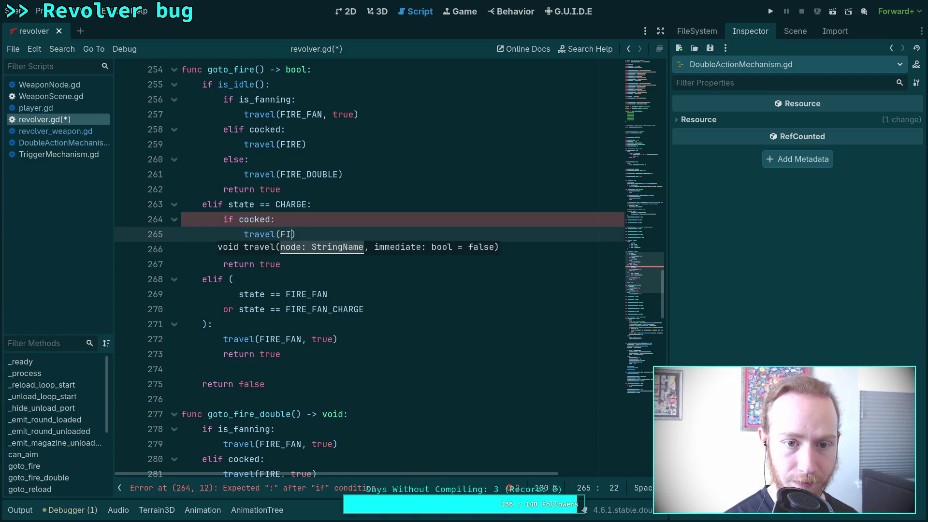
type(", true")
key("Return")
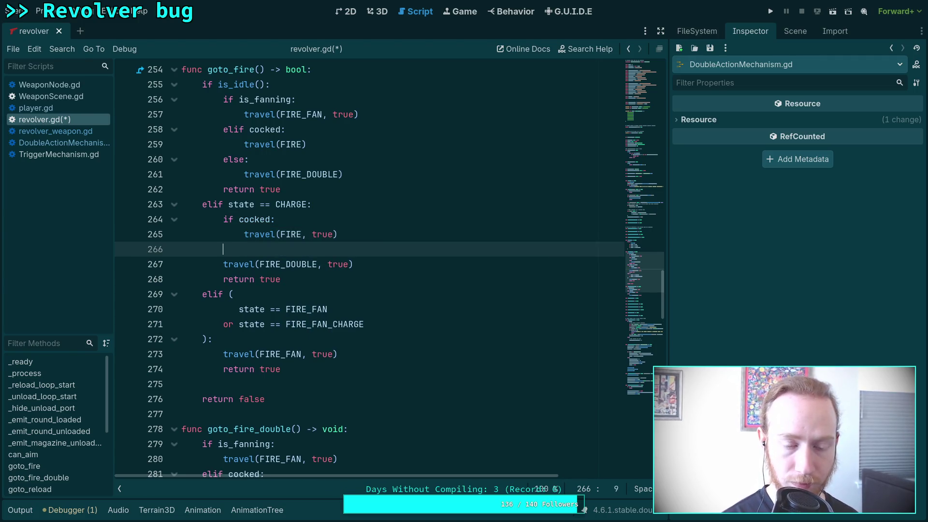
type("else:")
key("Down")
key("Home")
key("Tab")
key("ctrl+s")
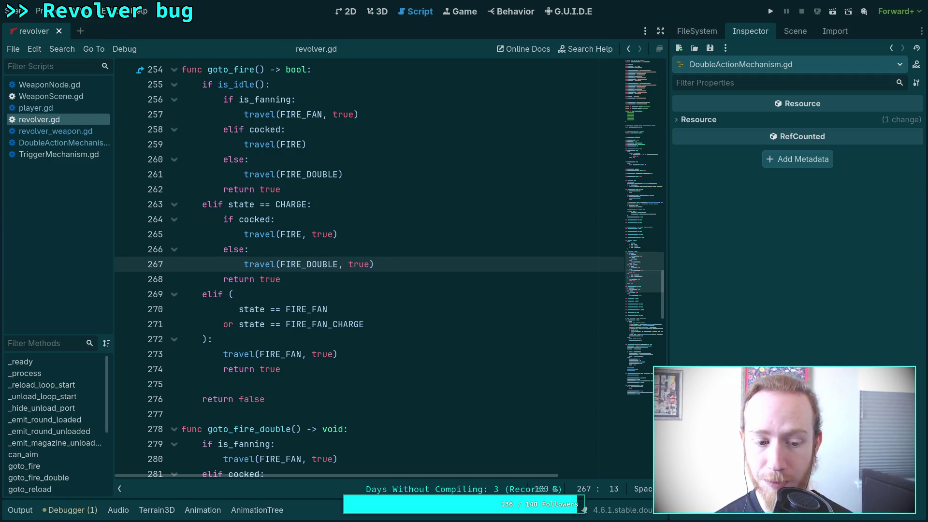
- In the revolver/charge animation, move the _emit_charged key from 0.4 to 0.35 s
left_click(201, 512)
left_click(279, 283)
left_click(278, 300)
mouse_move(420, 303)
left_mouse_down()
mouse_move(483, 308)
mouse_move(377, 306)
mouse_move(424, 309)
left_mouse_up()
left_click(382, 14)
left_click(473, 371)
left_click(828, 103)
key("BackSpace")
type("35")
key("Return")
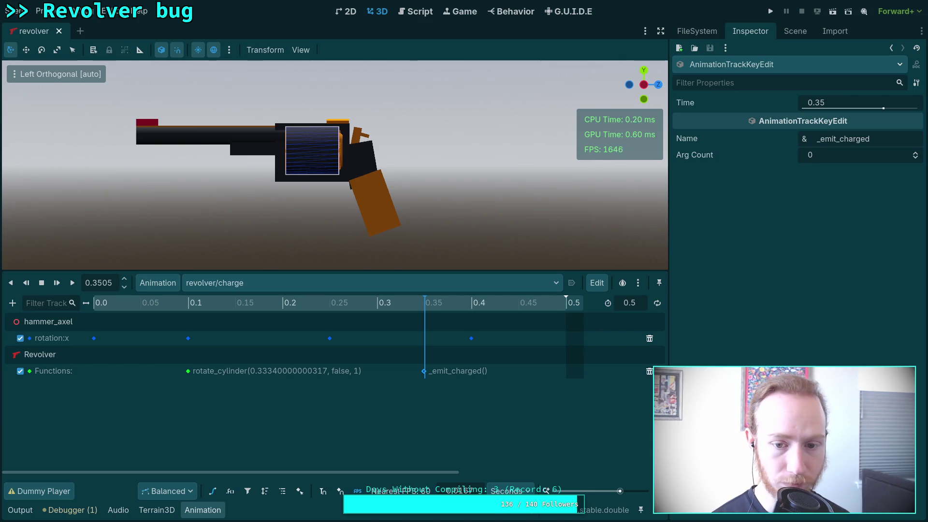
- Save the scene, the charge animation and revolver_animation.res library, then run the game
key("ctrl+s")
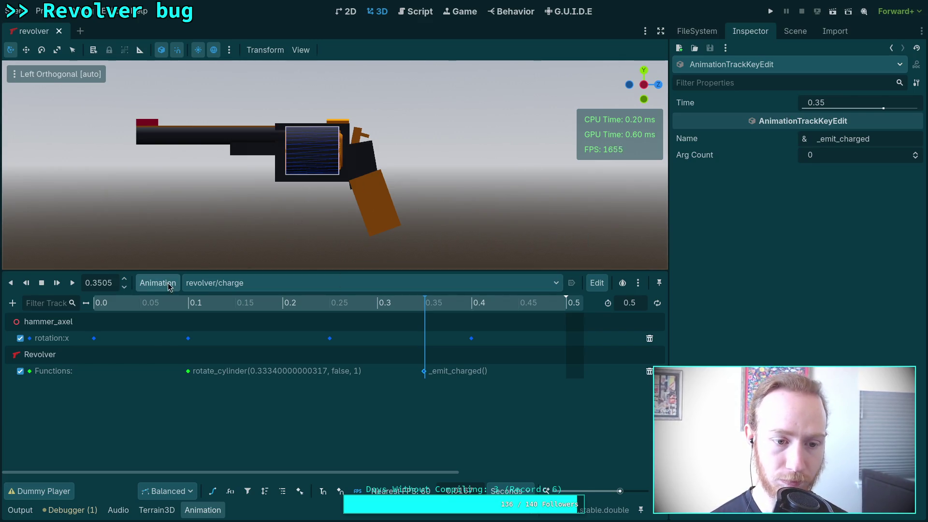
left_click(161, 284)
left_click(174, 318)
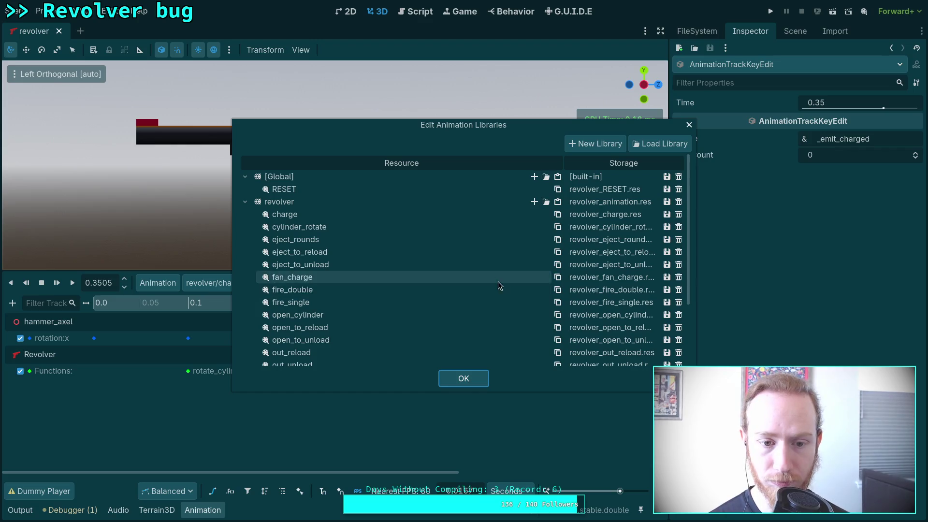
left_click(667, 214)
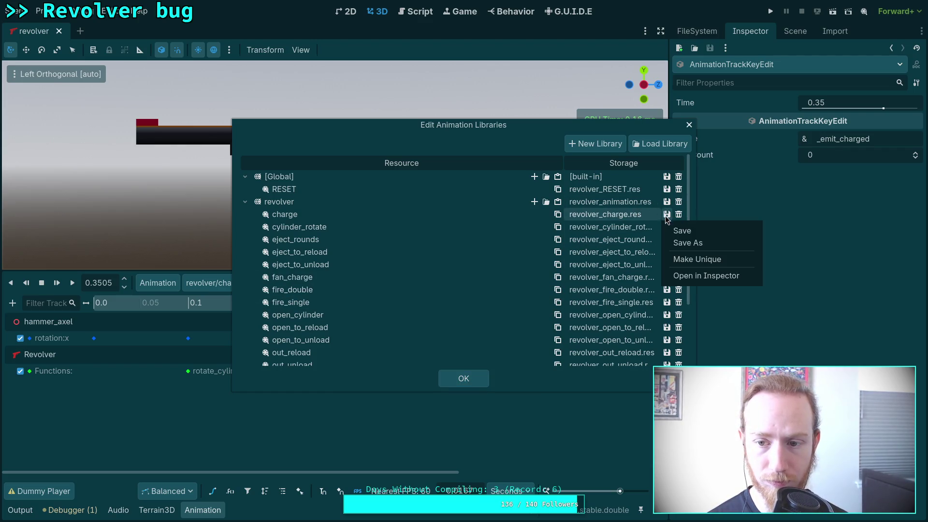
left_click(682, 230)
left_click(667, 203)
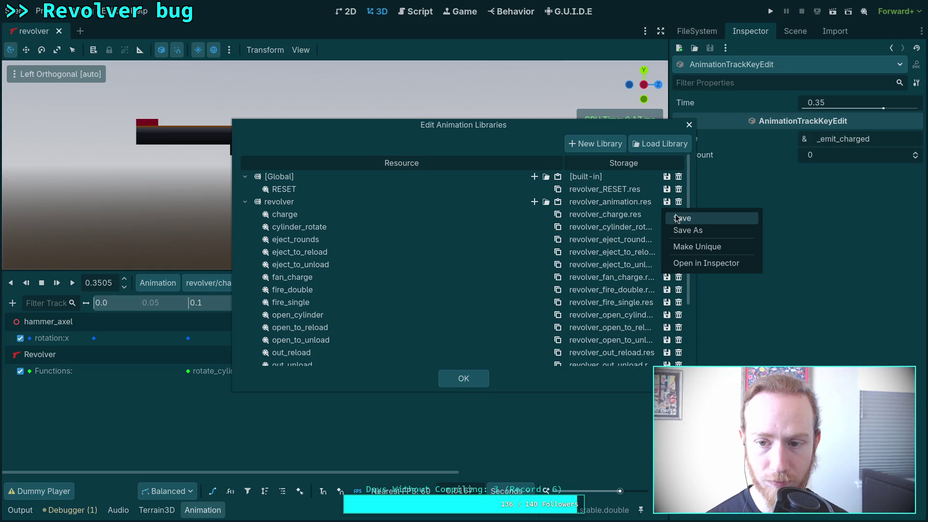
left_click(682, 218)
left_click(464, 379)
left_click(771, 11)
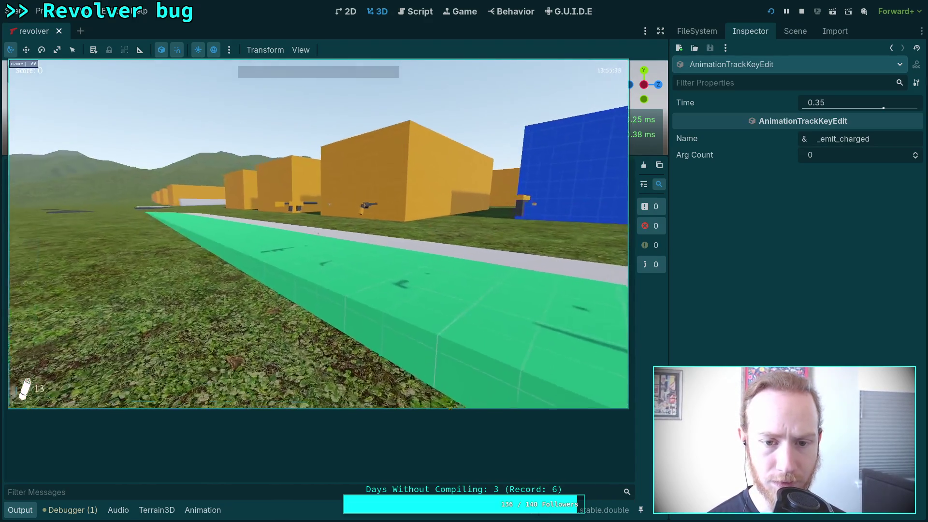
- Pick up the revolver, reload and charge-fire it, then stop the game with F8
key("e")
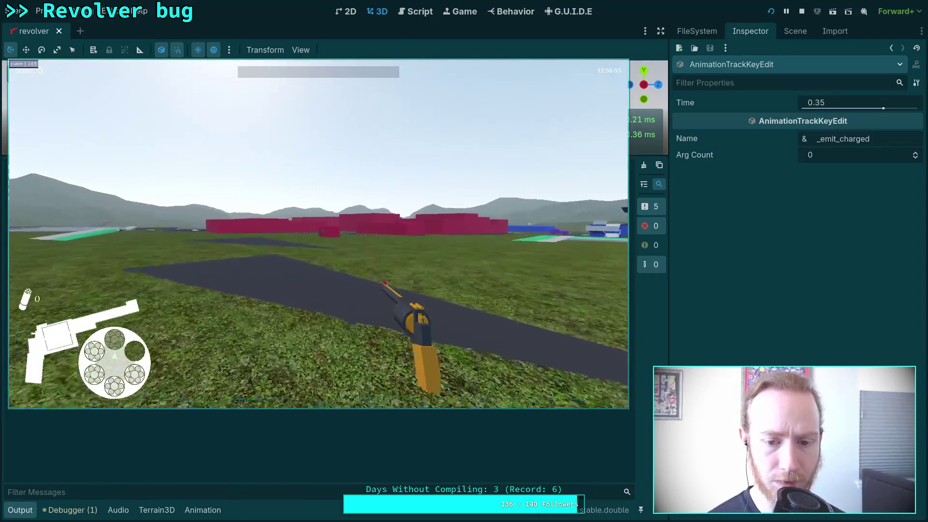
key("r")
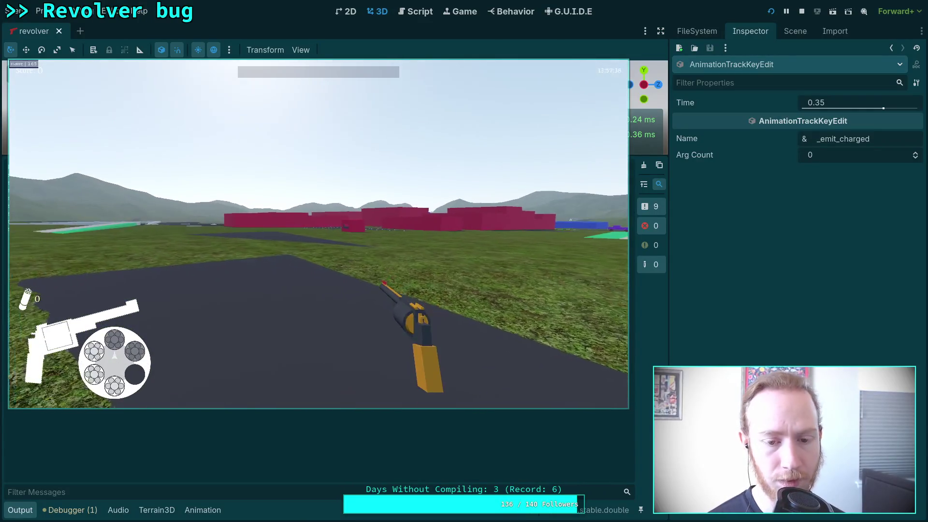
key("r")
key("r")
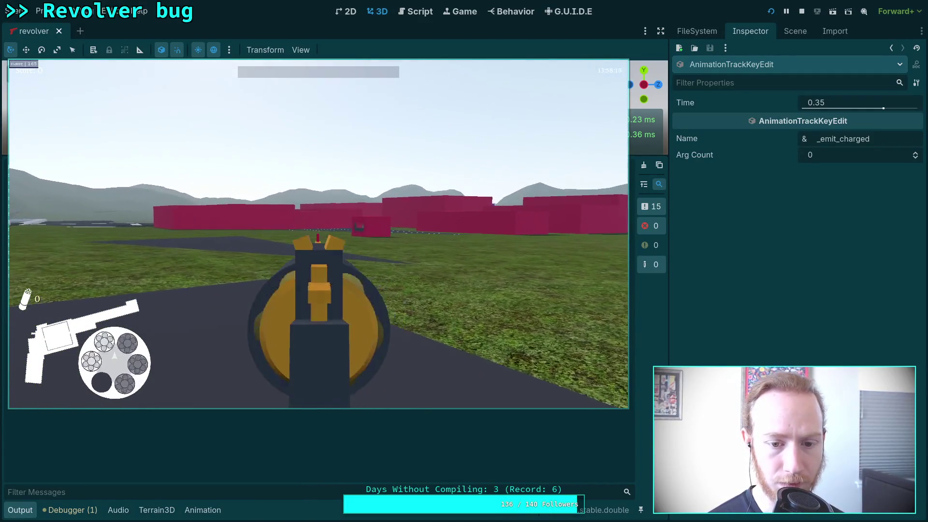
key("F8")
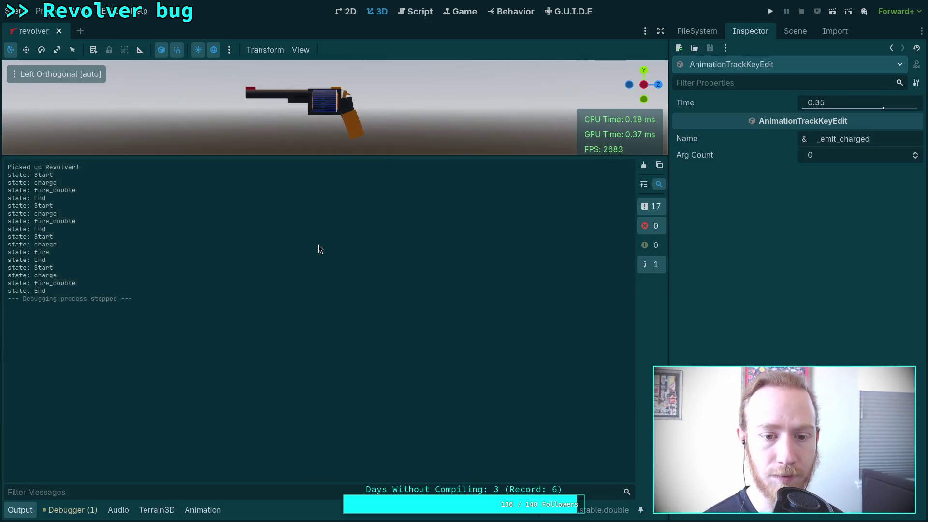
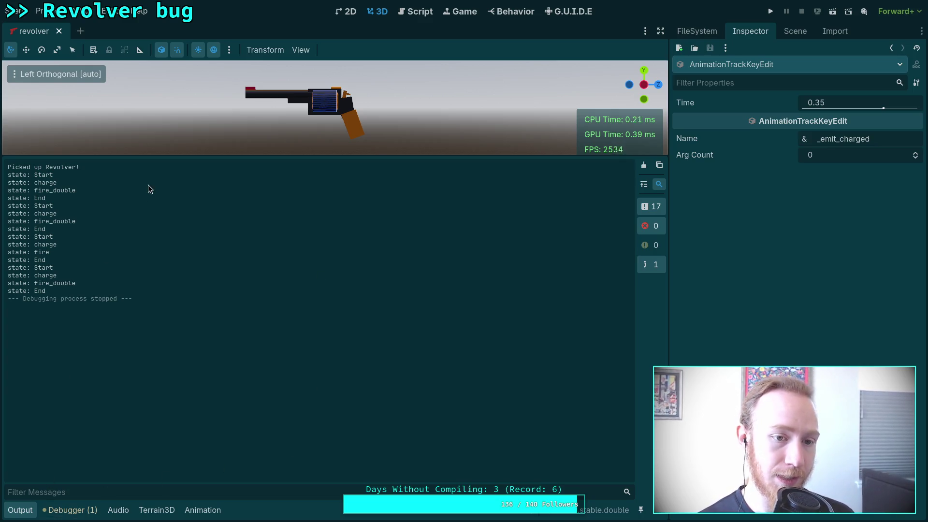
- Hide the Output panel and briefly test-run the game to check the revolver's firing
left_click(19, 510)
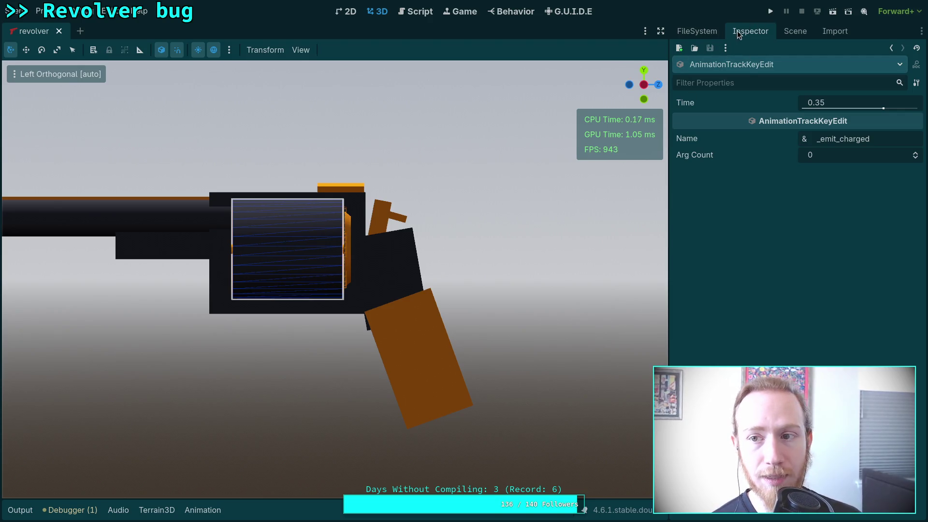
left_click(771, 11)
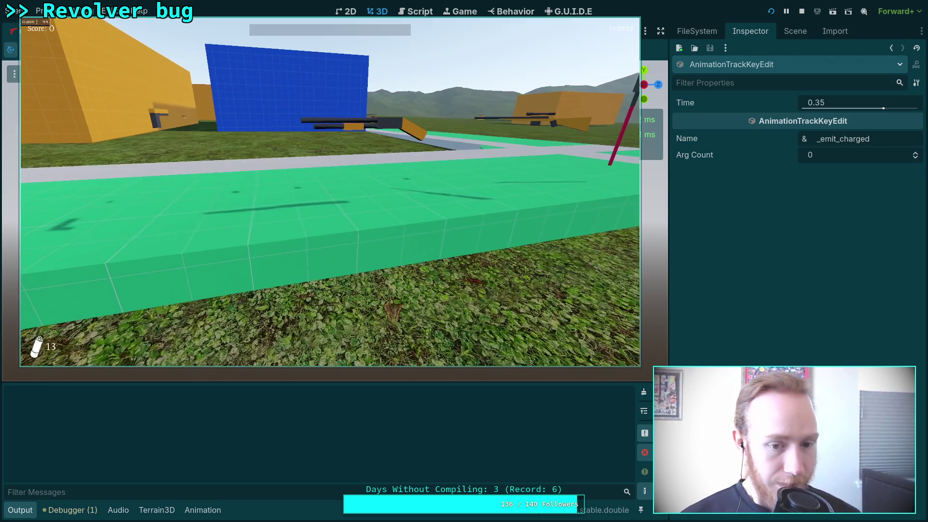
key("F8")
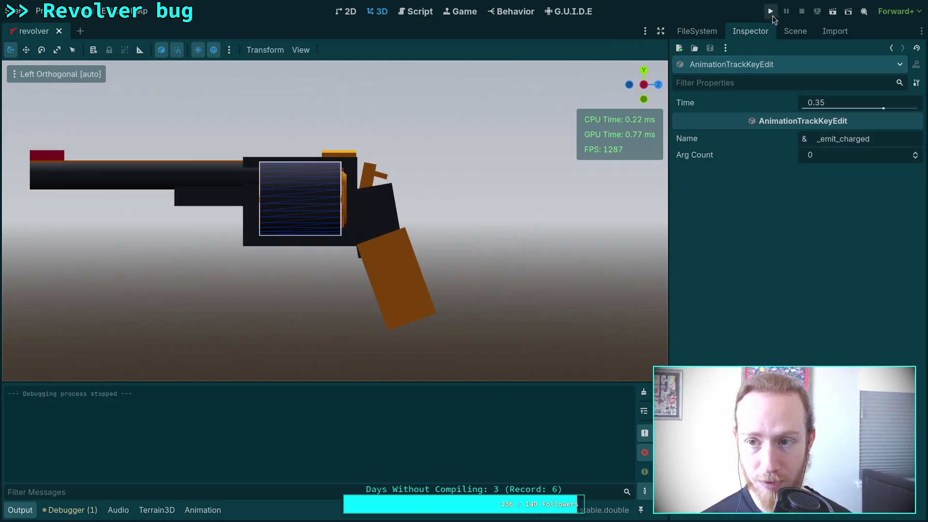
- Show revolver.gd's goto_fire function in the script editor
left_click(22, 510)
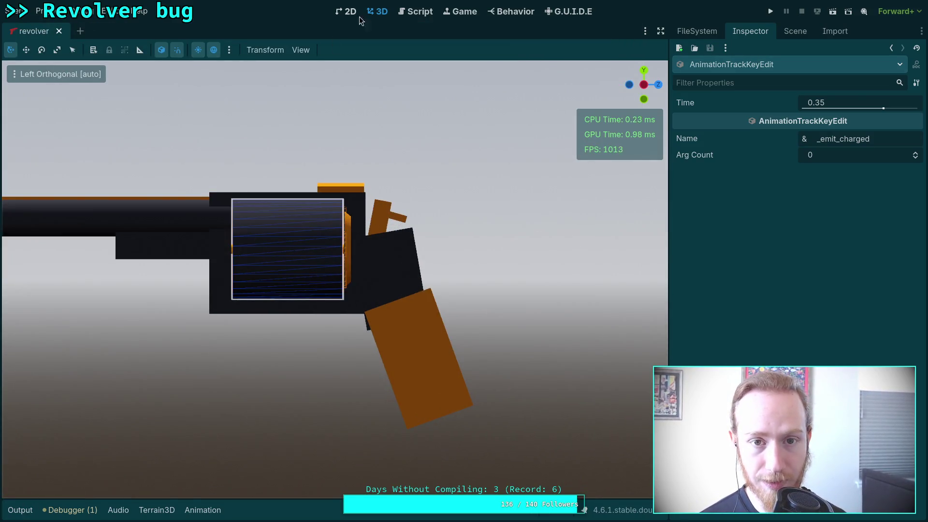
left_click(424, 12)
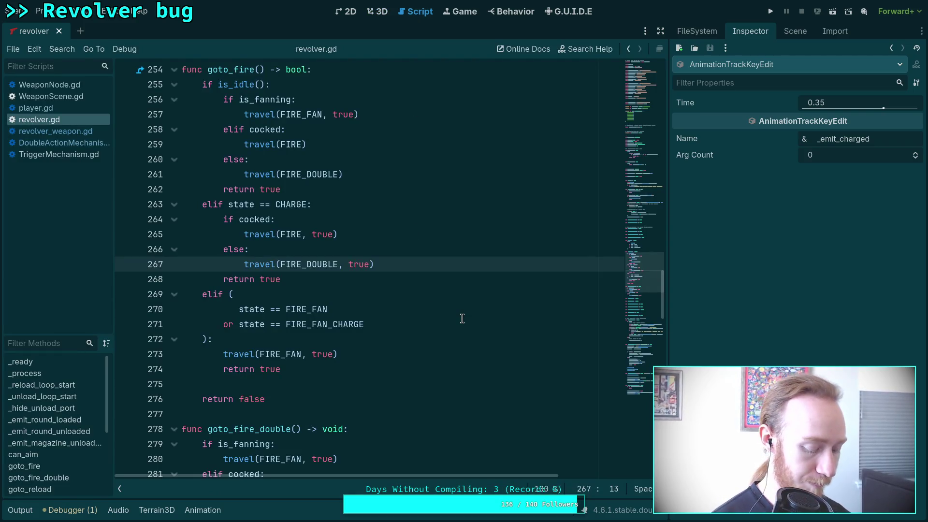
key("super+1")
- Run git status and git diff to list and show the uncommitted changes
type("git status")
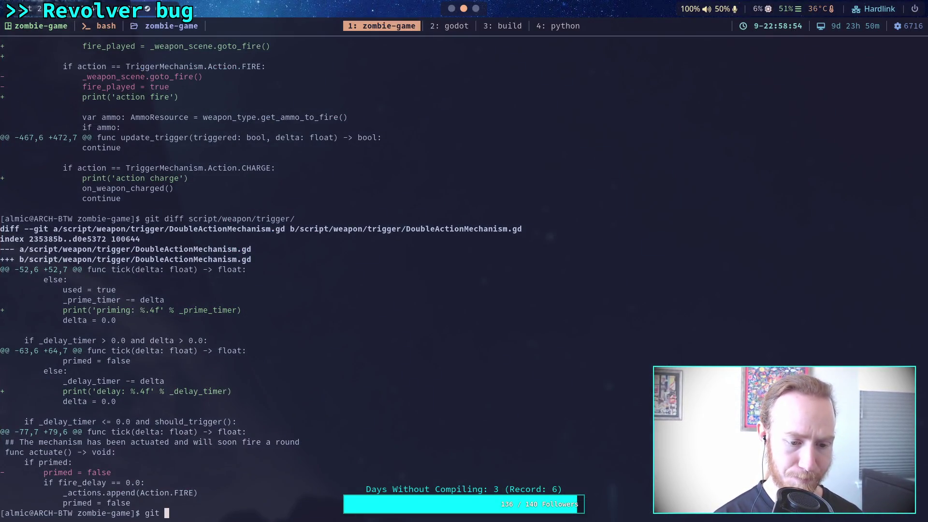
key("Return")
type("git diff")
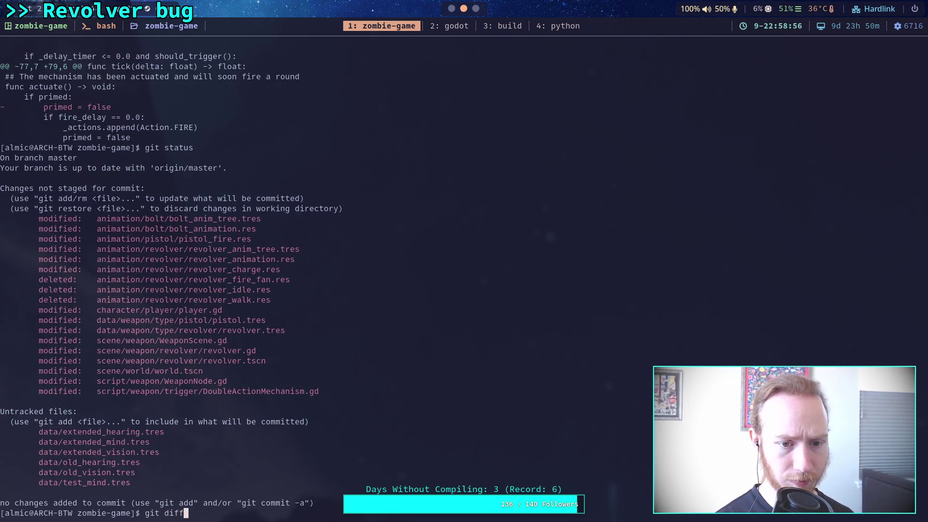
key("Return")
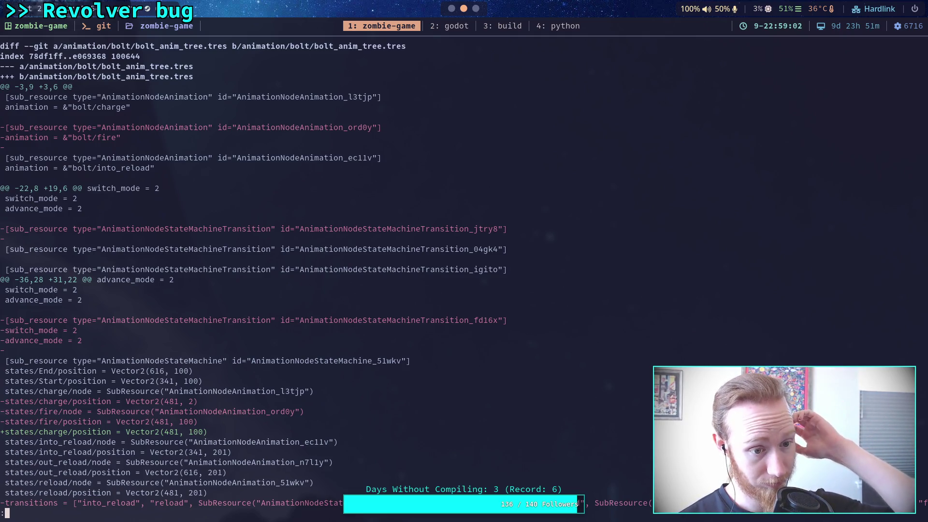
- Scroll through the diffs for player.gd, pistol.tres, revolver.tres and the animation files
scroll(464, 271, "down", 3)
scroll(464, 271, "down", 15)
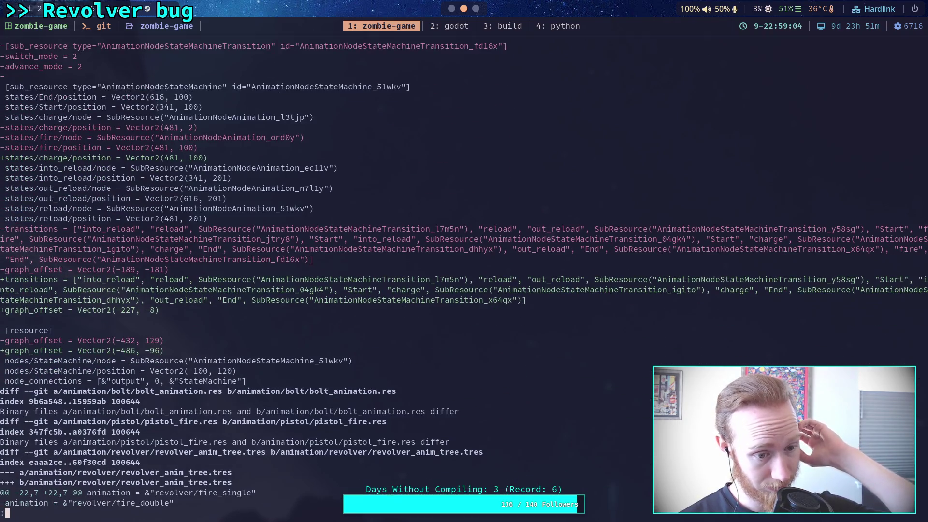
scroll(464, 271, "down", 10)
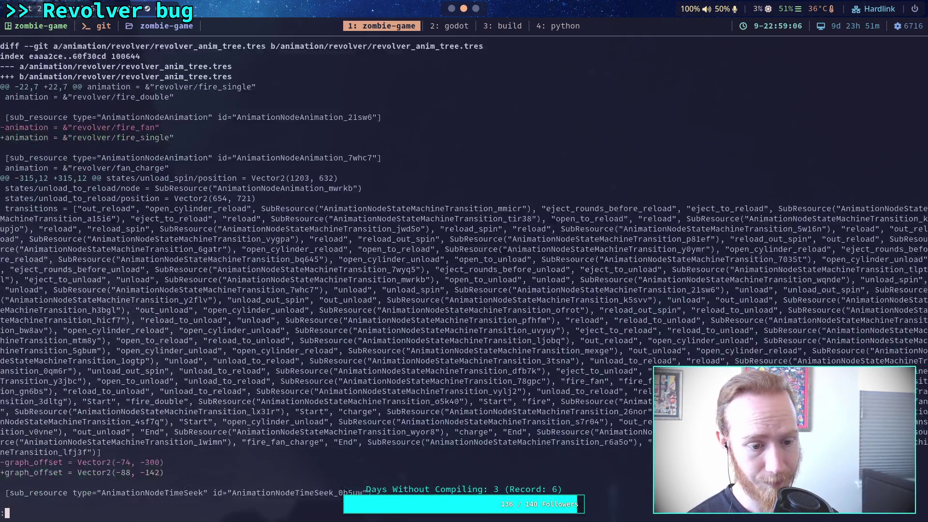
scroll(464, 270, "down", 4)
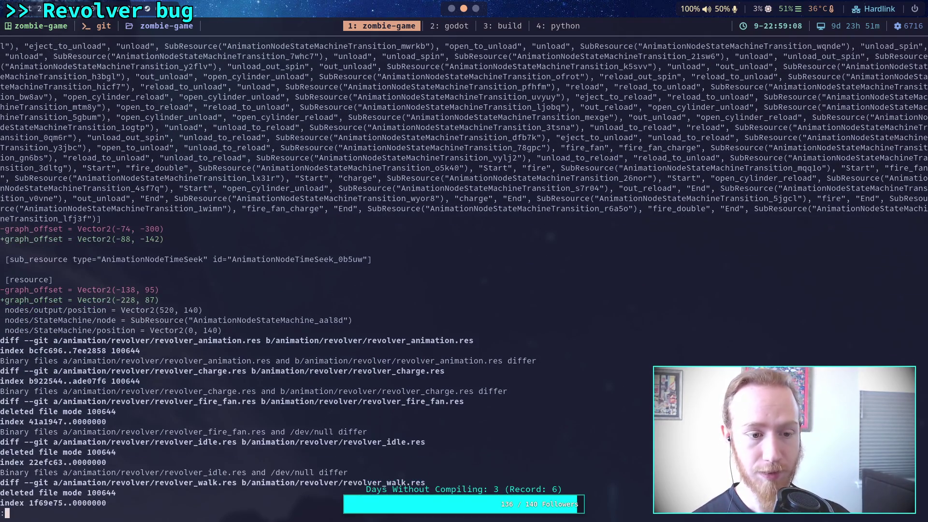
scroll(464, 270, "up", 7)
scroll(464, 270, "up", 8)
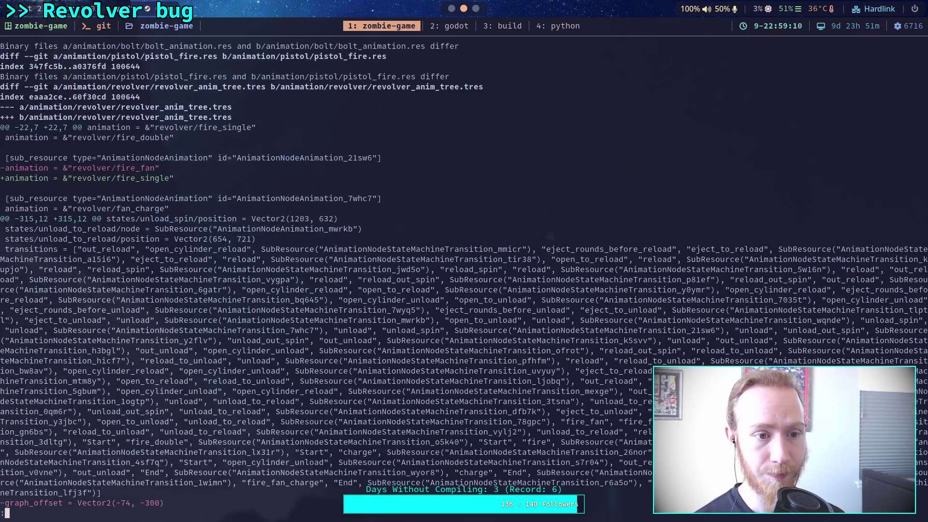
scroll(464, 271, "down", 5)
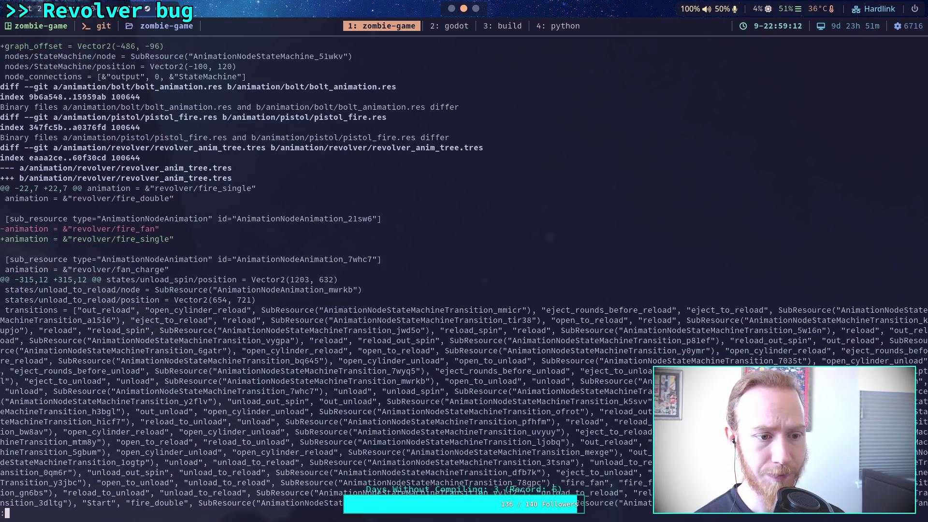
scroll(465, 271, "down", 9)
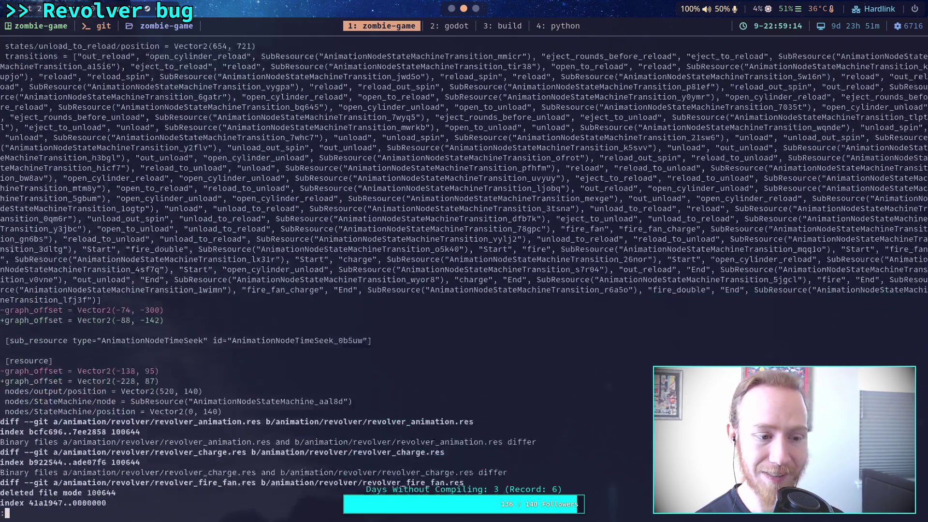
scroll(464, 271, "down", 9)
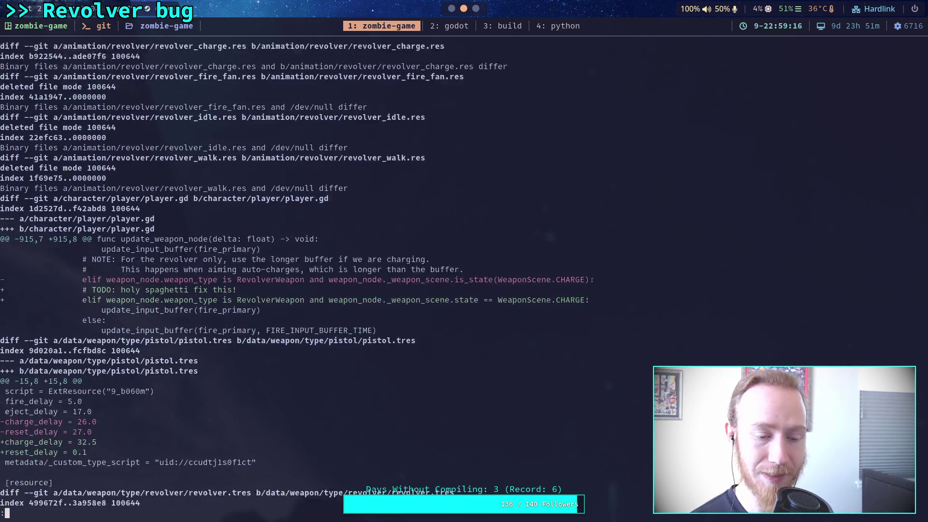
scroll(464, 271, "down", 2)
scroll(464, 271, "down", 3)
scroll(464, 271, "up", 7)
scroll(464, 271, "up", 15)
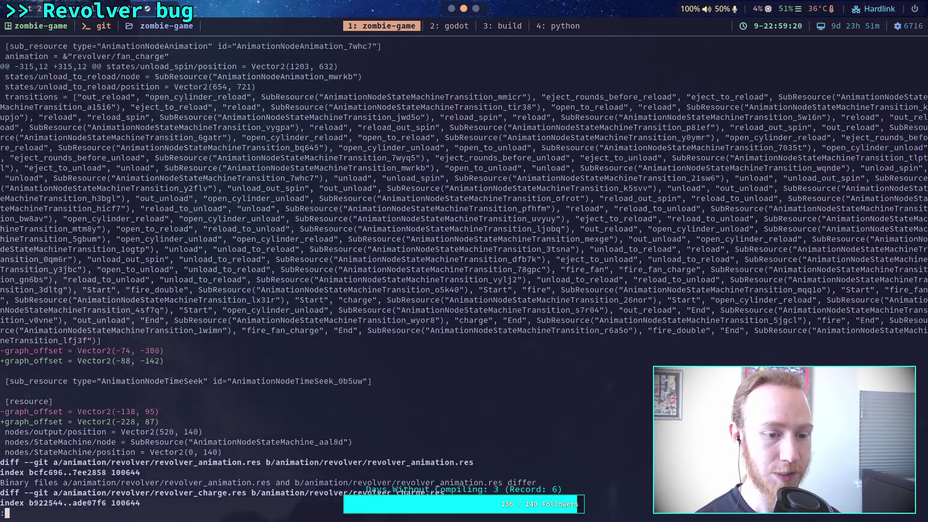
scroll(464, 271, "up", 2)
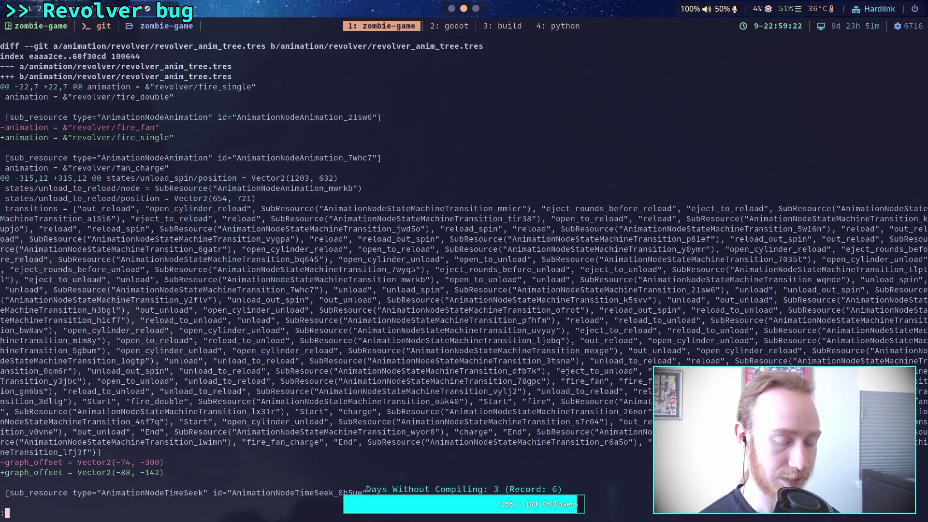
type("qgit add -i ")
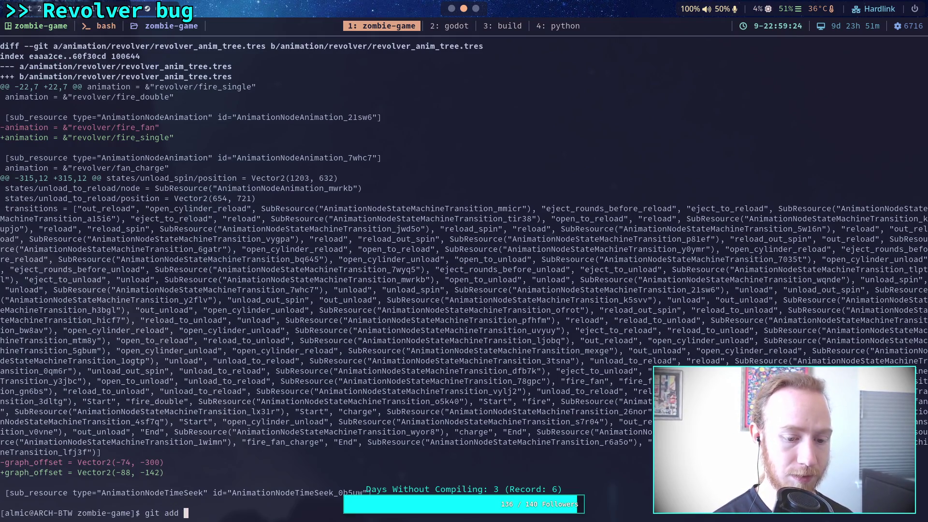
type("animation/rev")
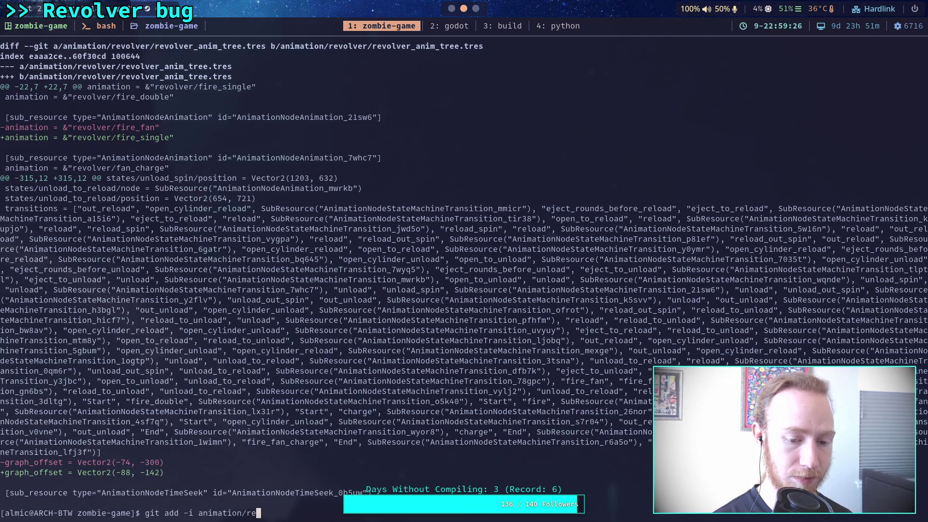
- Start an interactive git add -i on animation/revolver_anim_tree.tres
key("Tab")
type("revolv")
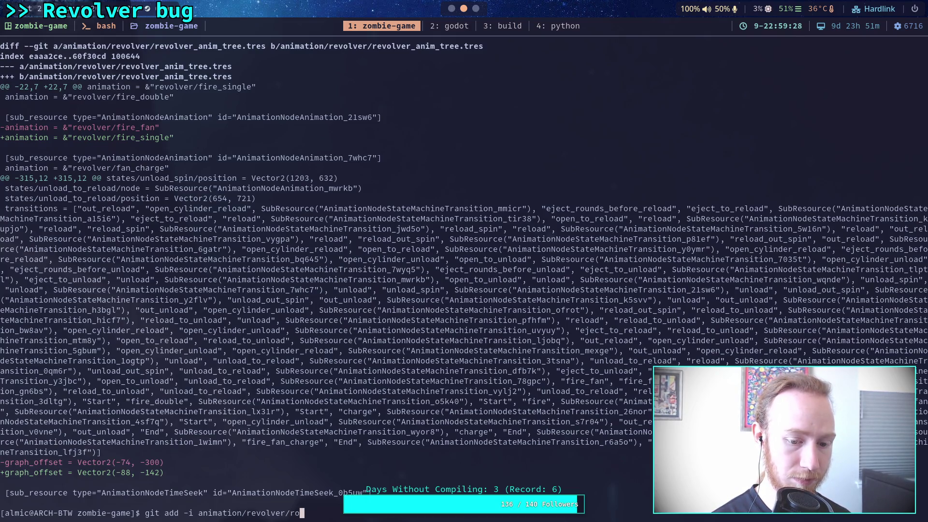
type("e")
key("Tab")
type("anim")
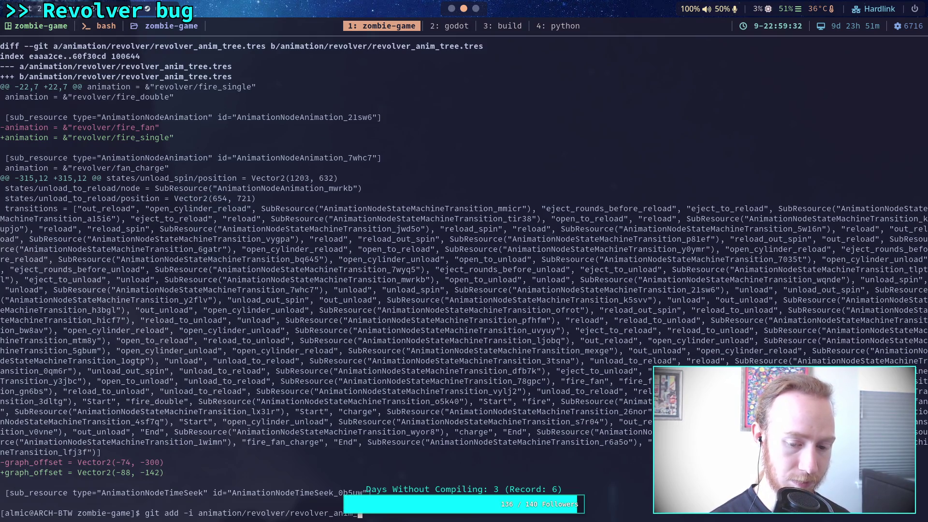
key("Return")
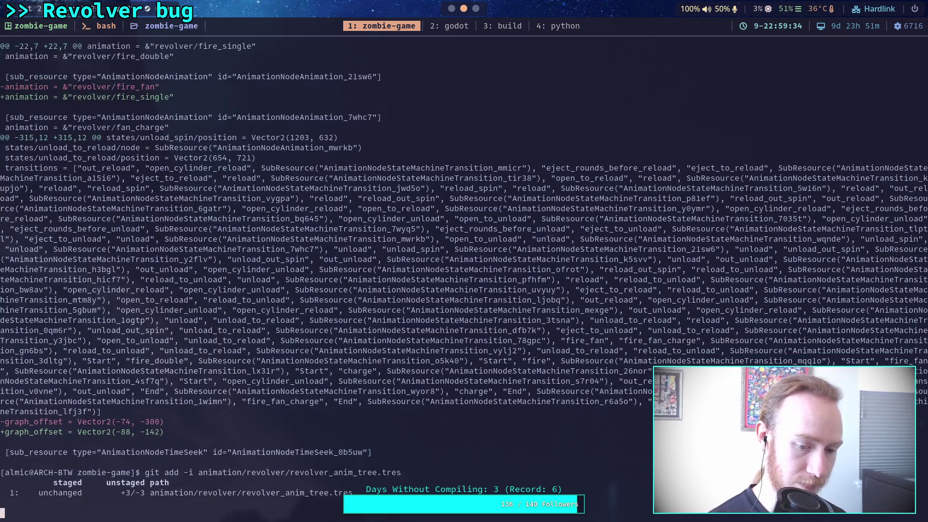
- Quit the Godot editor and return to the staging session
key("super+2")
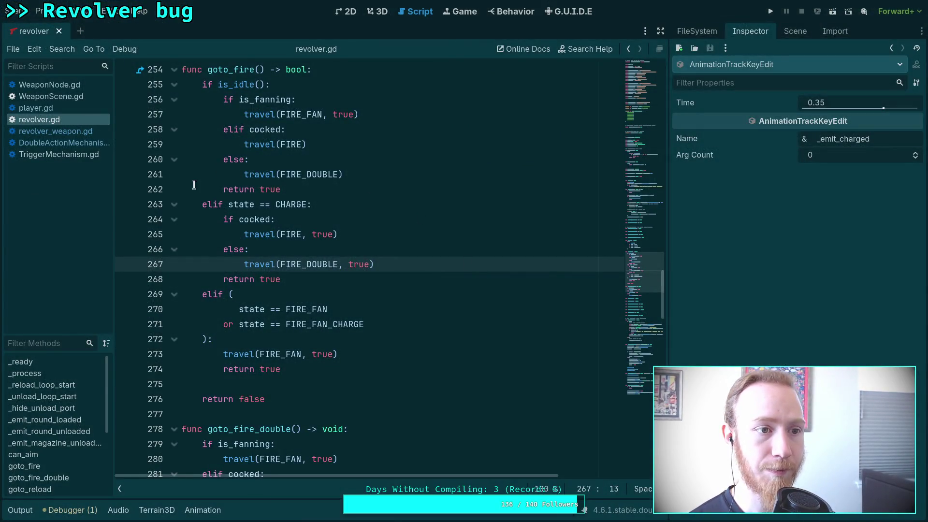
left_click(15, 11)
left_click(96, 261)
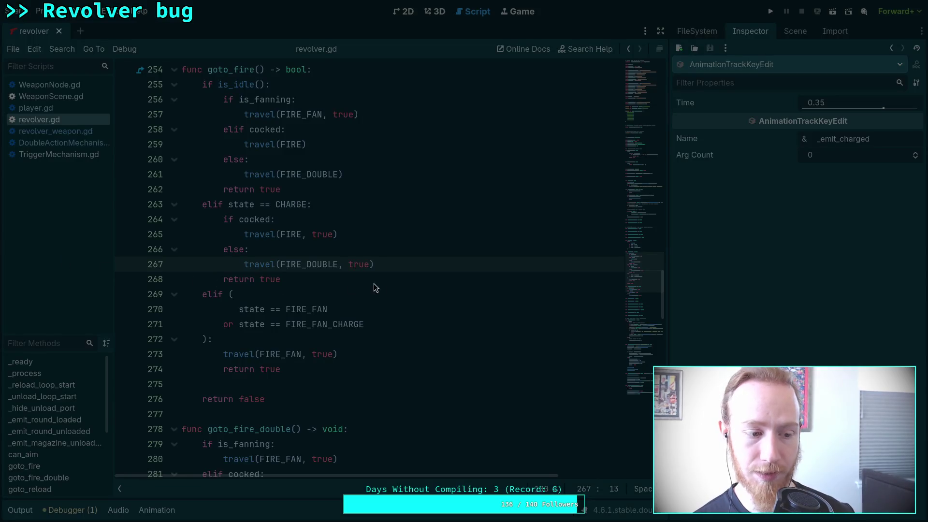
key("super+1")
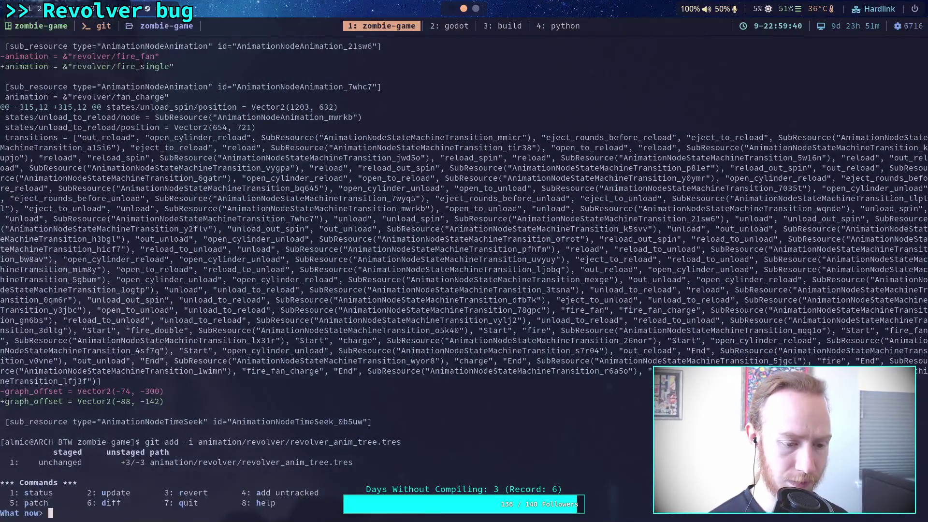
type("5")
- In patch mode, stage only the hunk changing fire_fan to fire_single
key("Return")
type("1")
key("Return")
key("Return")
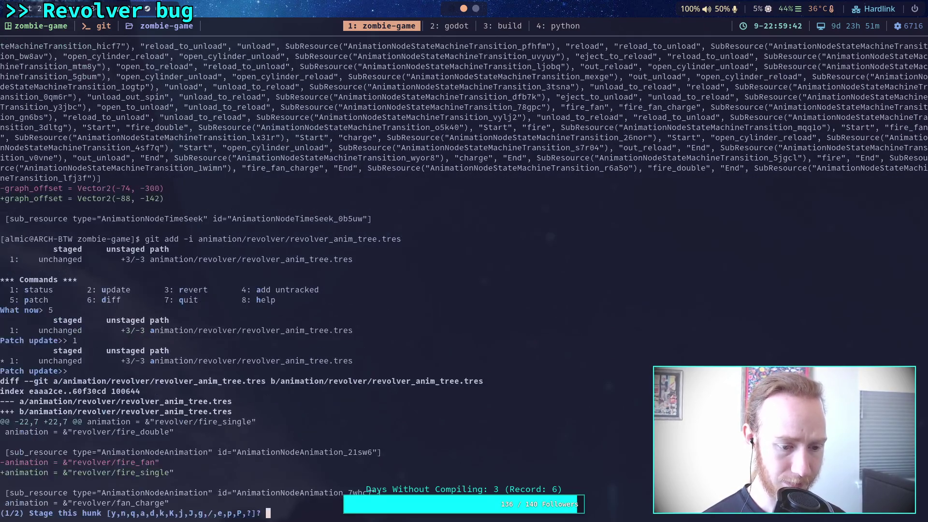
type("y")
key("Return")
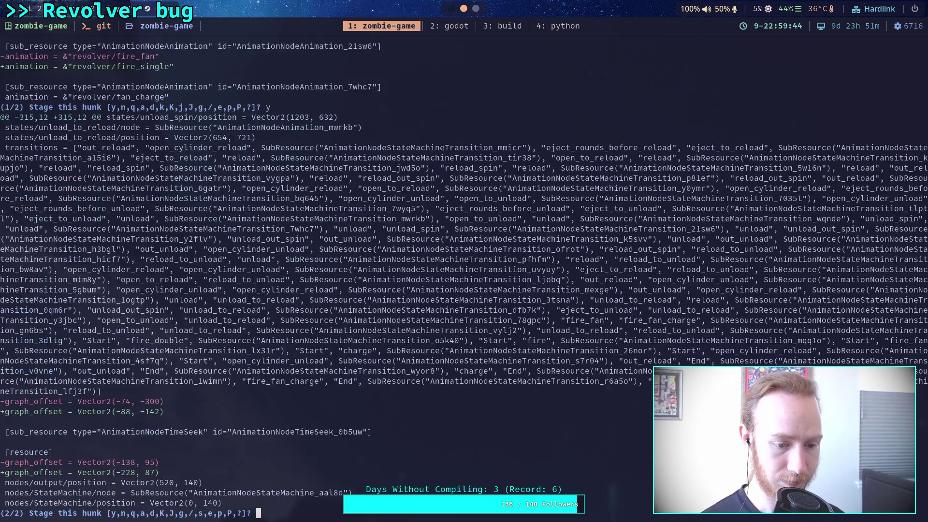
type("n")
key("Return")
key("Return")
- Discard the leftover graph-offset edits with git restore on revolver_anim_tree.tres
type("git restore")
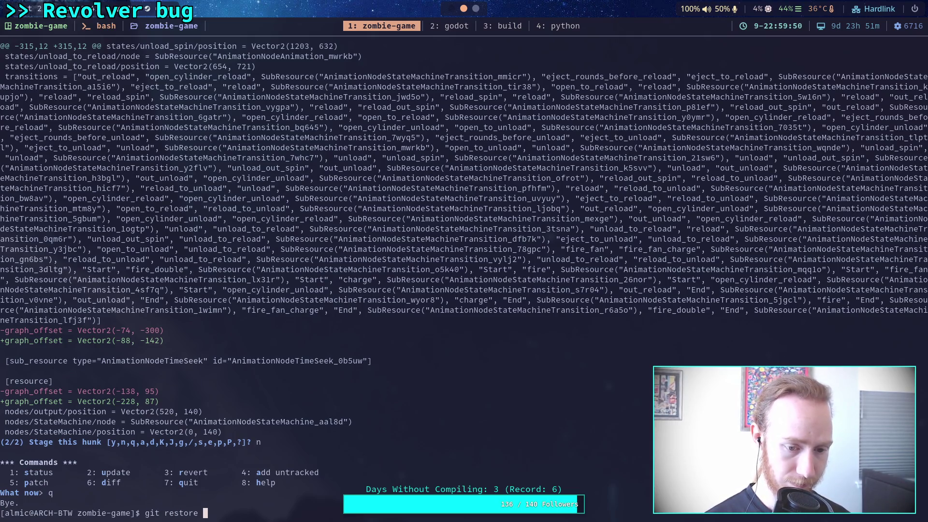
key("Up")
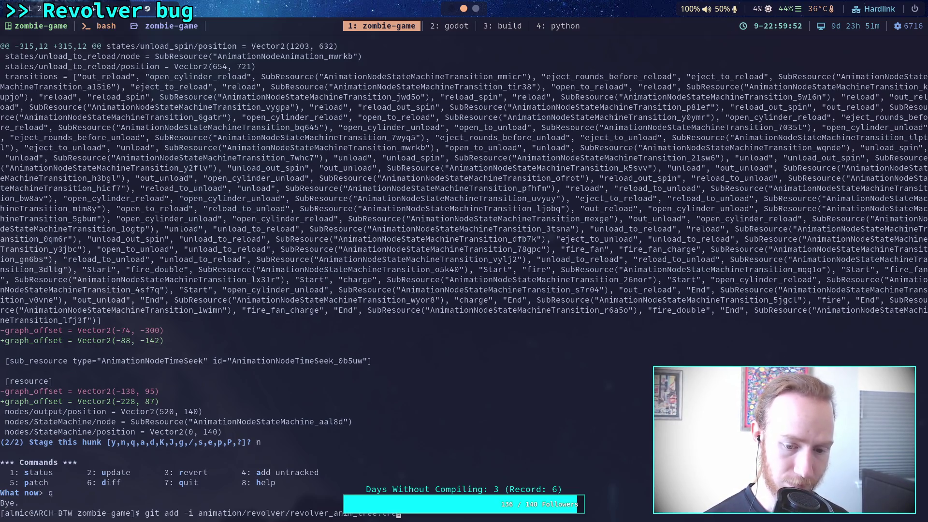
key("Left")
key("Left")
key("Left")
key("BackSpace")
key("BackSpace")
key("BackSpace")
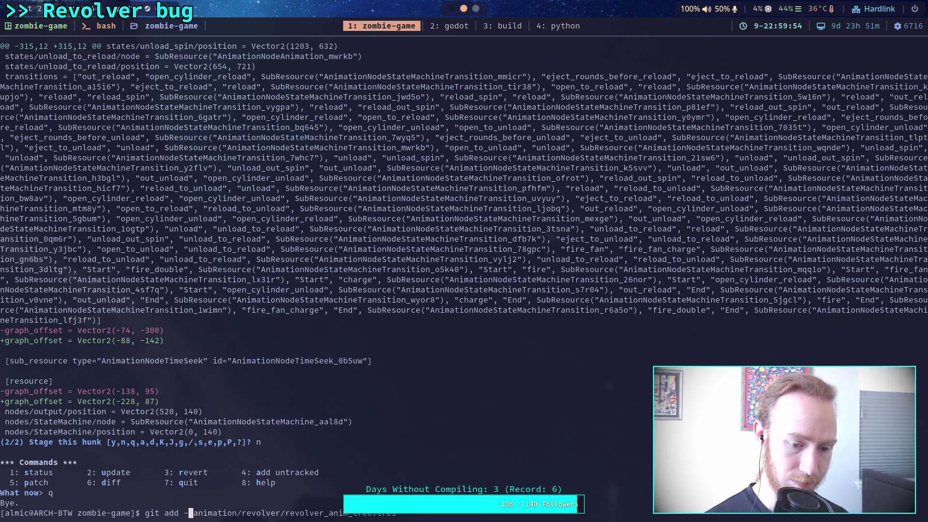
type("restore")
key("Return")
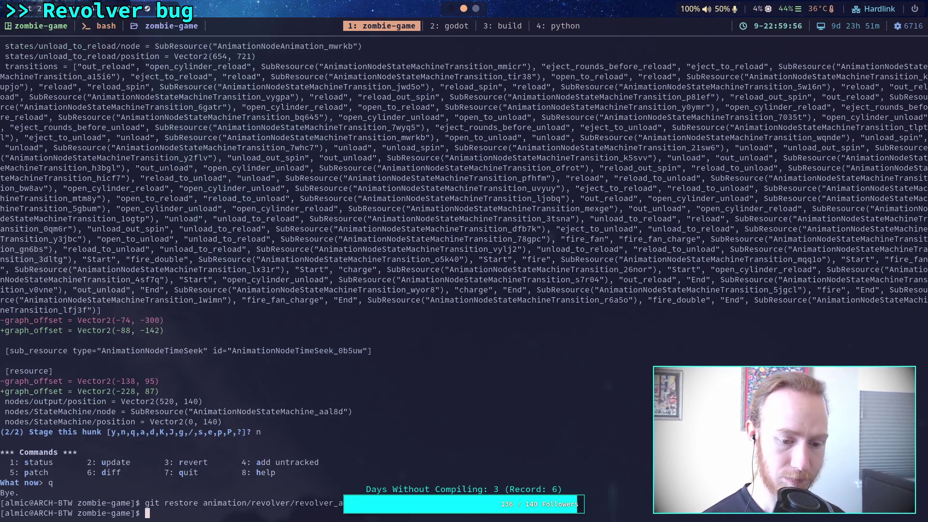
- Show the unstaged git diff and page through the binary, player.gd and pistol.tres changes
type("git diff")
key("Return")
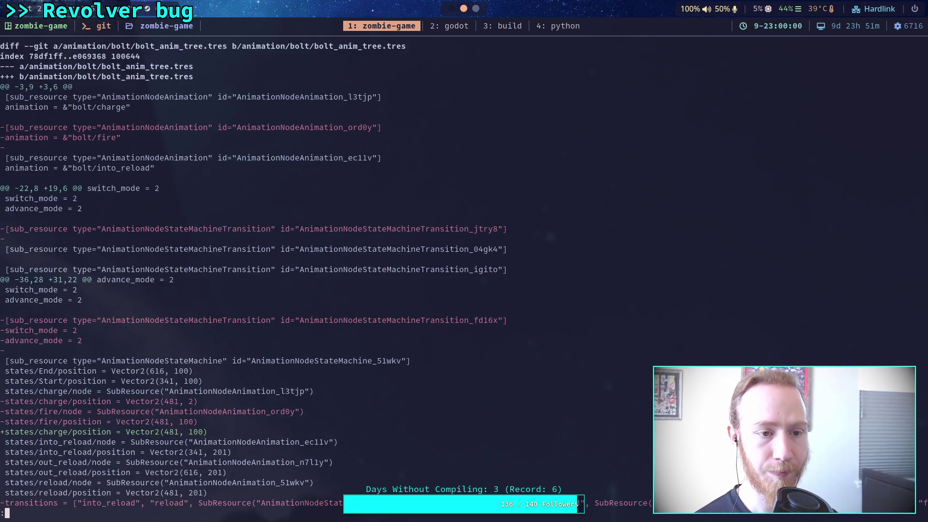
key("space")
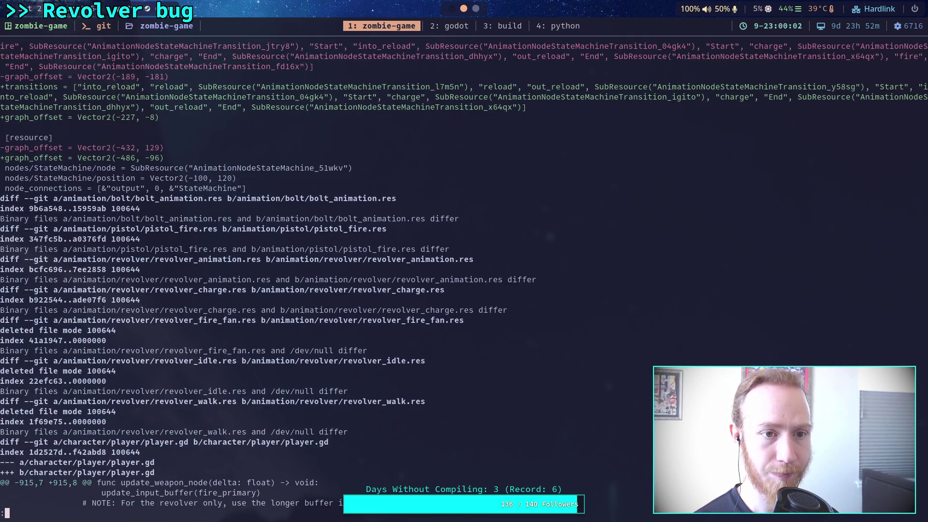
scroll(465, 274, "up", 6)
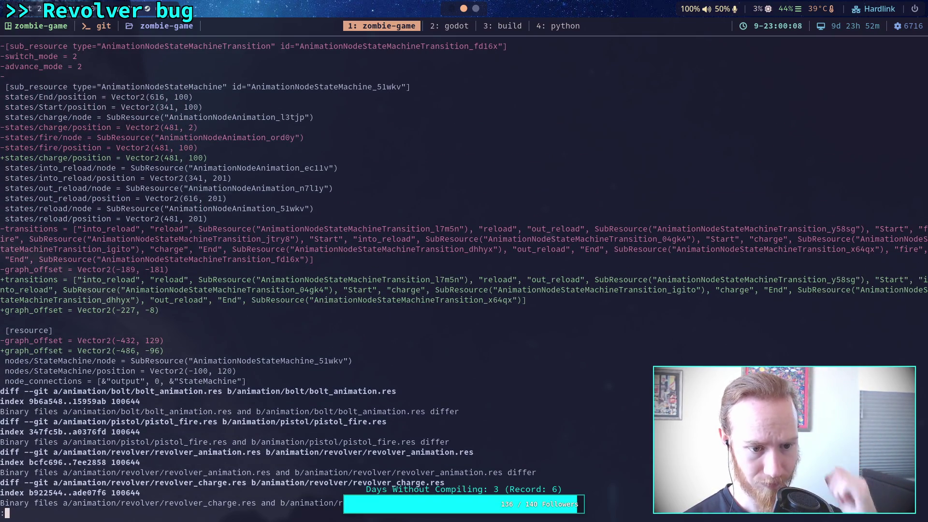
key("space")
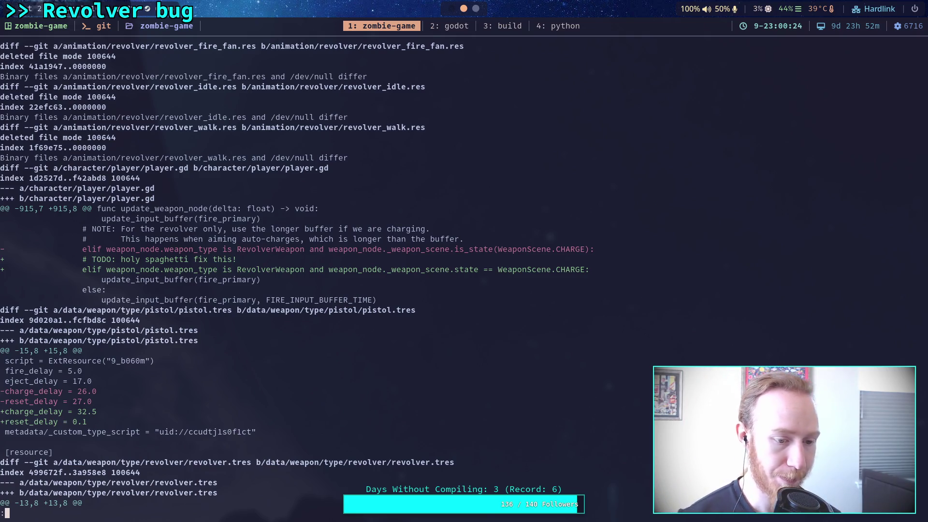
- Page through the WeaponScene.gd and revolver.gd changes to the end, then quit the pager
key("super+1")
key("super+2")
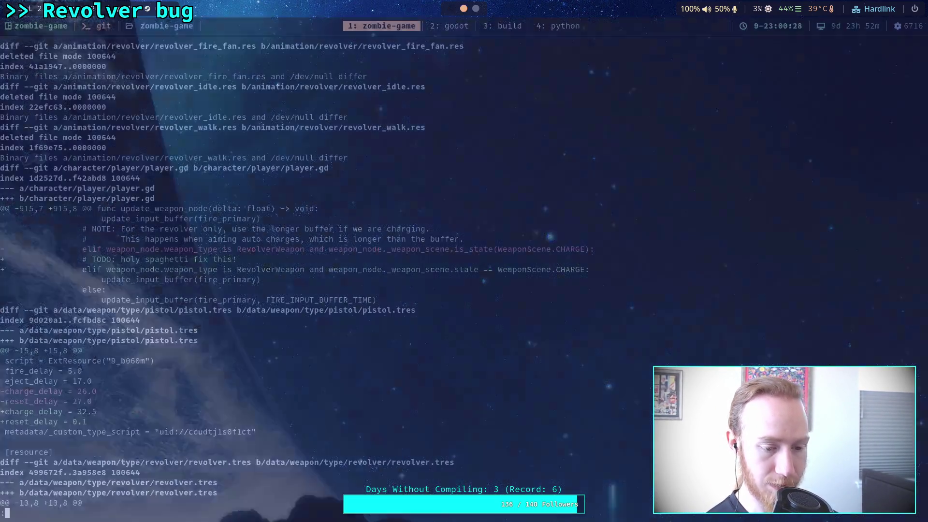
key("space")
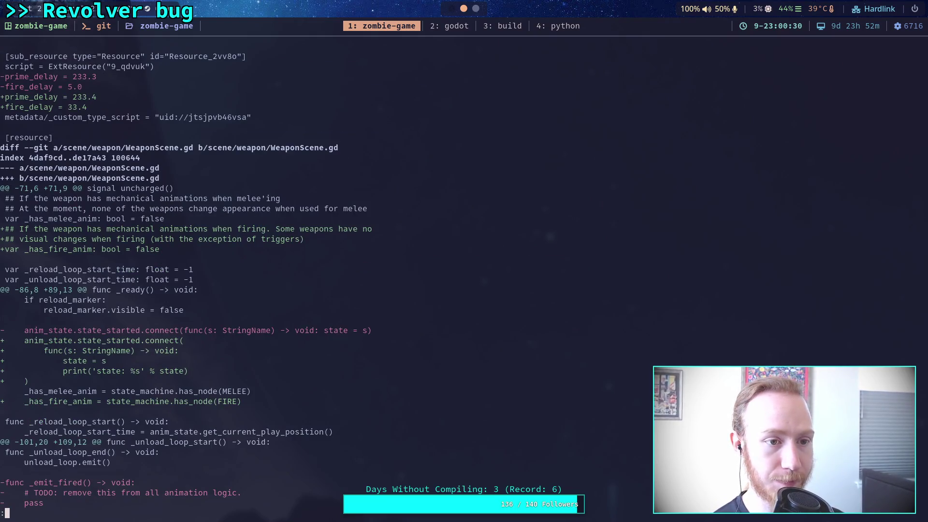
key("space")
key("space")
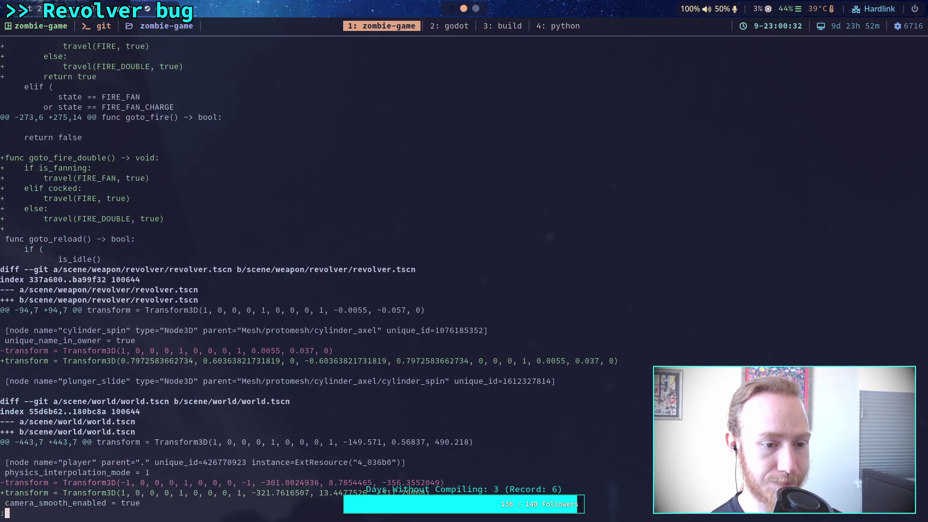
key("space")
key("space")
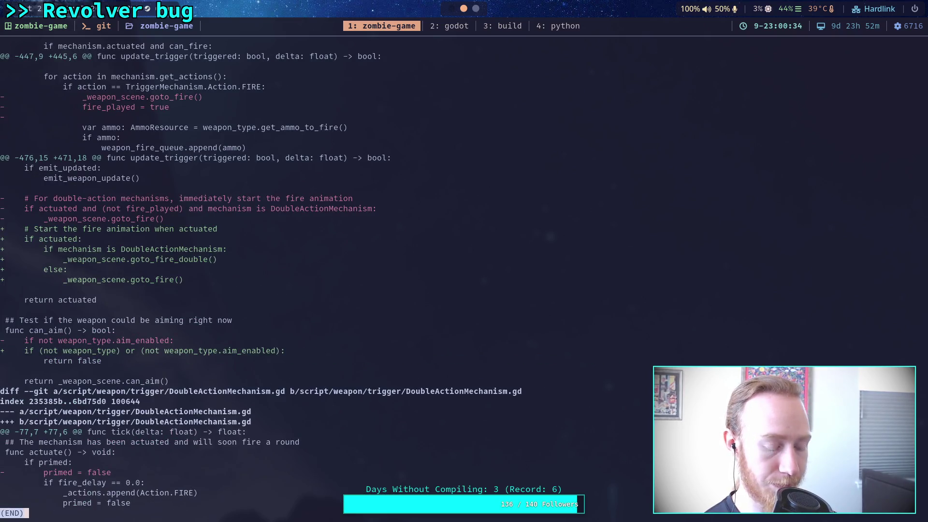
key("q")
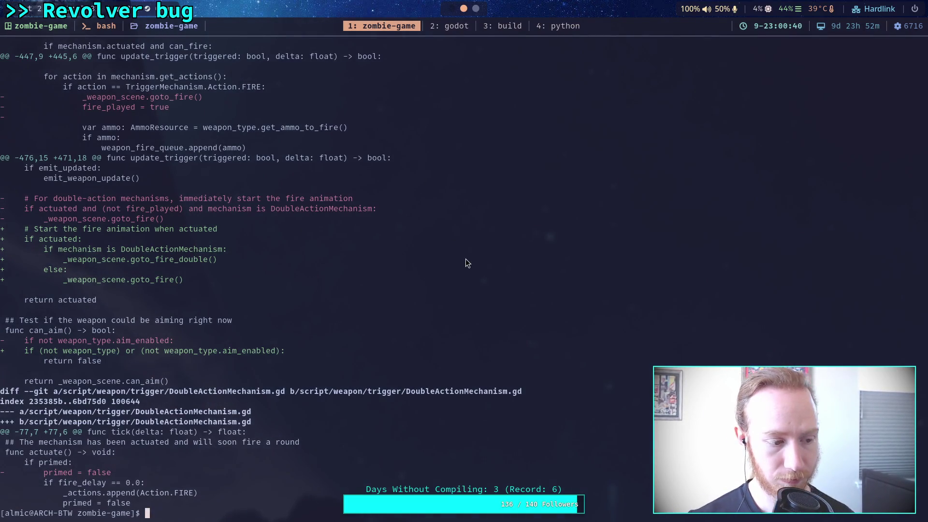
key("super+g")
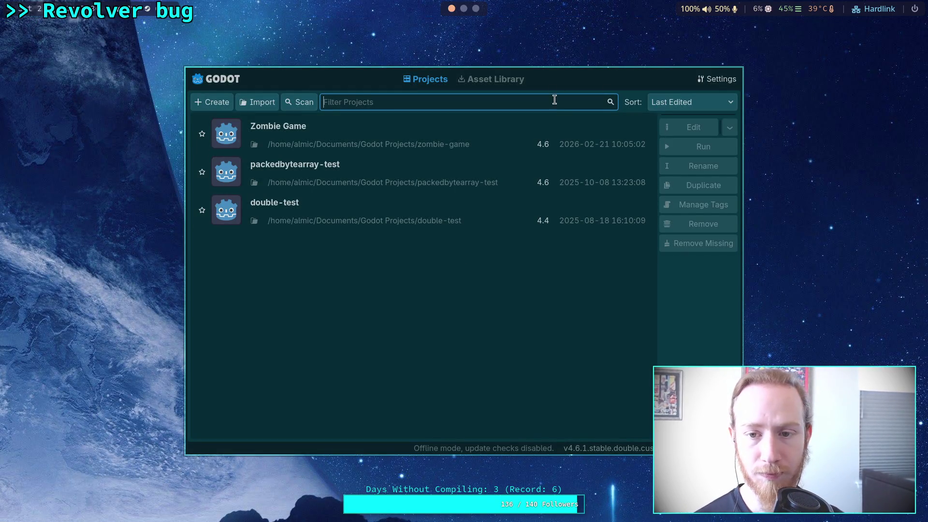
- Reopen Zombie Game and scroll through revolver.gd's goto_fire and goto_fire_double code
left_click(652, 130)
left_click(682, 128)
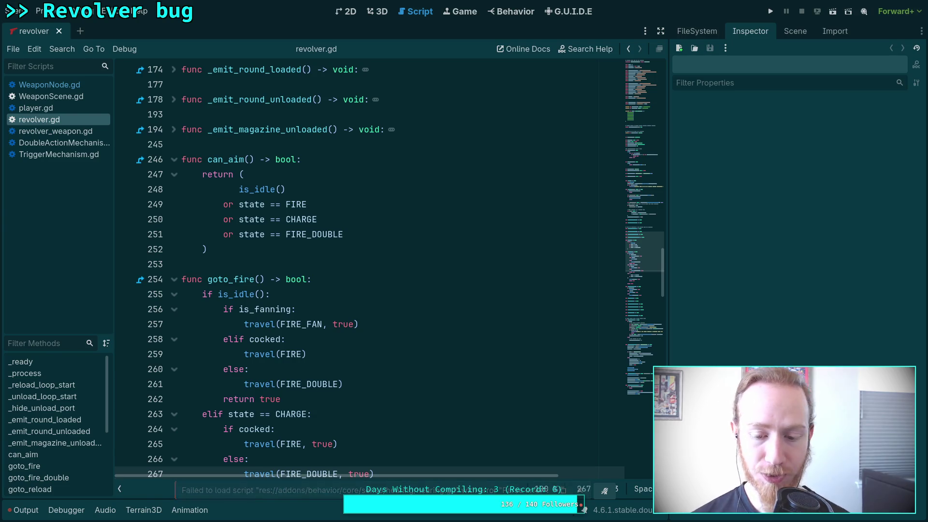
left_click(299, 263)
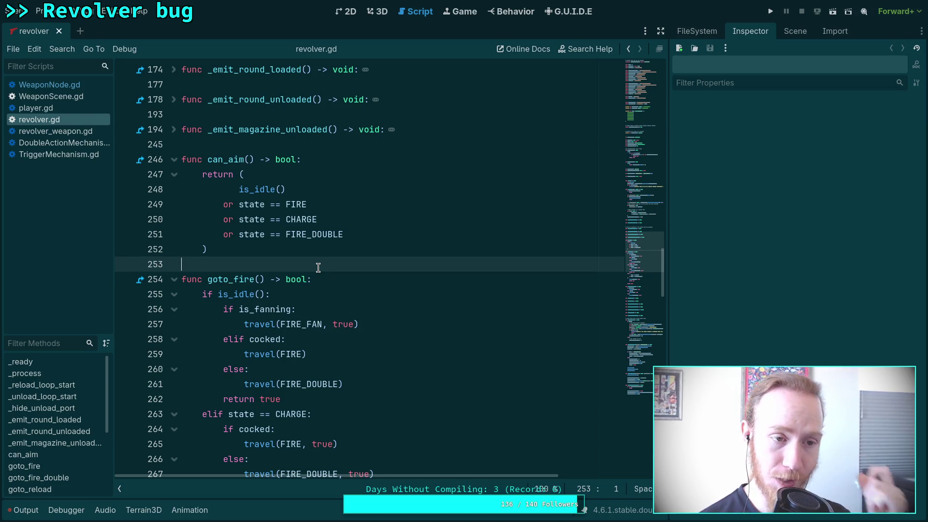
scroll(319, 267, "up", 3)
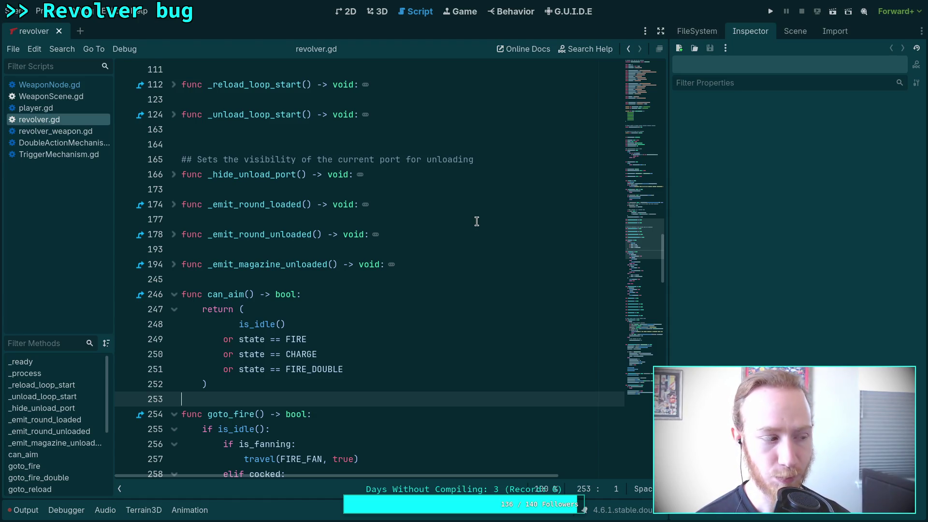
scroll(477, 221, "down", 14)
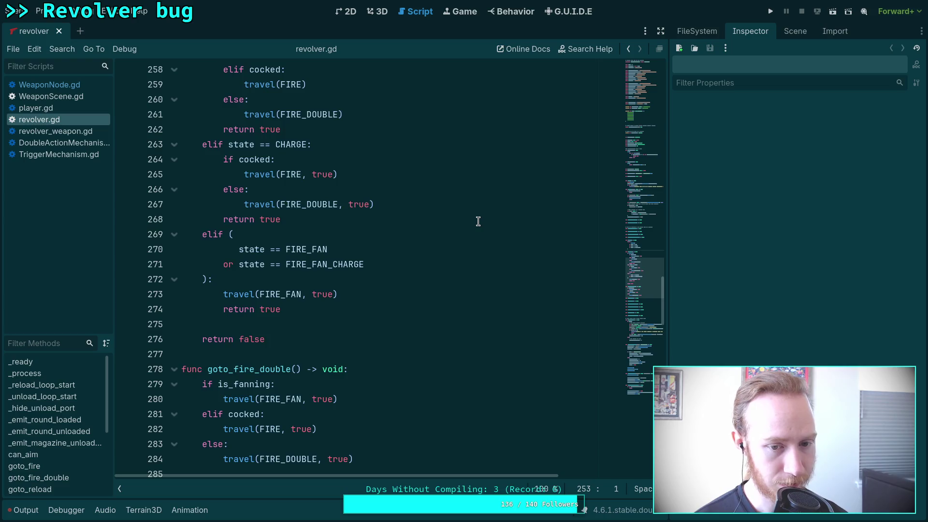
scroll(478, 222, "down", 9)
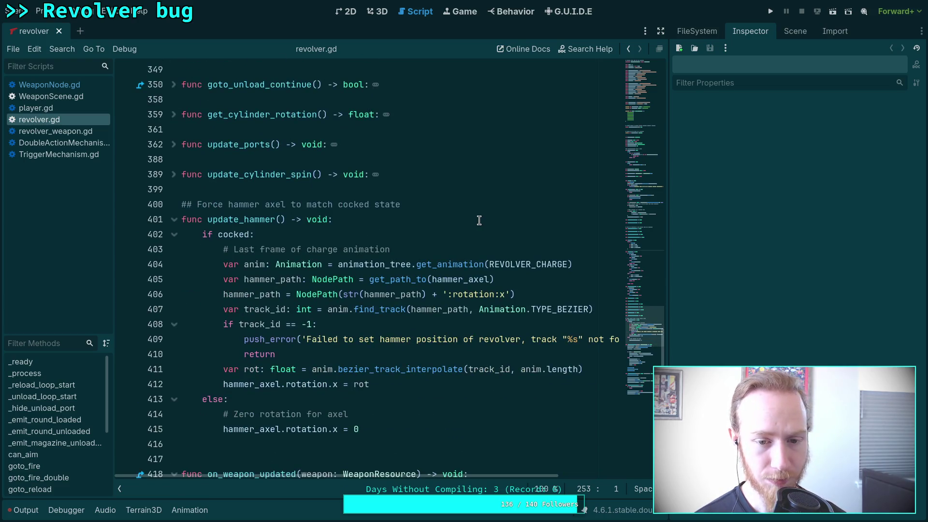
scroll(480, 221, "up", 10)
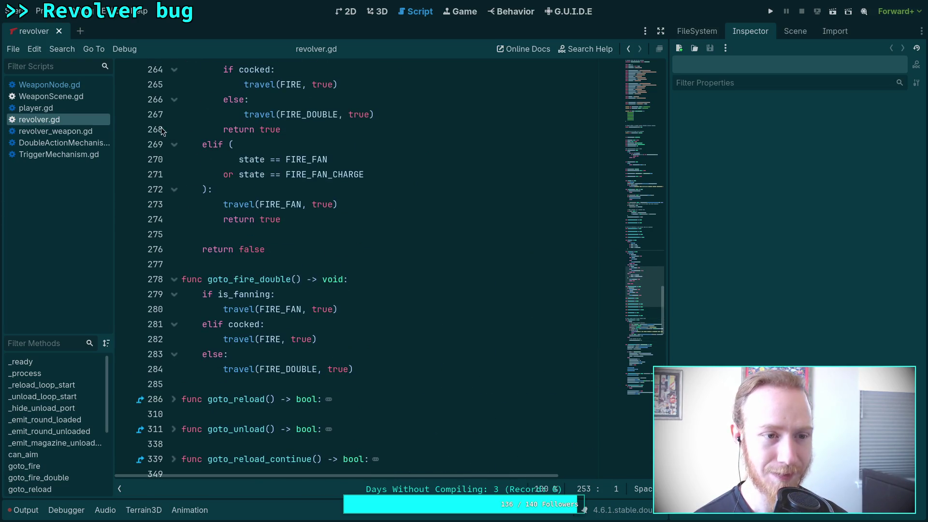
- Look through the WeaponNode.gd and WeaponScene.gd scripts
left_click(45, 82)
scroll(352, 222, "up", 1)
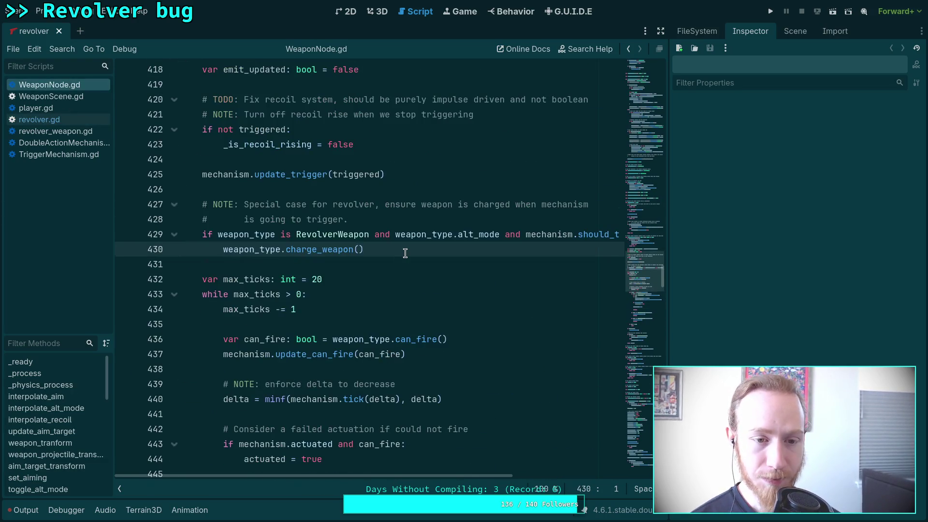
scroll(405, 253, "down", 5)
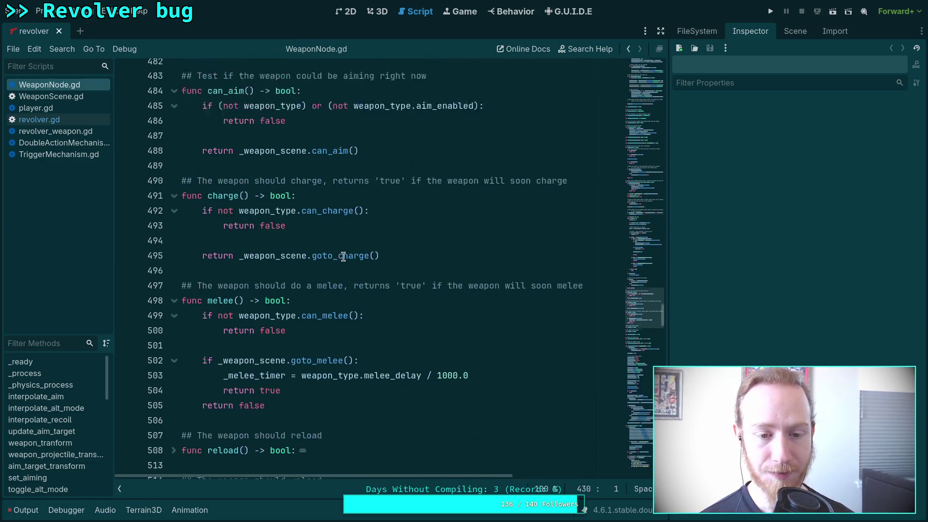
scroll(343, 256, "down", 1)
left_click(53, 96)
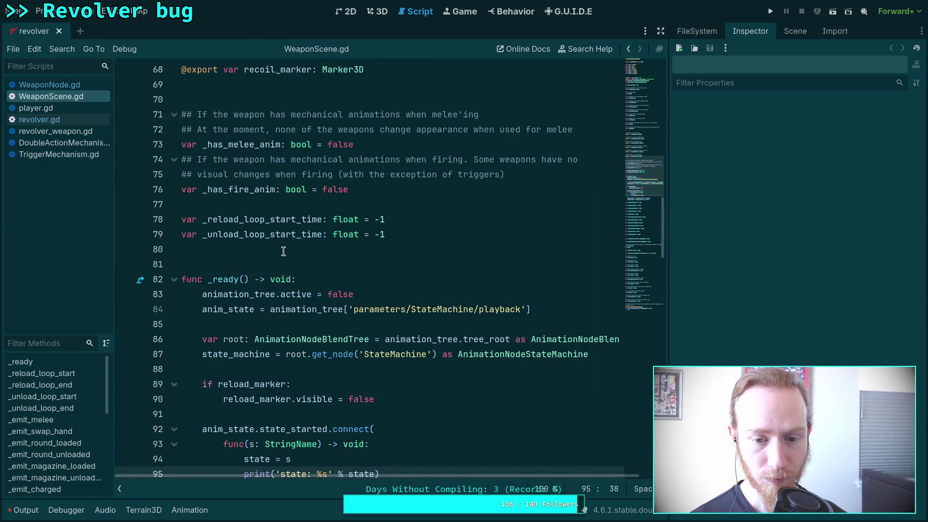
scroll(284, 251, "down", 6)
left_click(406, 205)
- Expand the pistol folders in FileSystem and open scene/weapon/pistol/pistol.tscn
left_click(792, 30)
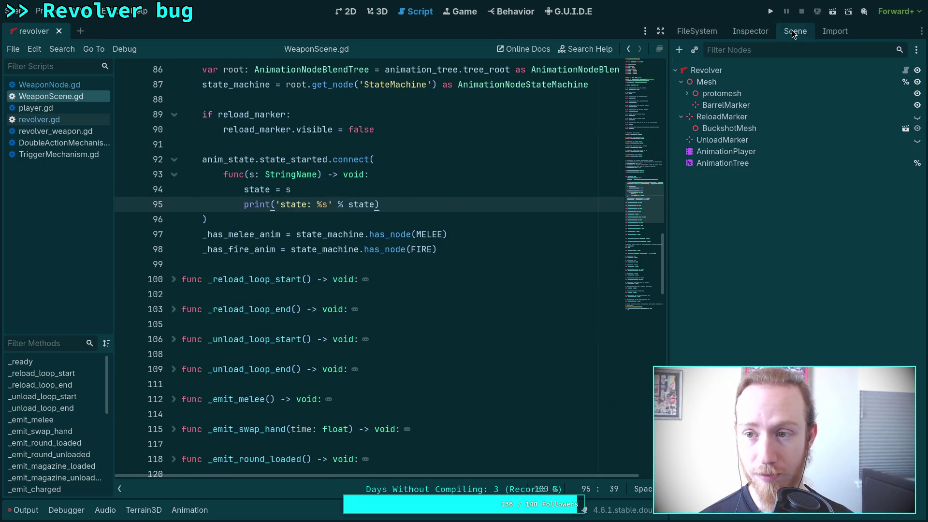
left_click(694, 31)
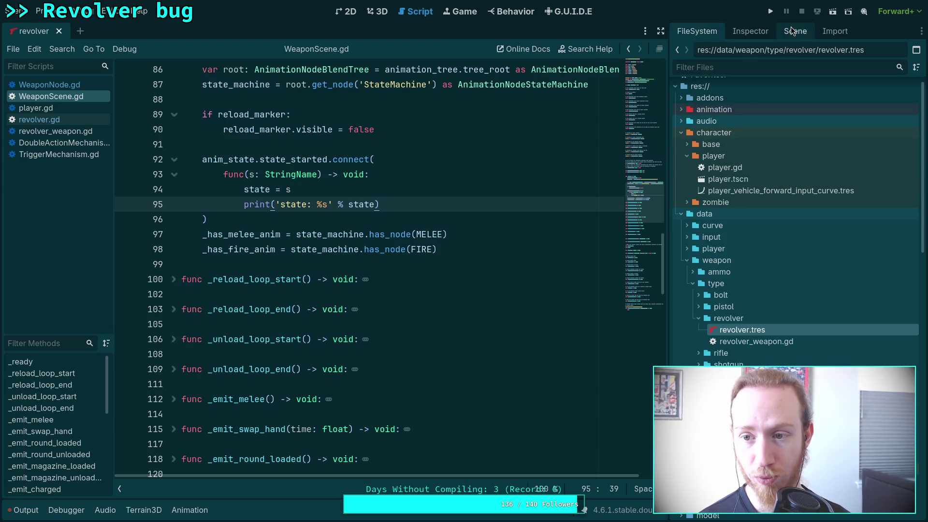
left_click(793, 31)
left_click(704, 28)
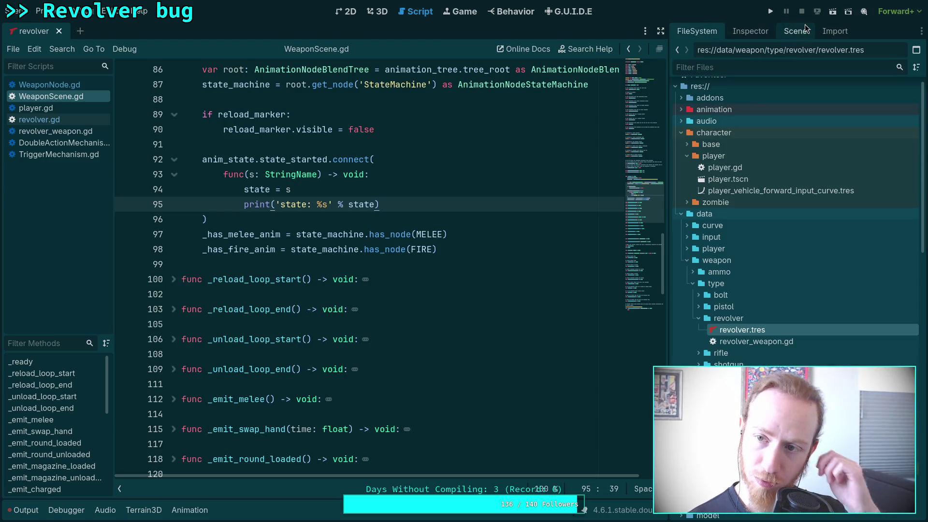
left_click(802, 27)
left_click(696, 27)
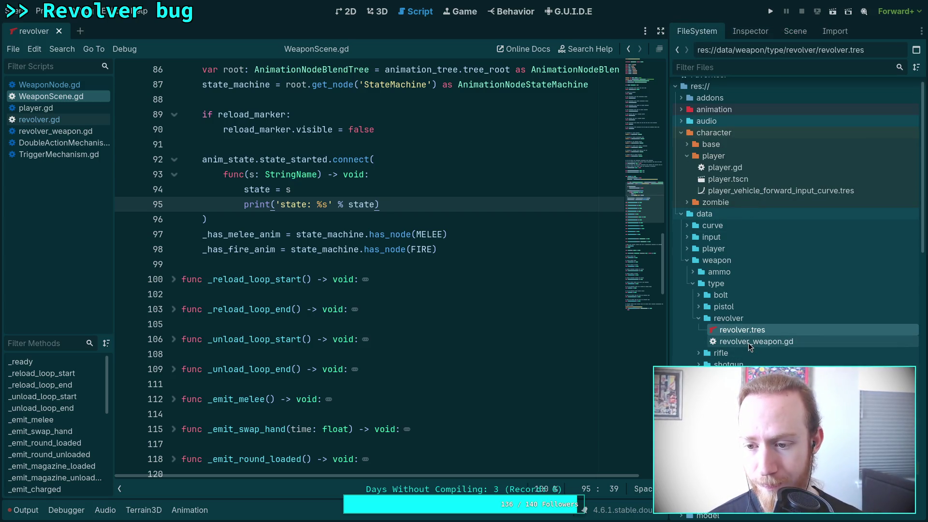
left_click(699, 306)
left_click(760, 333)
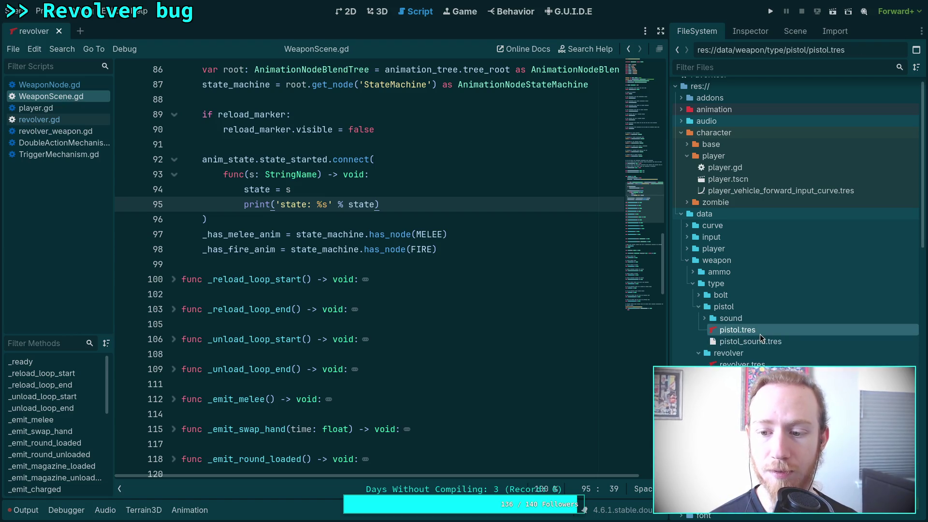
scroll(764, 264, "up", 1)
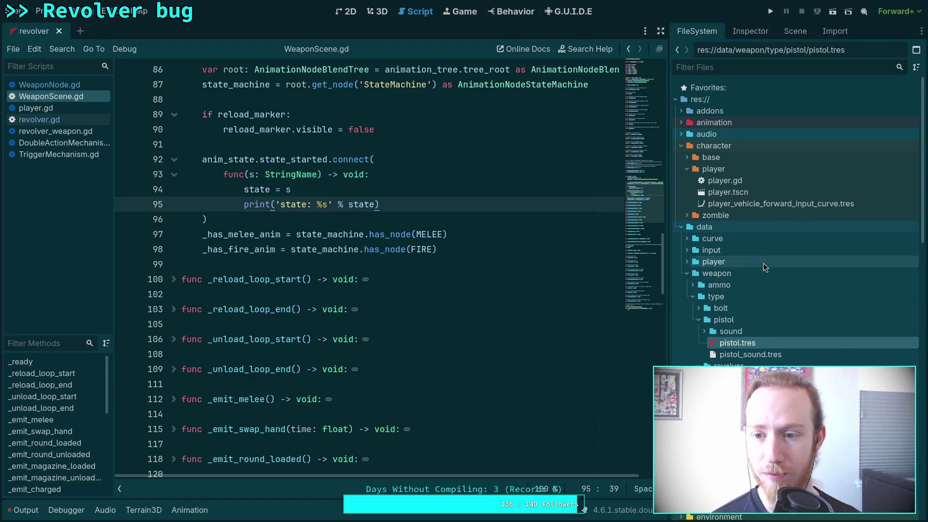
scroll(713, 265, "down", 10)
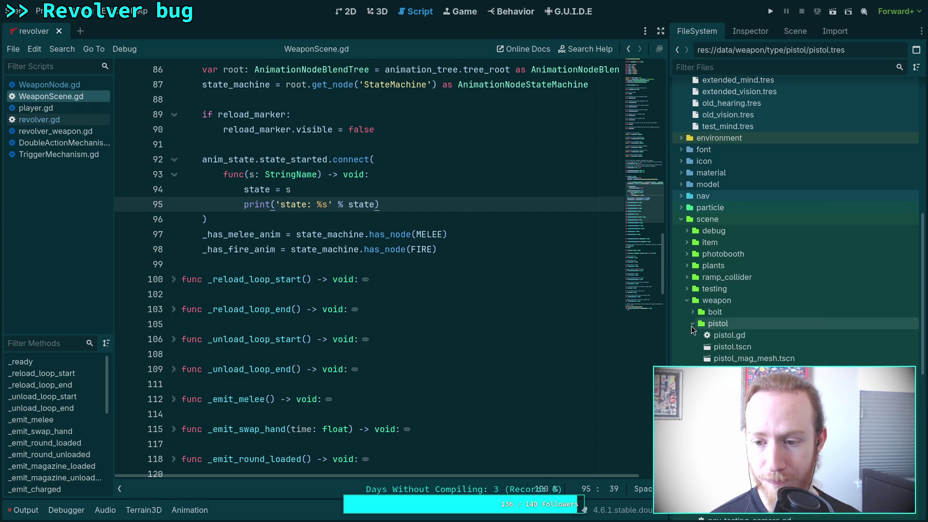
double_click(734, 346)
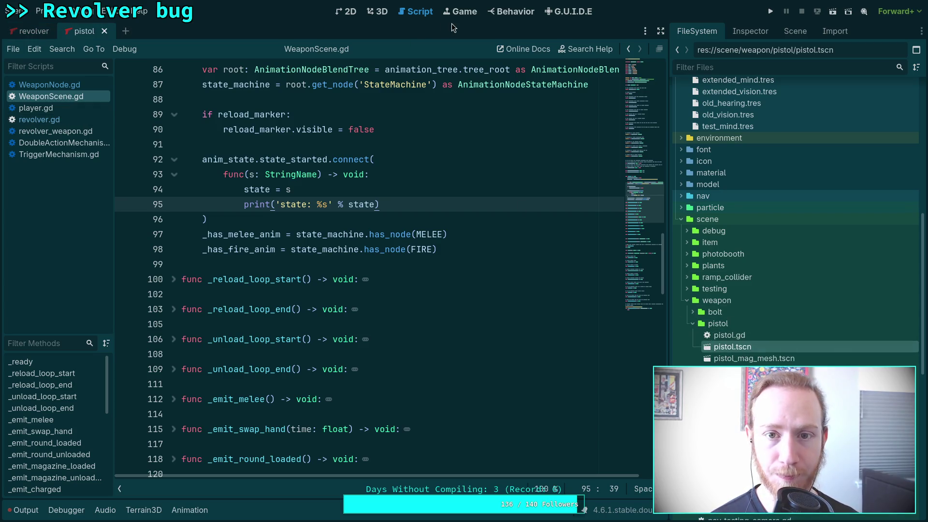
- Select the pistol's AnimationTree node and edit the pistol/fire animation
left_click(795, 31)
left_click(724, 245)
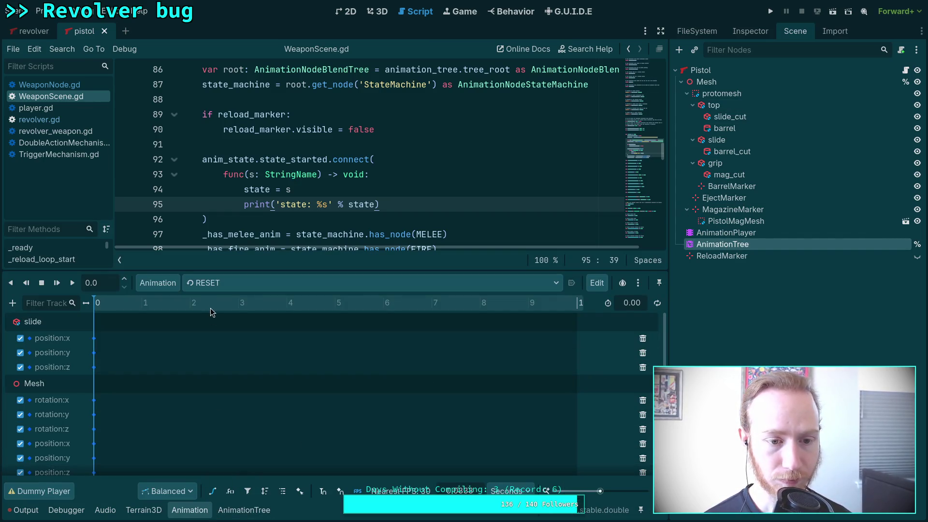
left_click(232, 283)
left_click(250, 338)
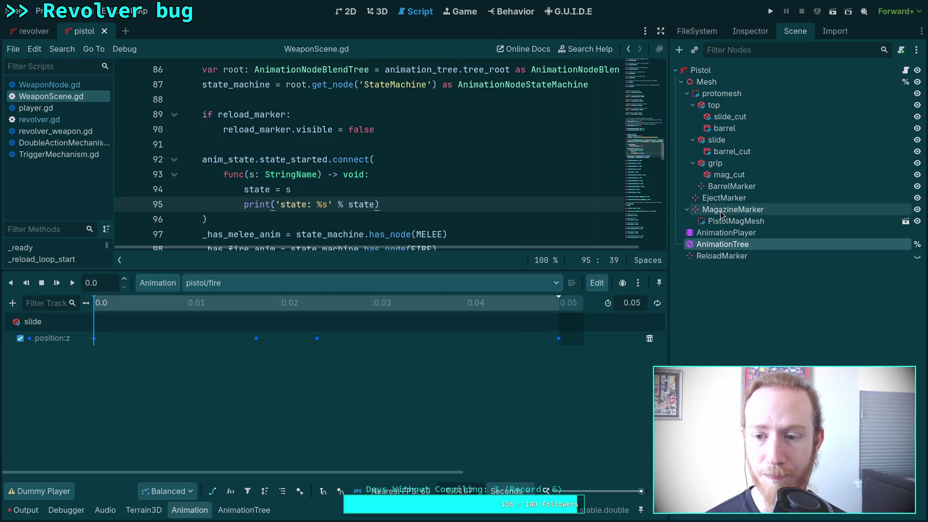
- Show the pistol.tres weapon resource's properties in the Inspector
left_click(751, 31)
left_click(698, 32)
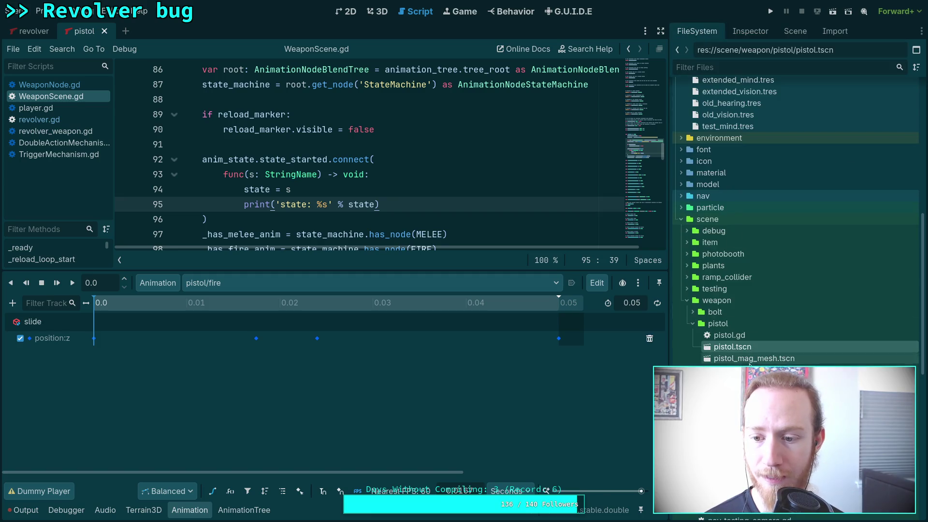
scroll(699, 306, "up", 10)
left_click(739, 235)
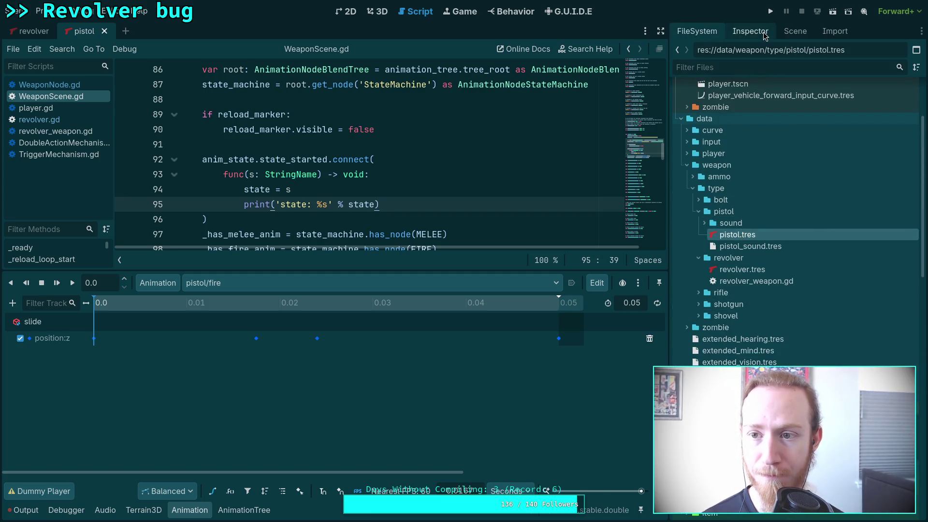
left_click(750, 30)
- Rewind the fire animation in 3D and set Fire Delay to 0 ms (1209.7 rpm)
left_click(382, 12)
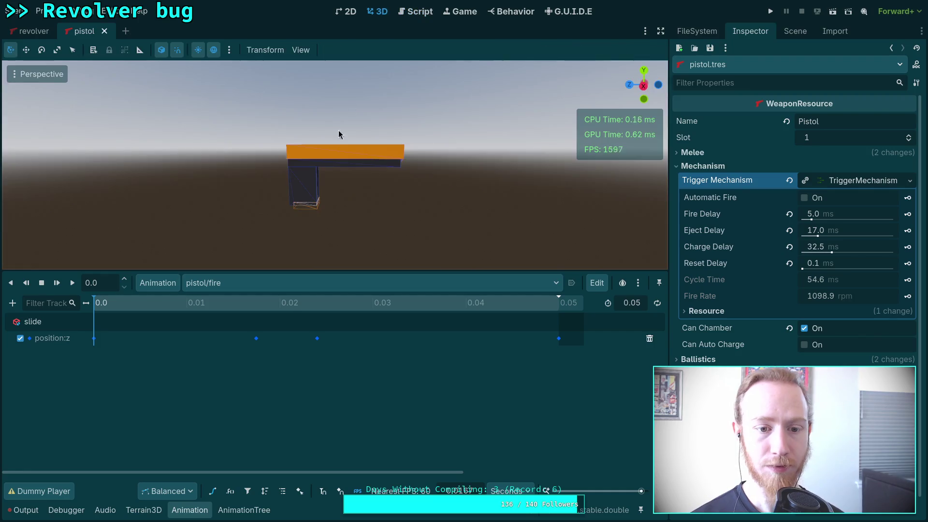
left_click(189, 303)
left_click_drag(189, 305, 82, 308)
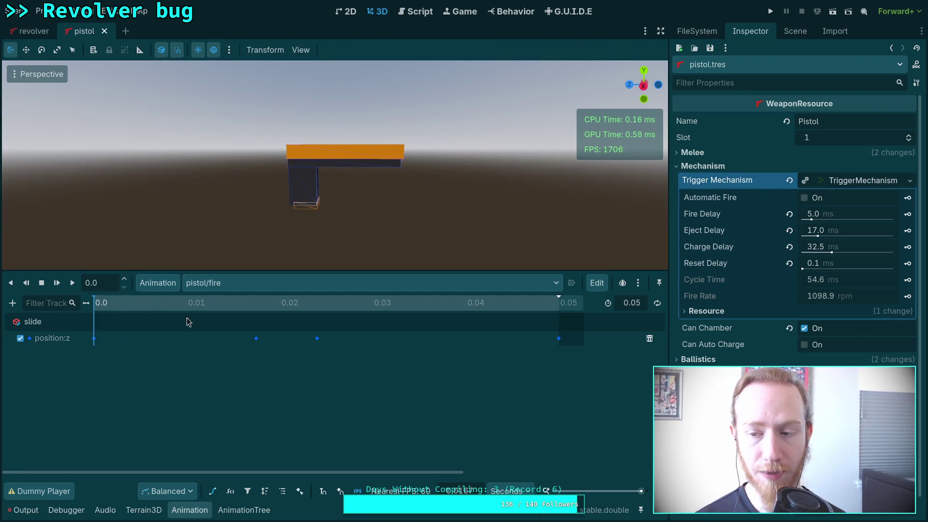
left_click(835, 215)
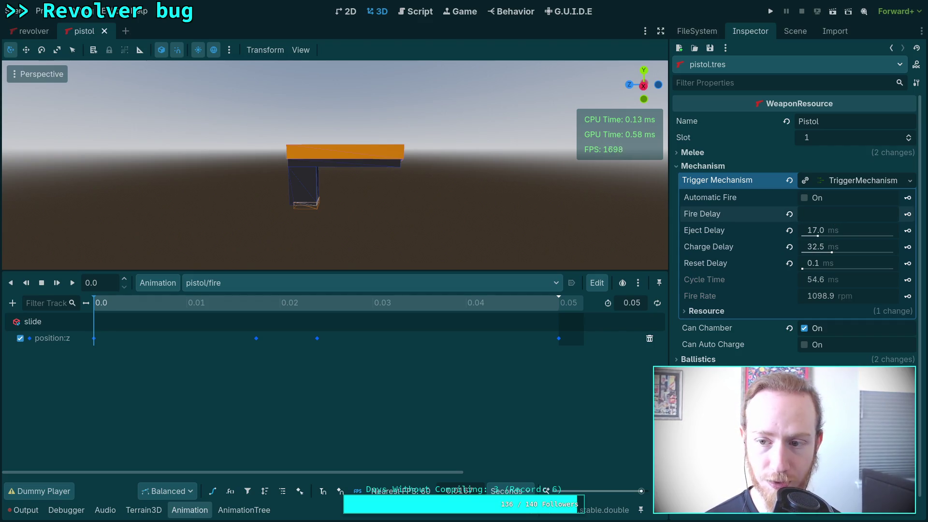
type("0")
key("Return")
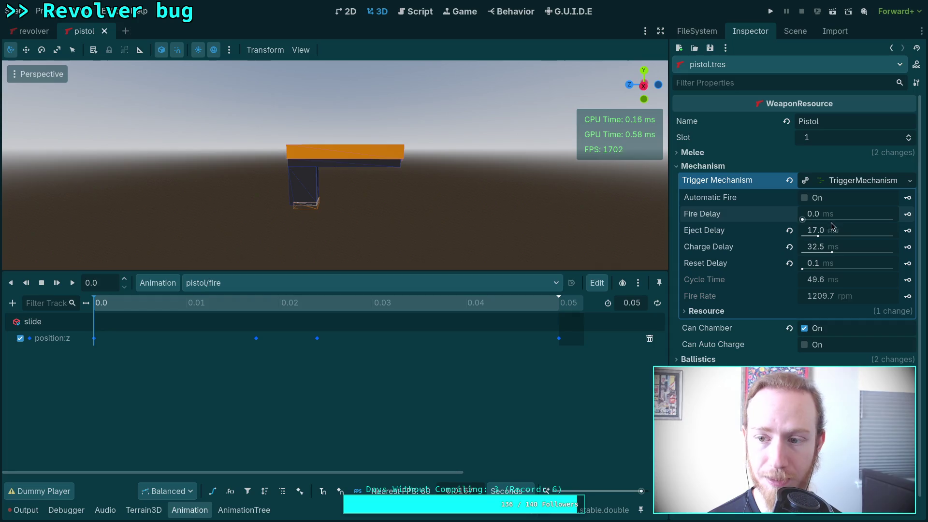
- Set Eject Delay to 17.5 ms to match the slide keyframe, making the cycle 50.1 ms
mouse_move(253, 304)
left_mouse_down()
mouse_move(190, 306)
mouse_move(263, 300)
mouse_move(245, 303)
mouse_move(257, 307)
left_mouse_up()
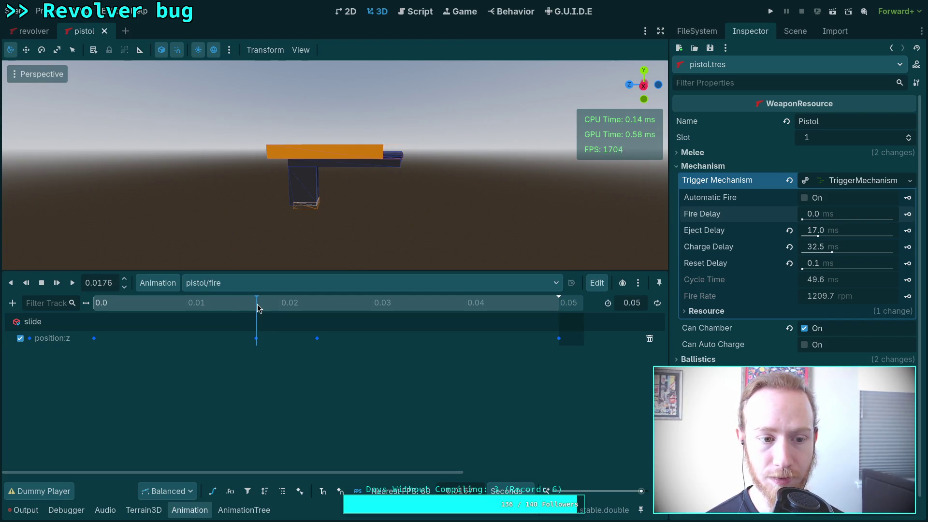
left_click(852, 228)
key("Return")
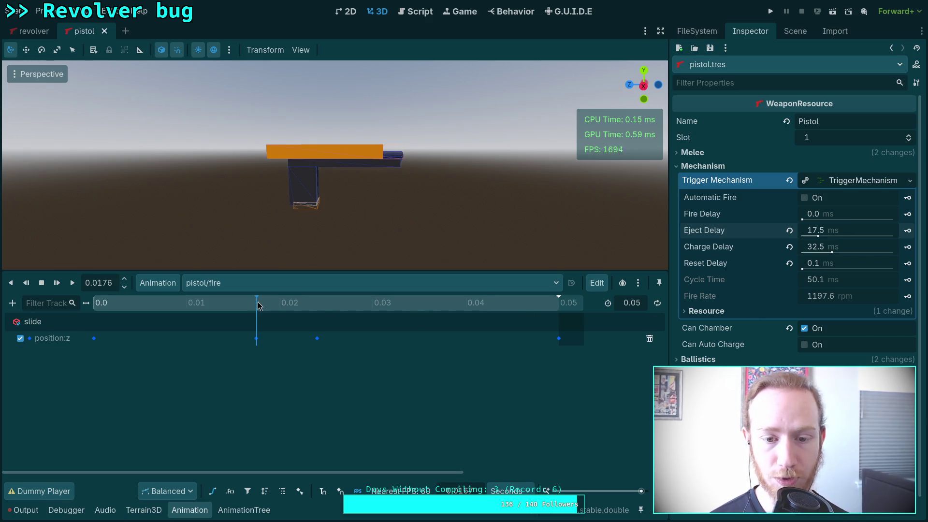
left_click_drag(257, 308, 563, 299)
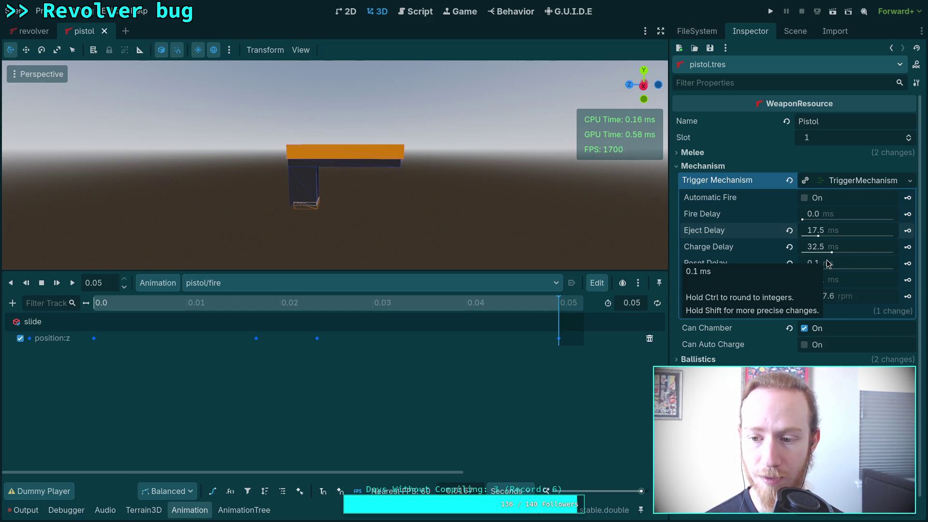
mouse_move(739, 268)
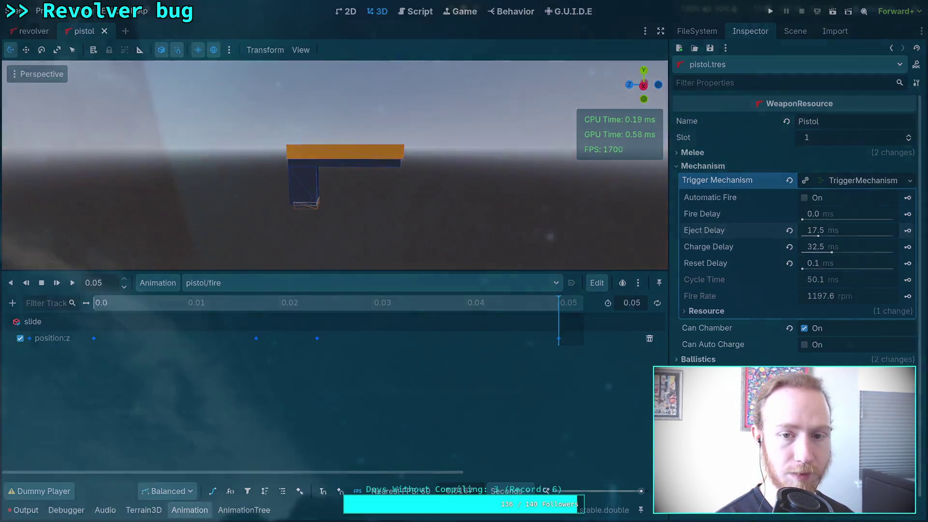
key("super+1")
key("super+4")
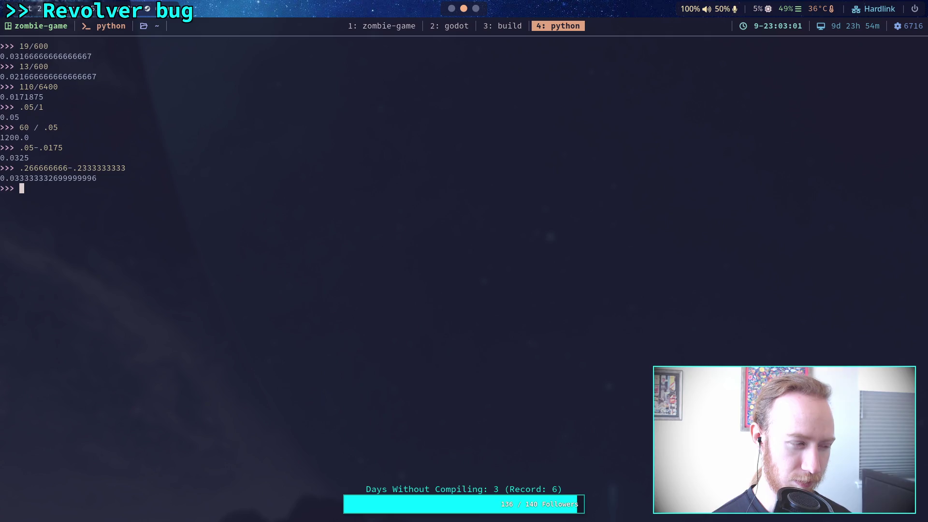
- Evaluate 50-17.5 = 32.5 in Python to confirm the 32.5 ms Charge Delay
type("50-")
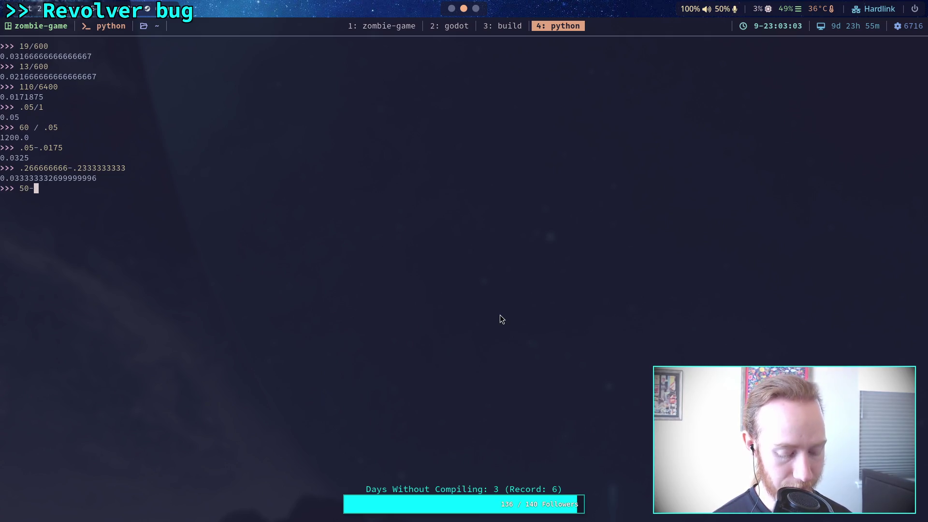
type("15")
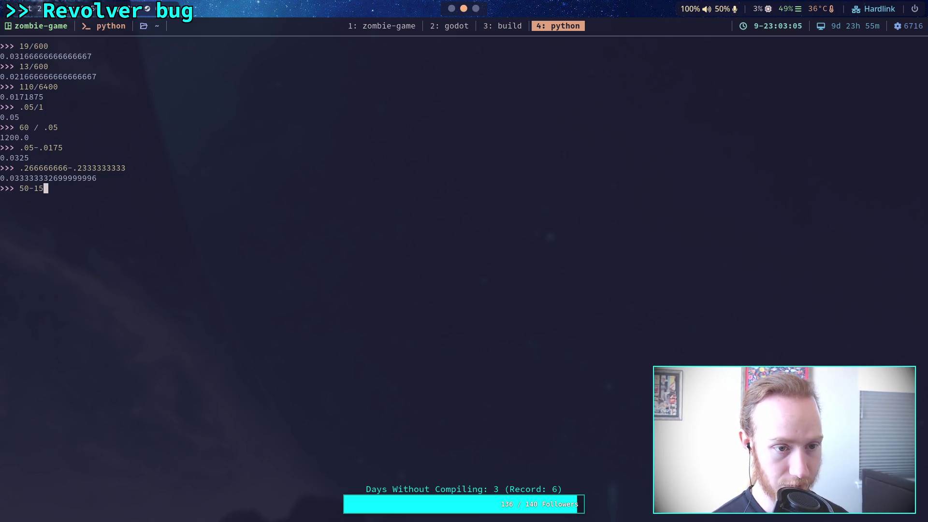
key("BackSpace")
type("7")
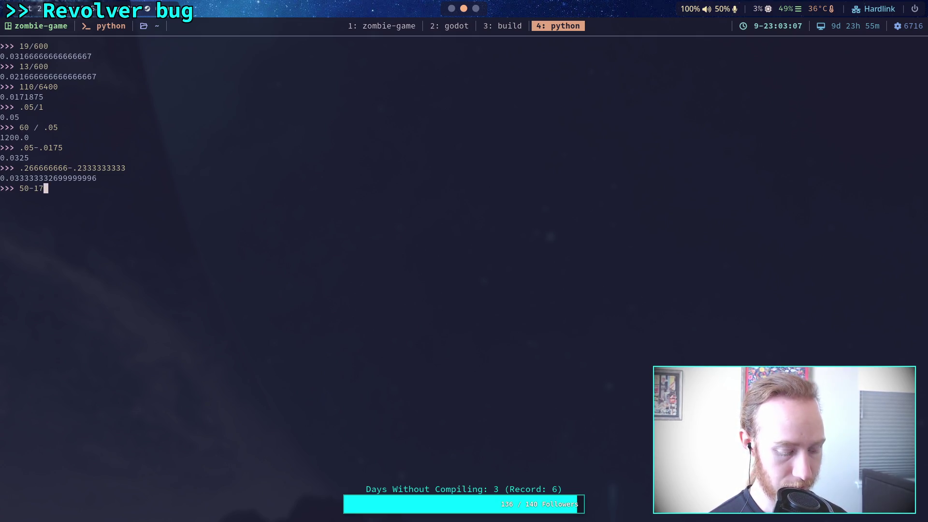
type(".5")
key("Return")
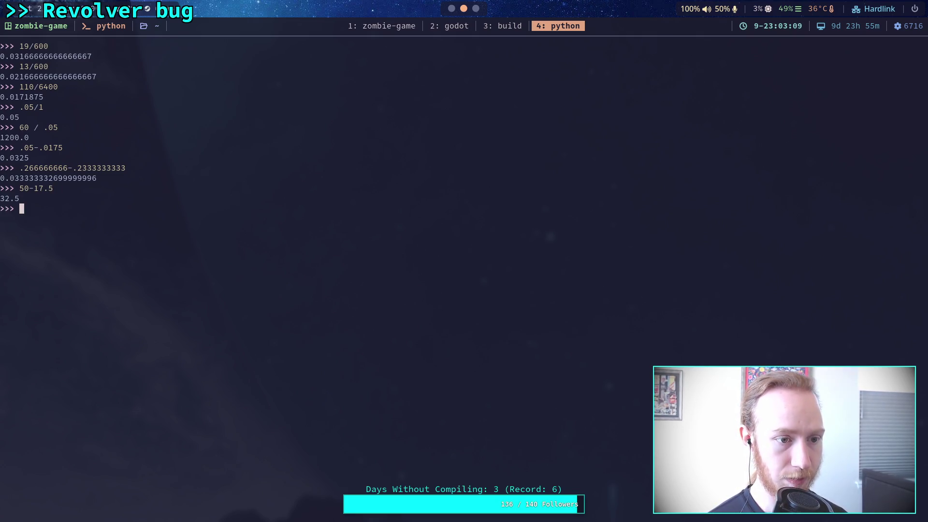
key("super+2")
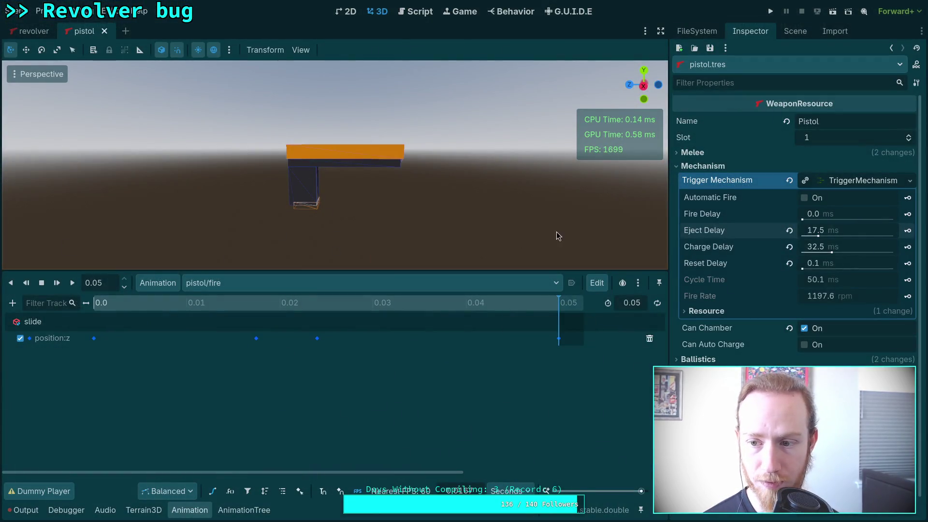